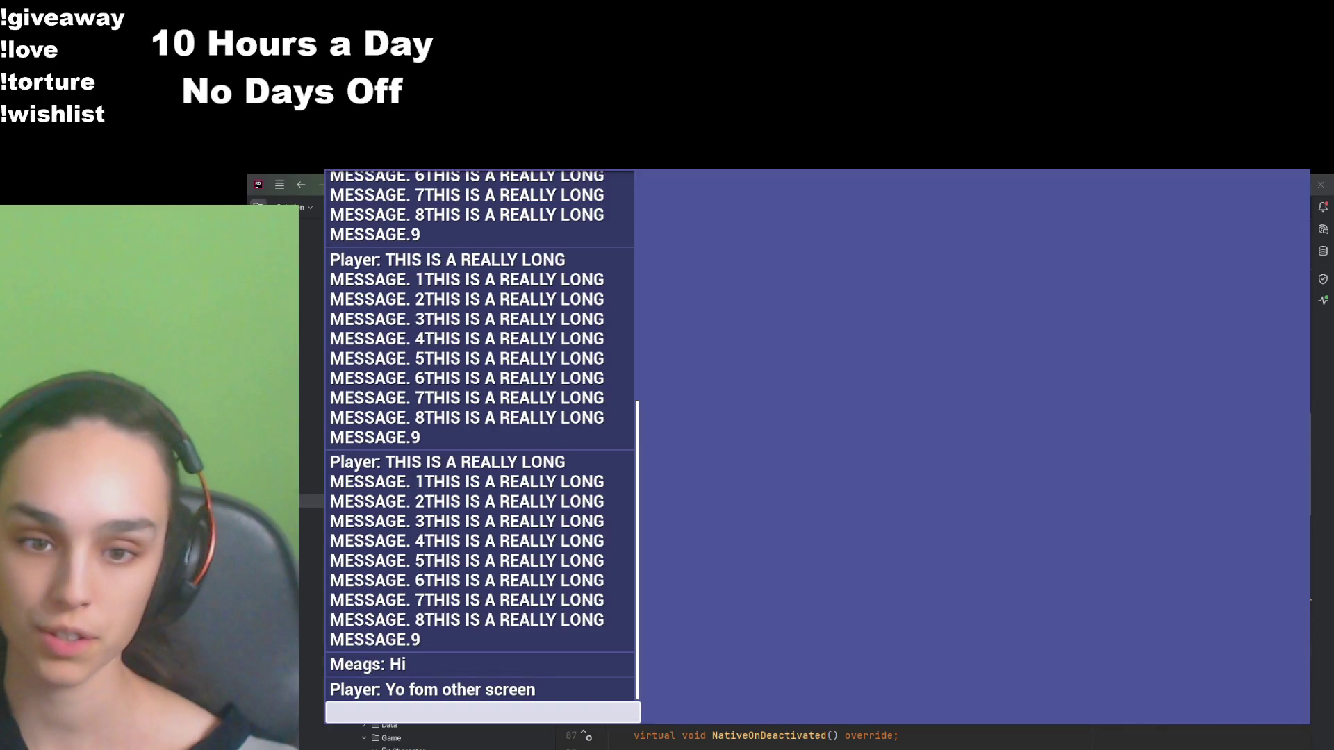
Step: Close the chat history, run up beside the other character, then back away
click(921, 570)
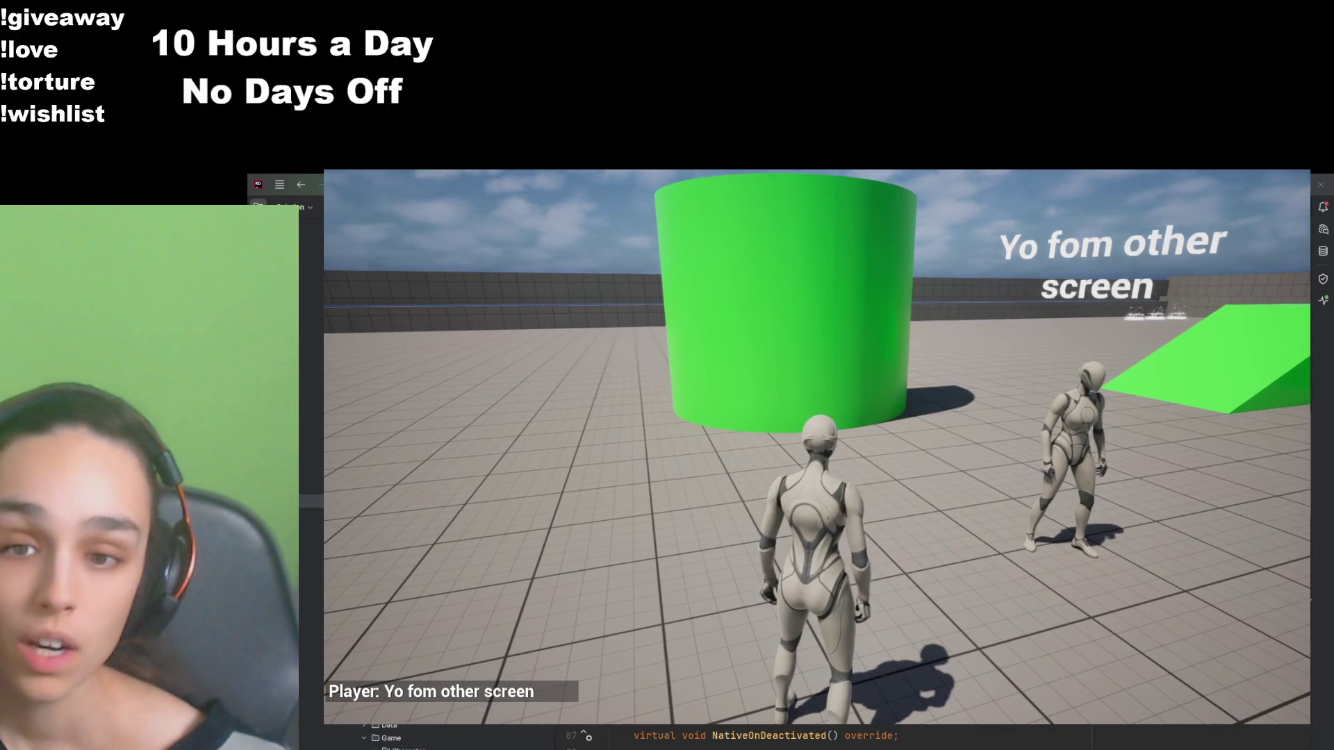
key(w)
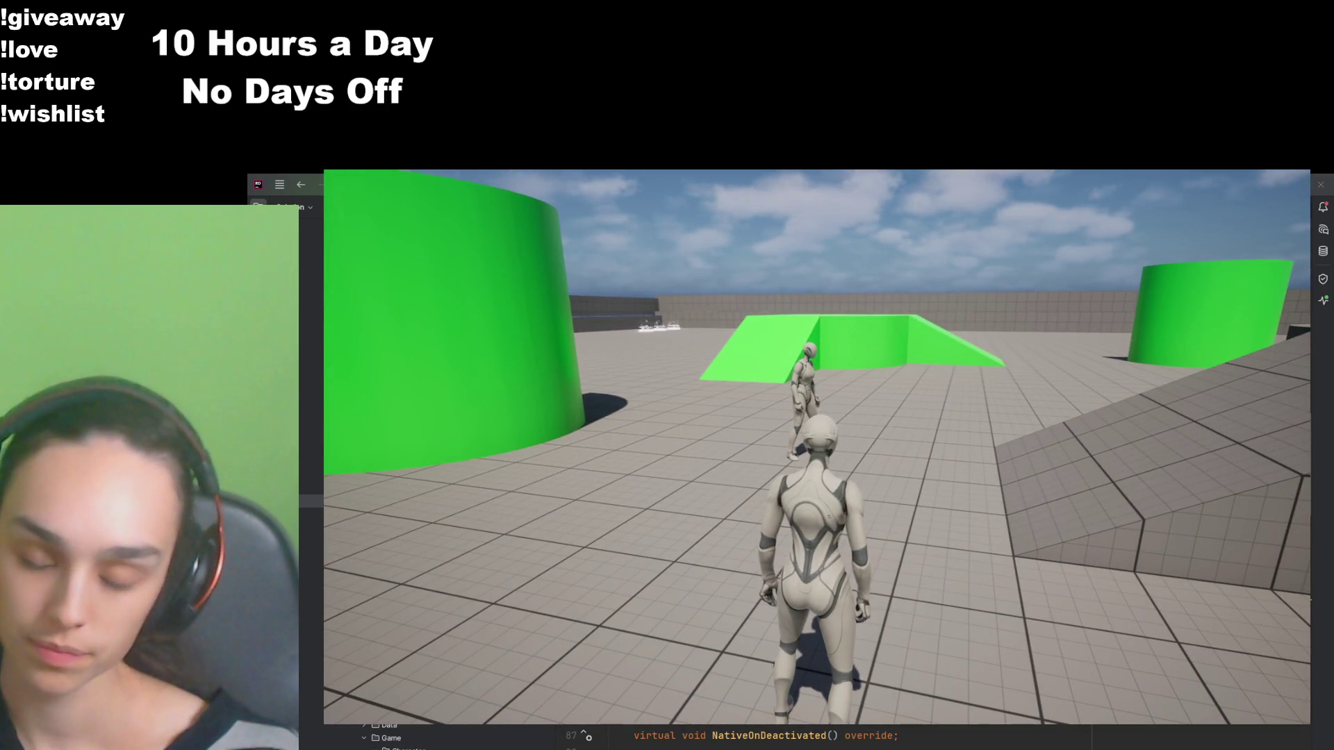
key(w)
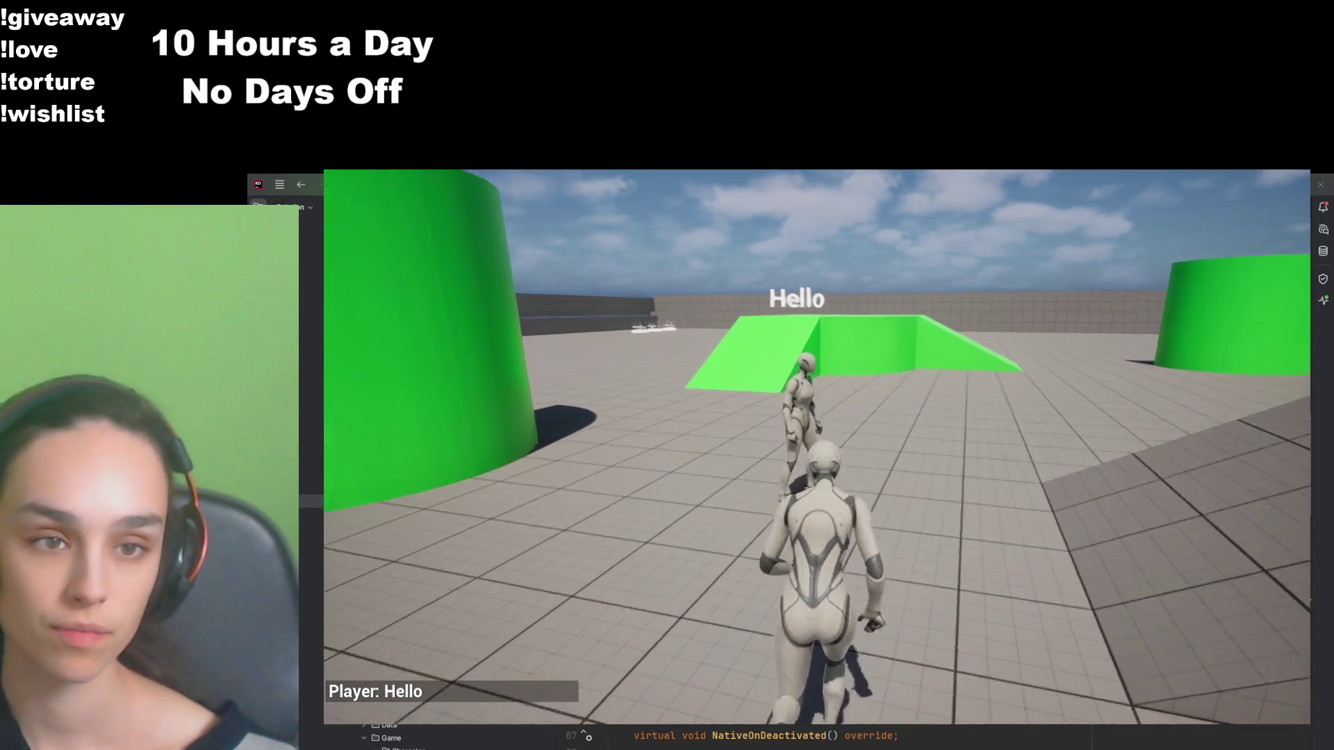
key(s)
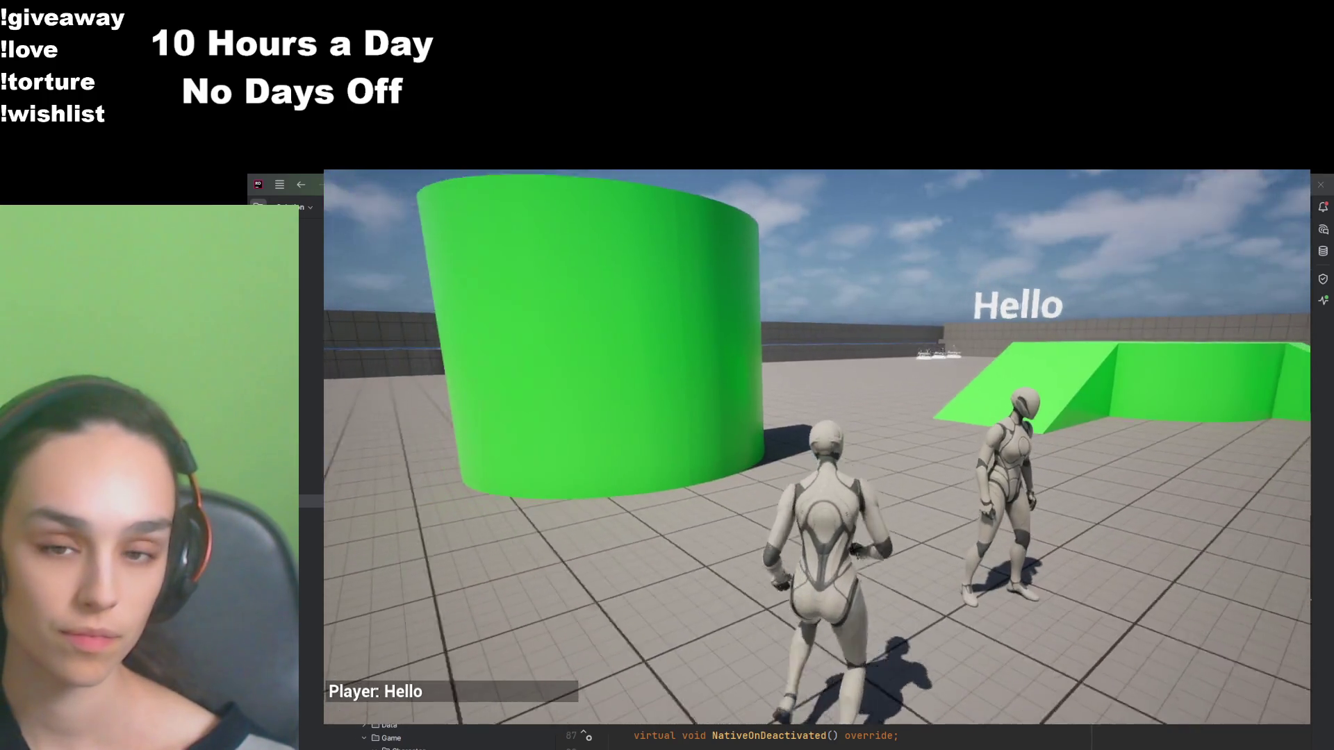
key(s)
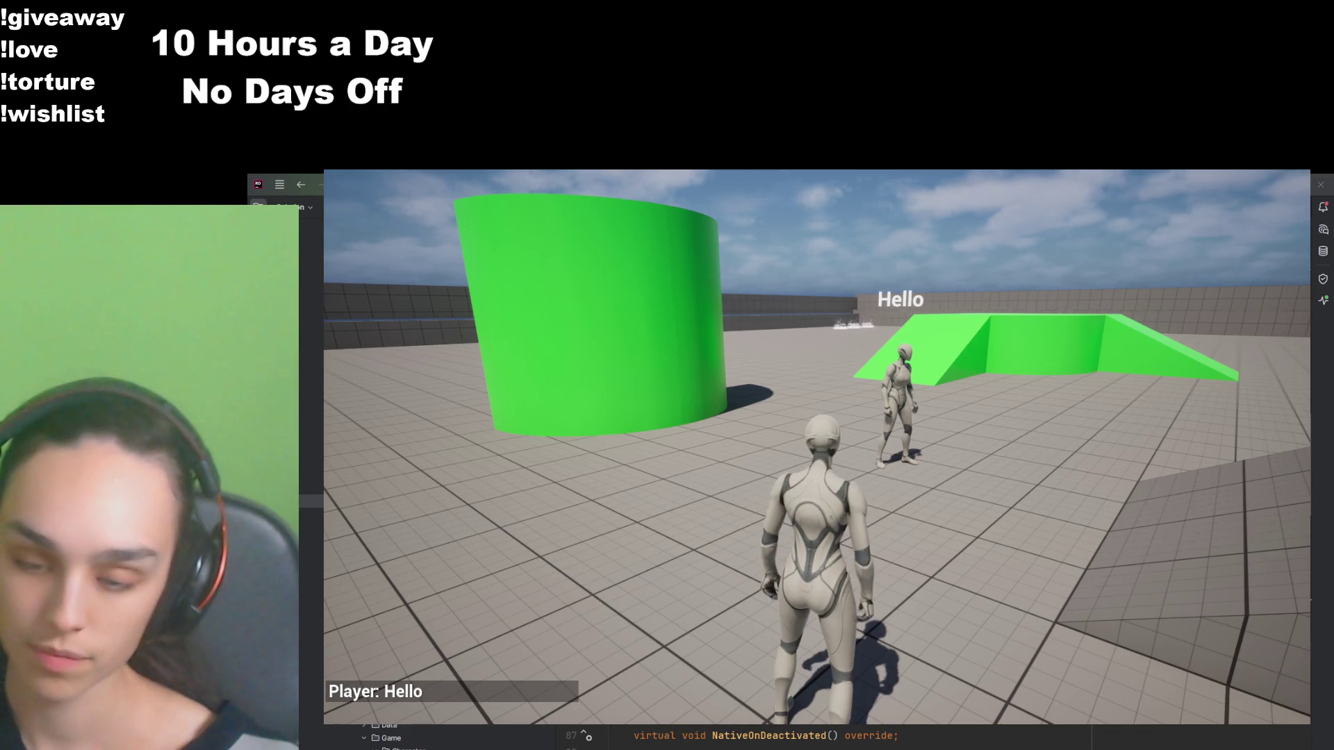
Step: Send three chat messages in turn: H, 1 and 123
text(H)
key(Return)
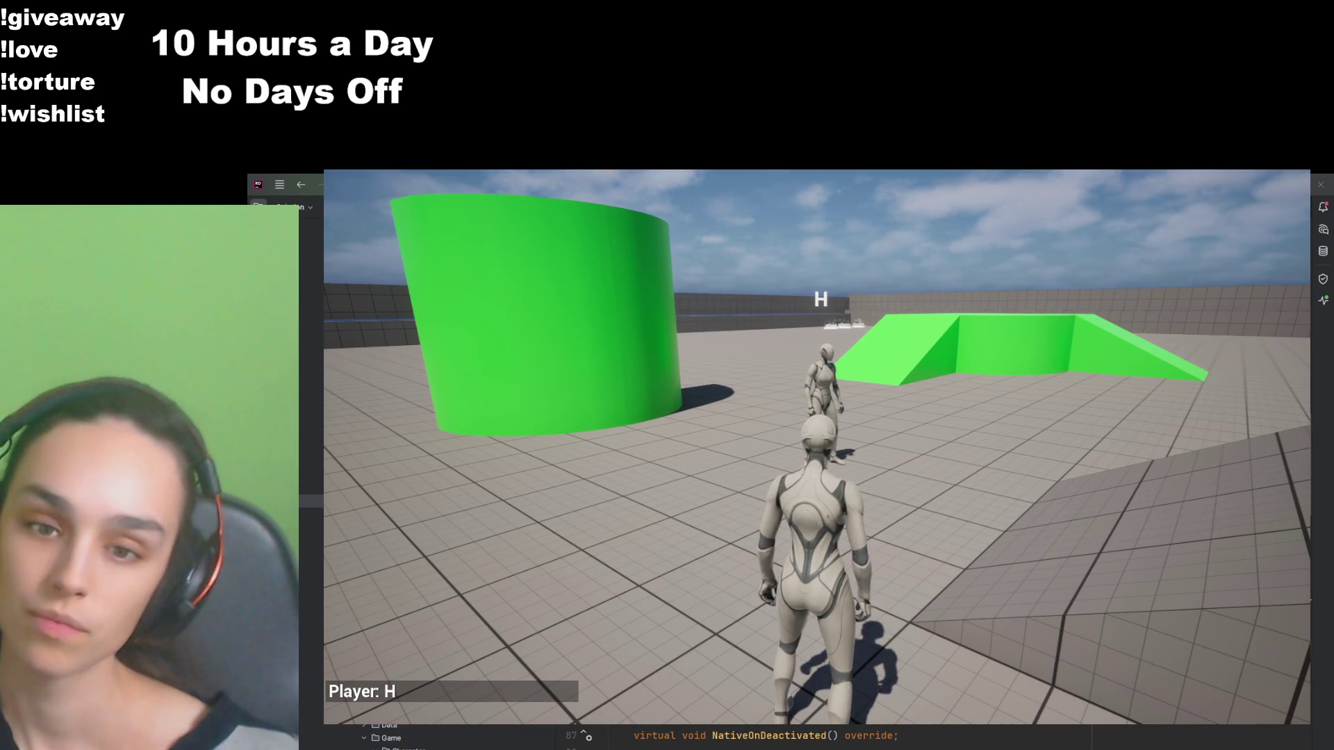
text(1)
key(Return)
text(123)
key(Return)
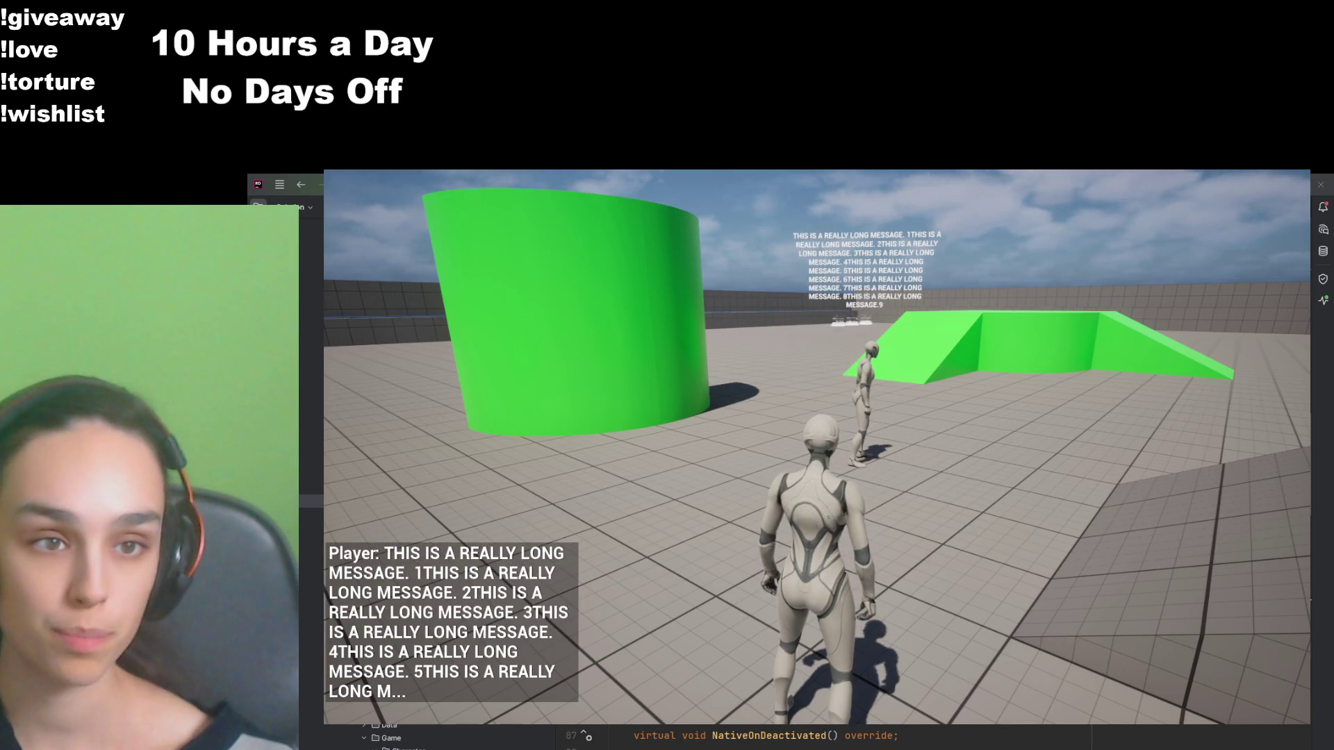
Step: Run under the long wrapped message above the other character to inspect it, then reposition
key(w)
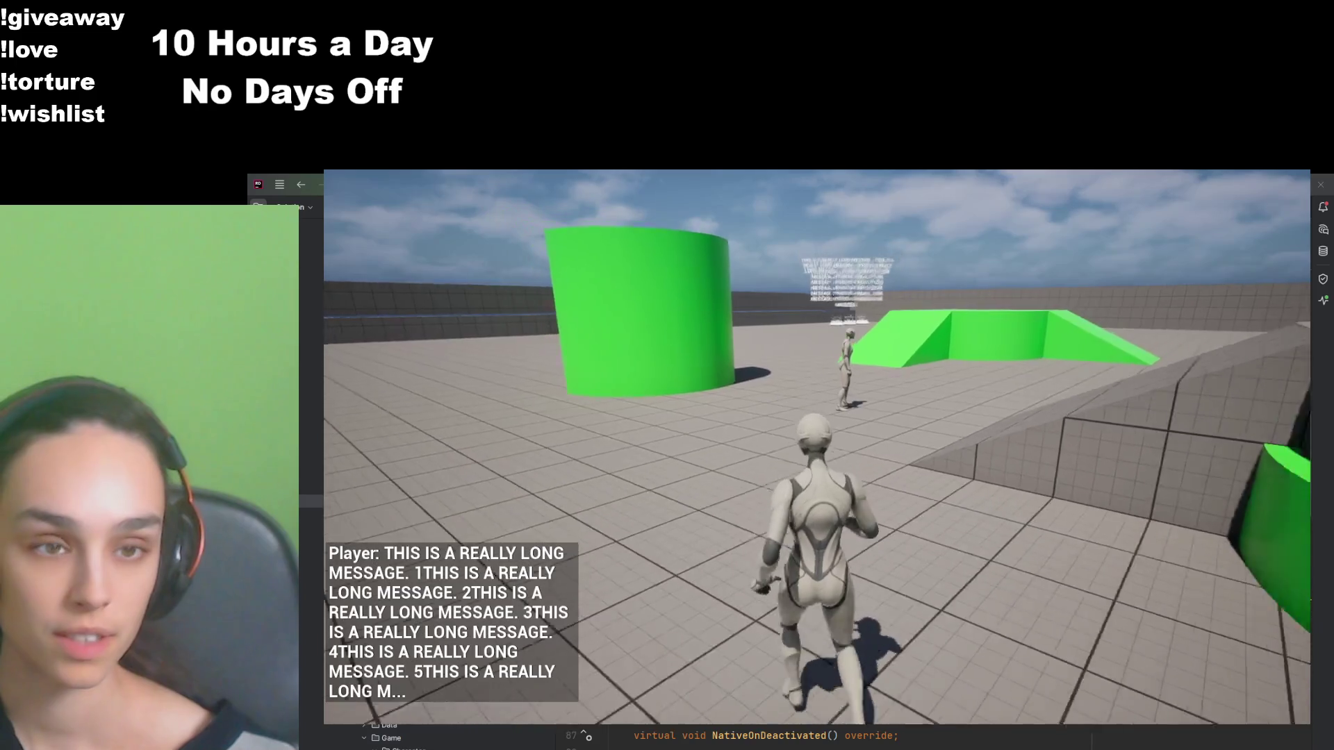
key(w)
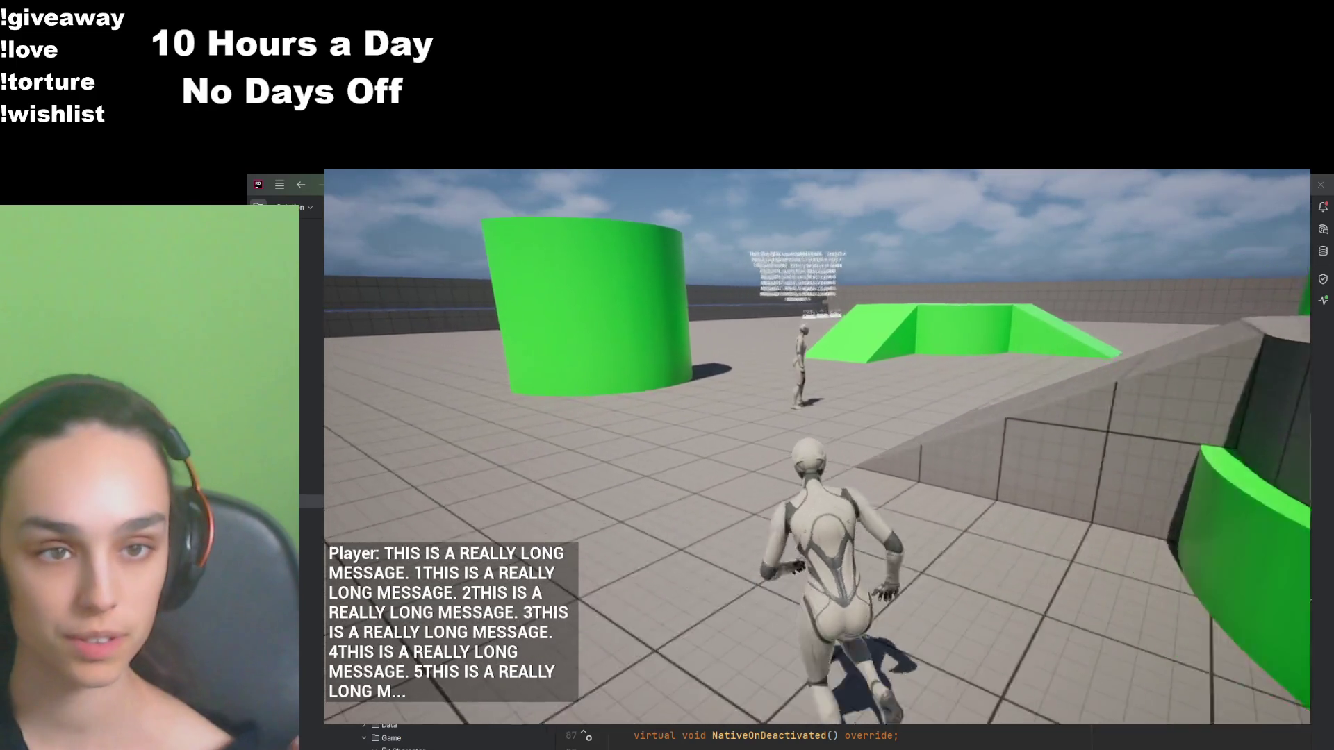
key(w)
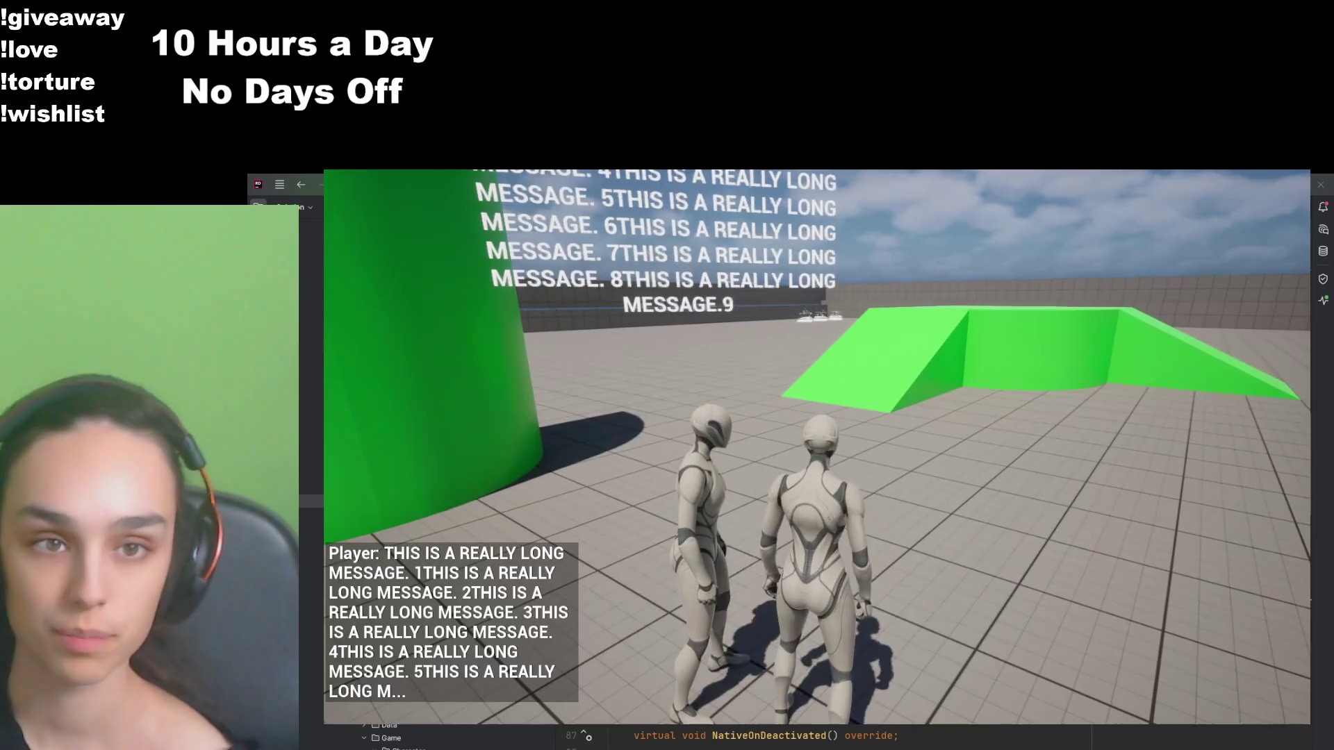
key(w)
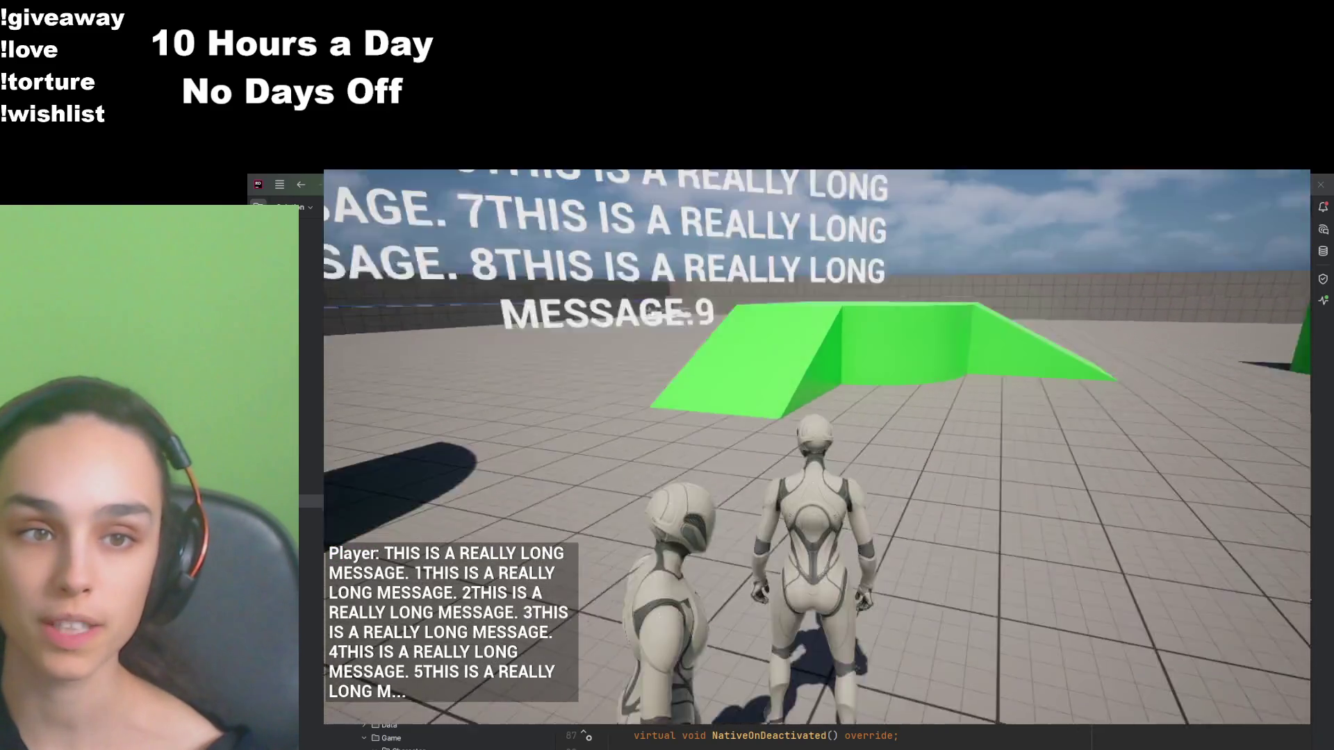
key(w)
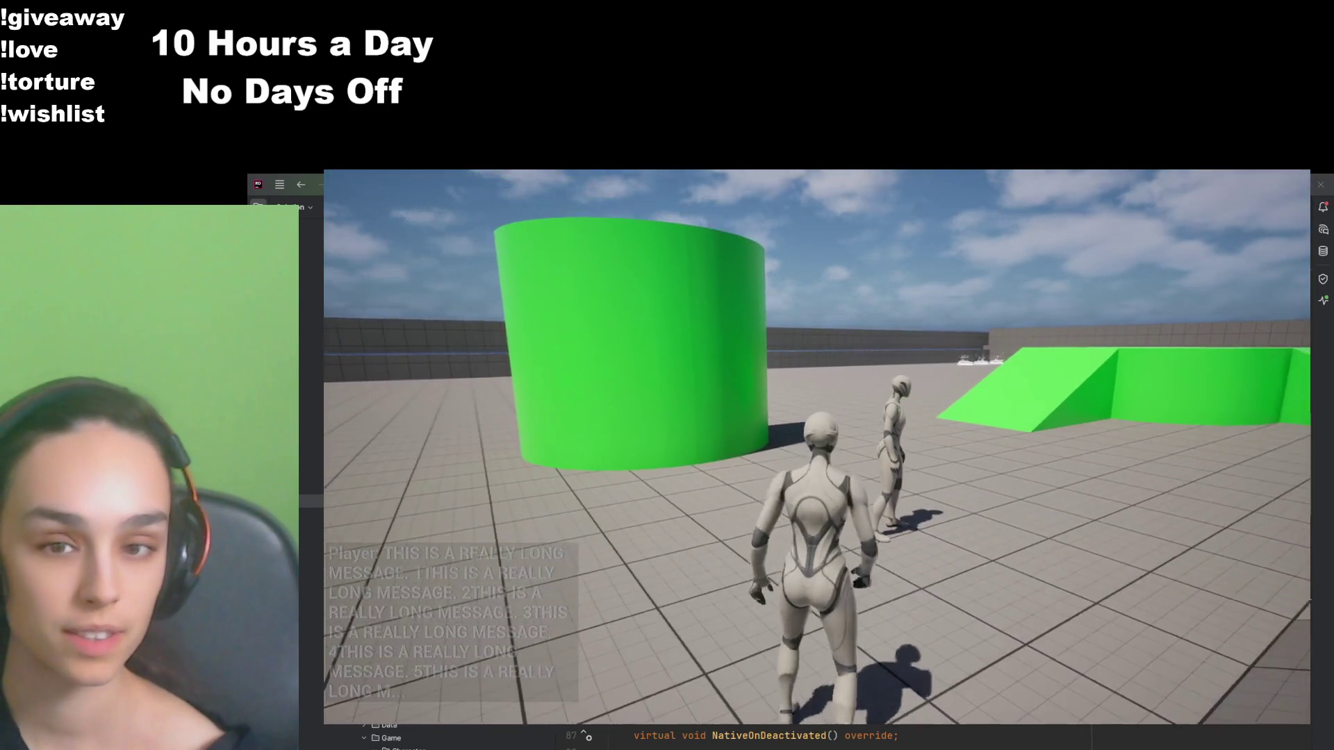
key(s)
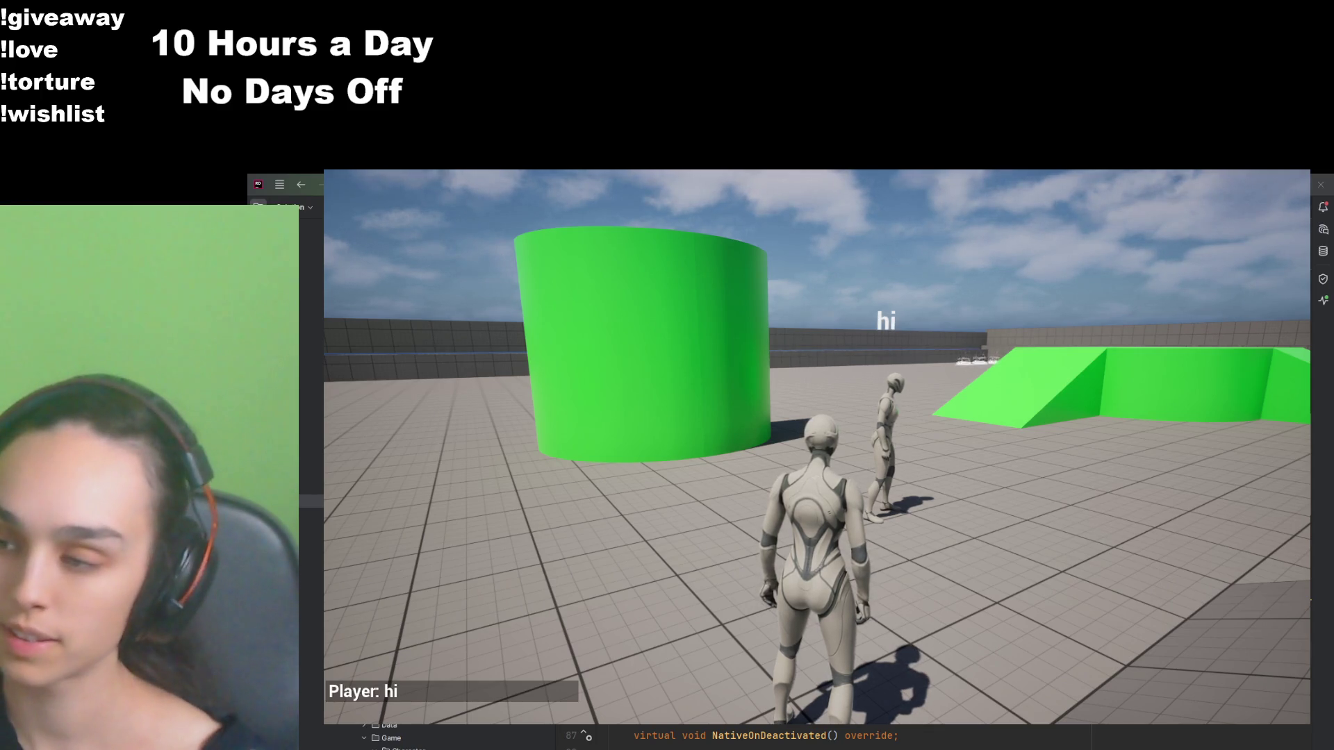
key(w)
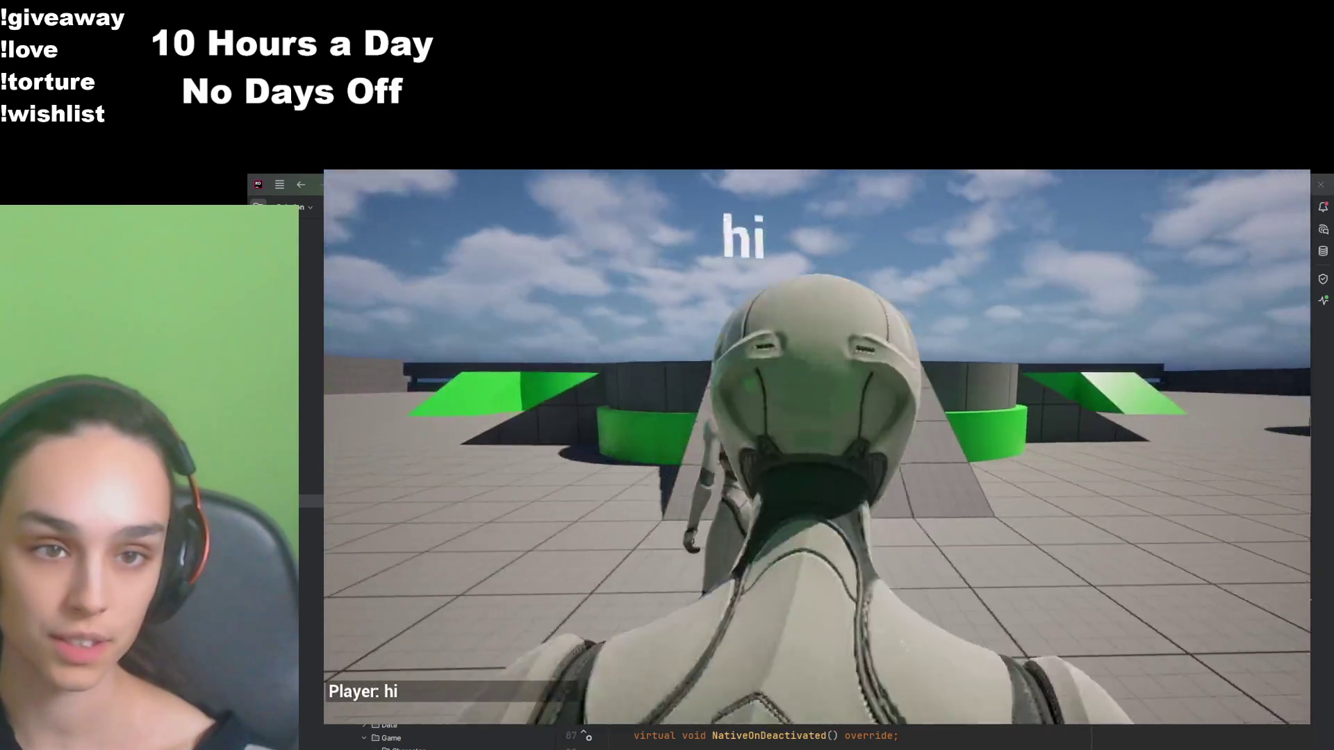
key(w)
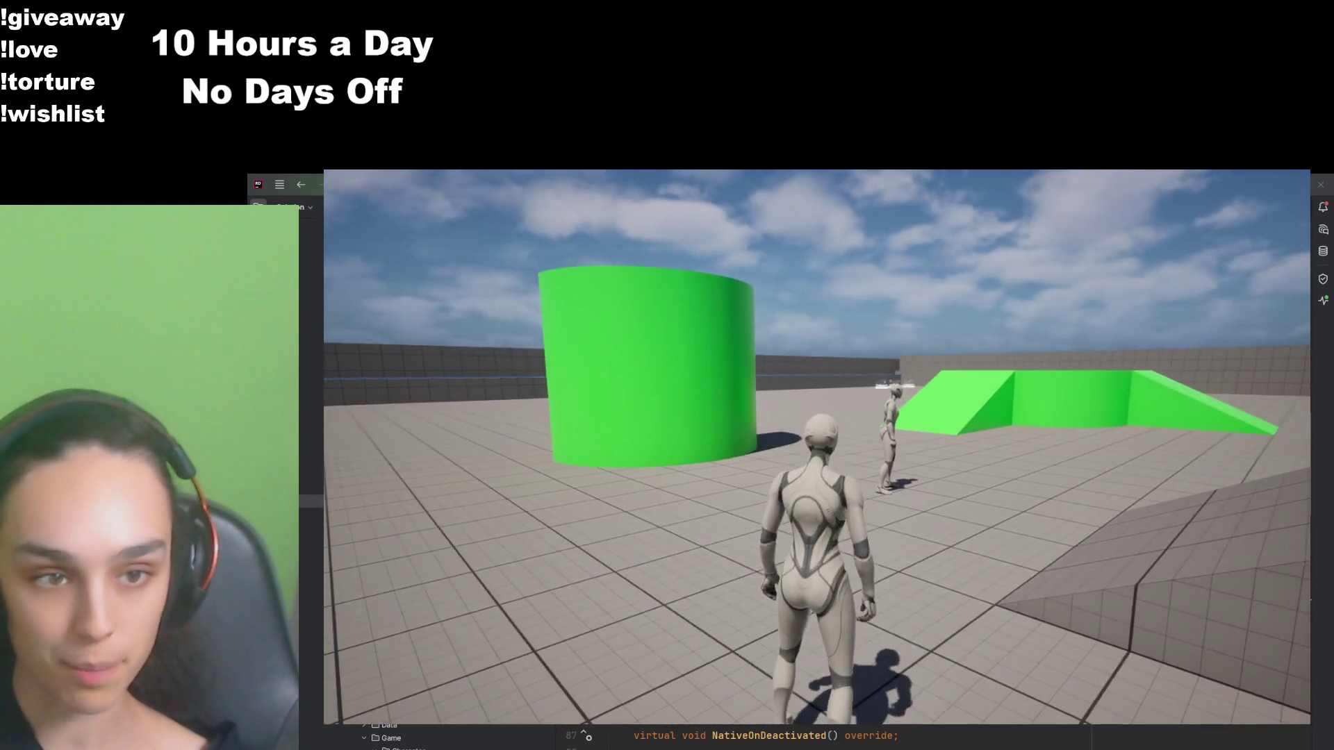
key(Escape)
click(847, 557)
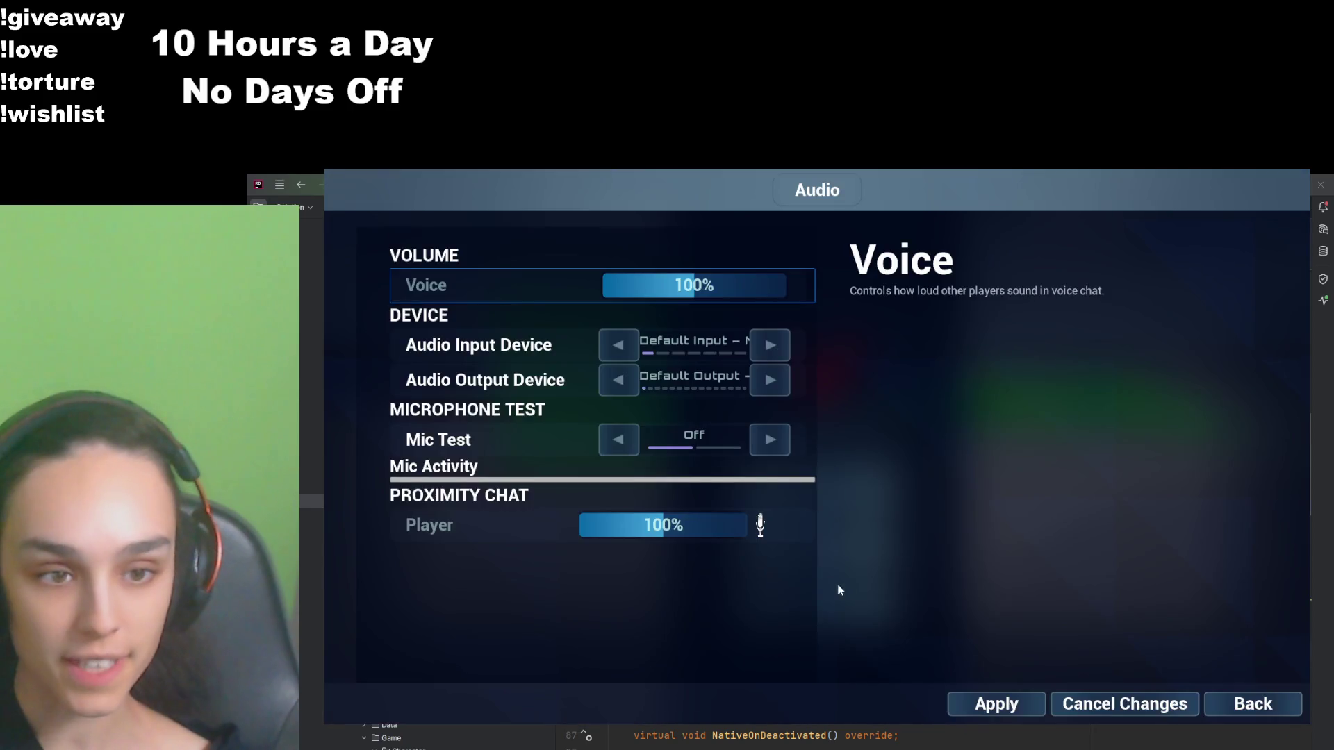
click(770, 440)
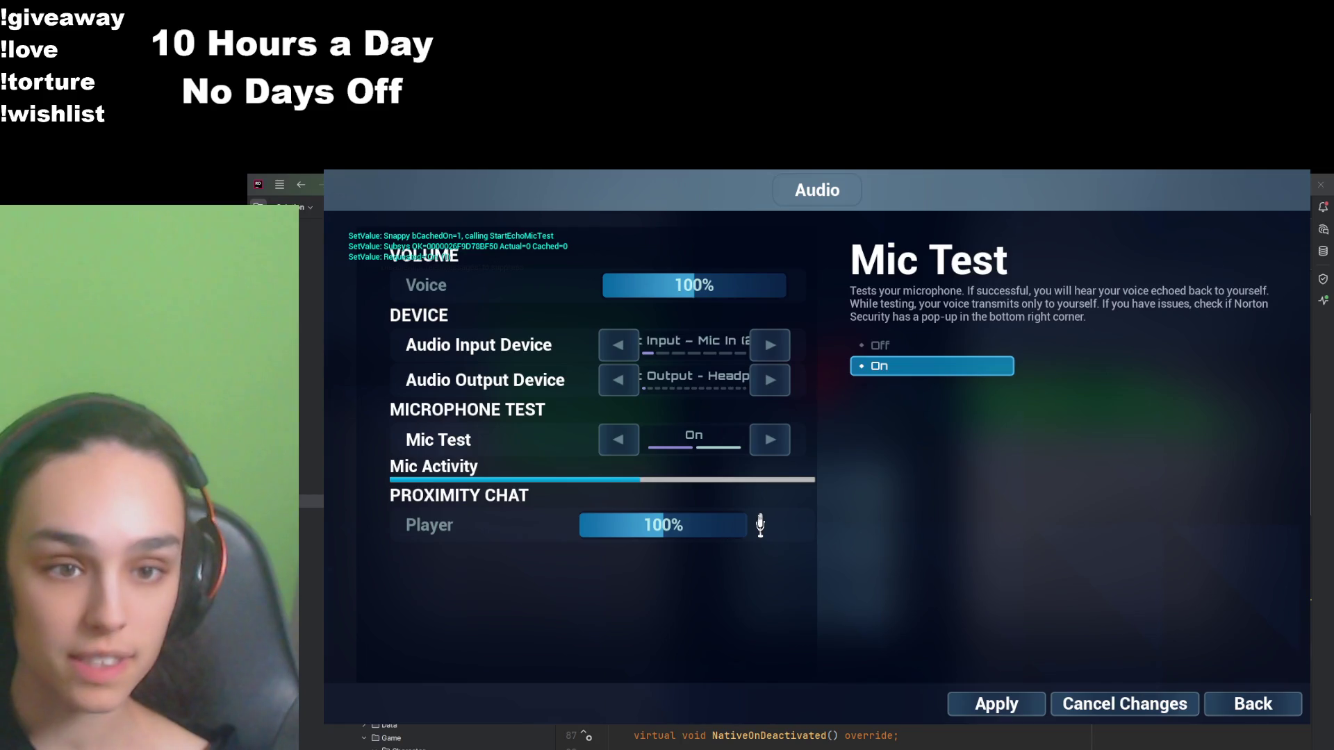
click(770, 440)
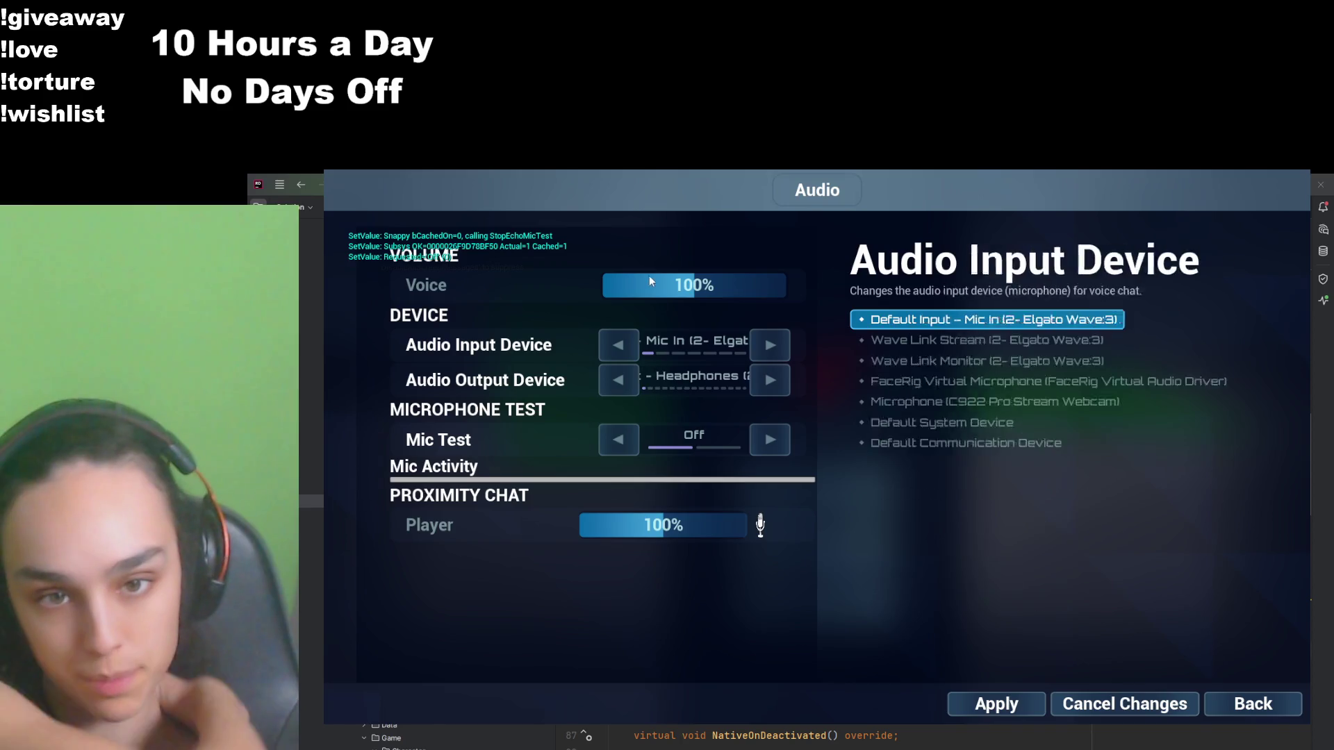
key(Escape)
click(816, 489)
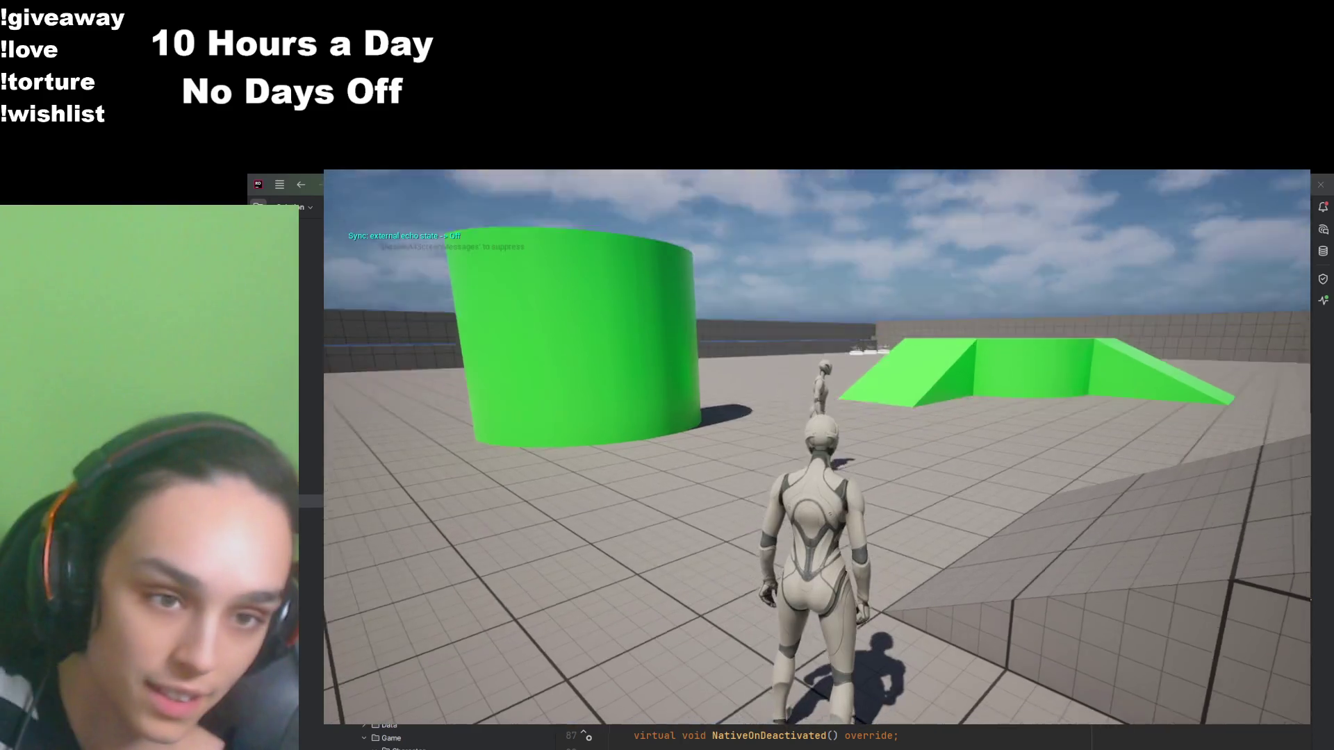
Step: Send the chat message 'hi' from the second player's window
key(Return)
text(hi)
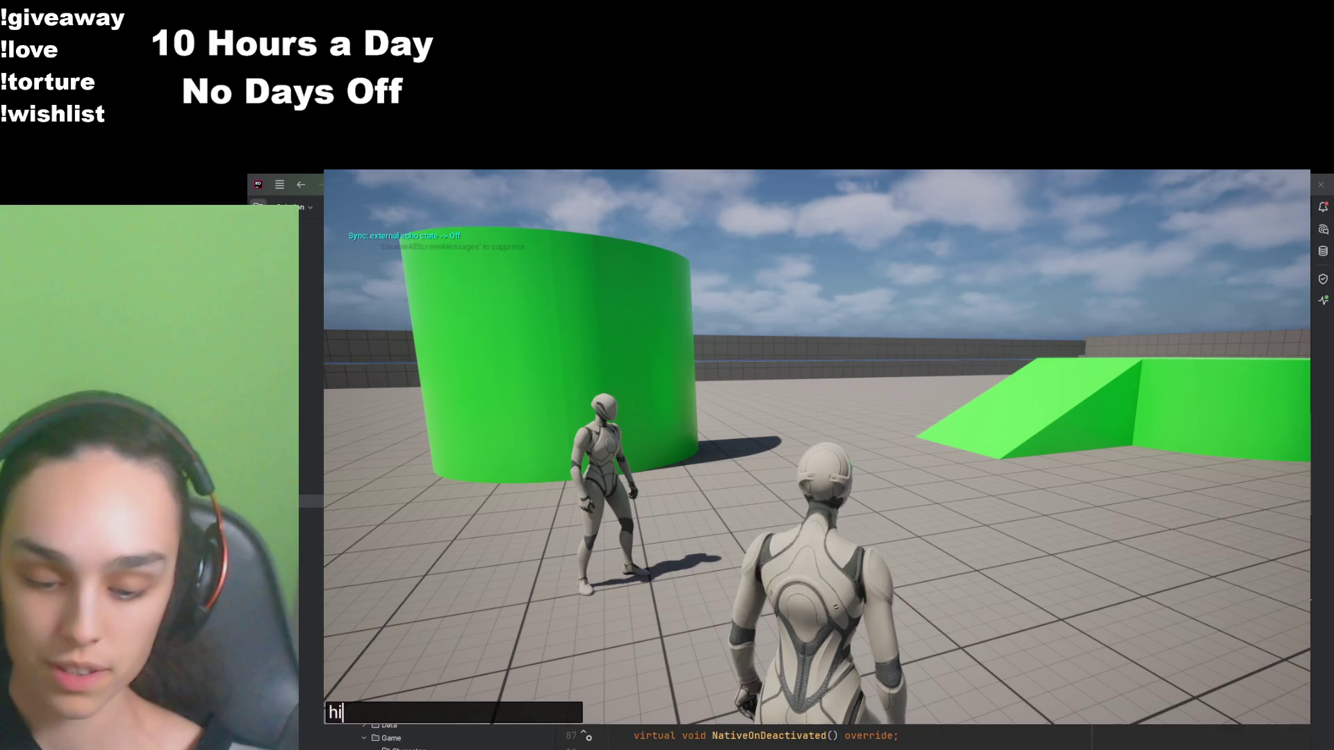
key(Return)
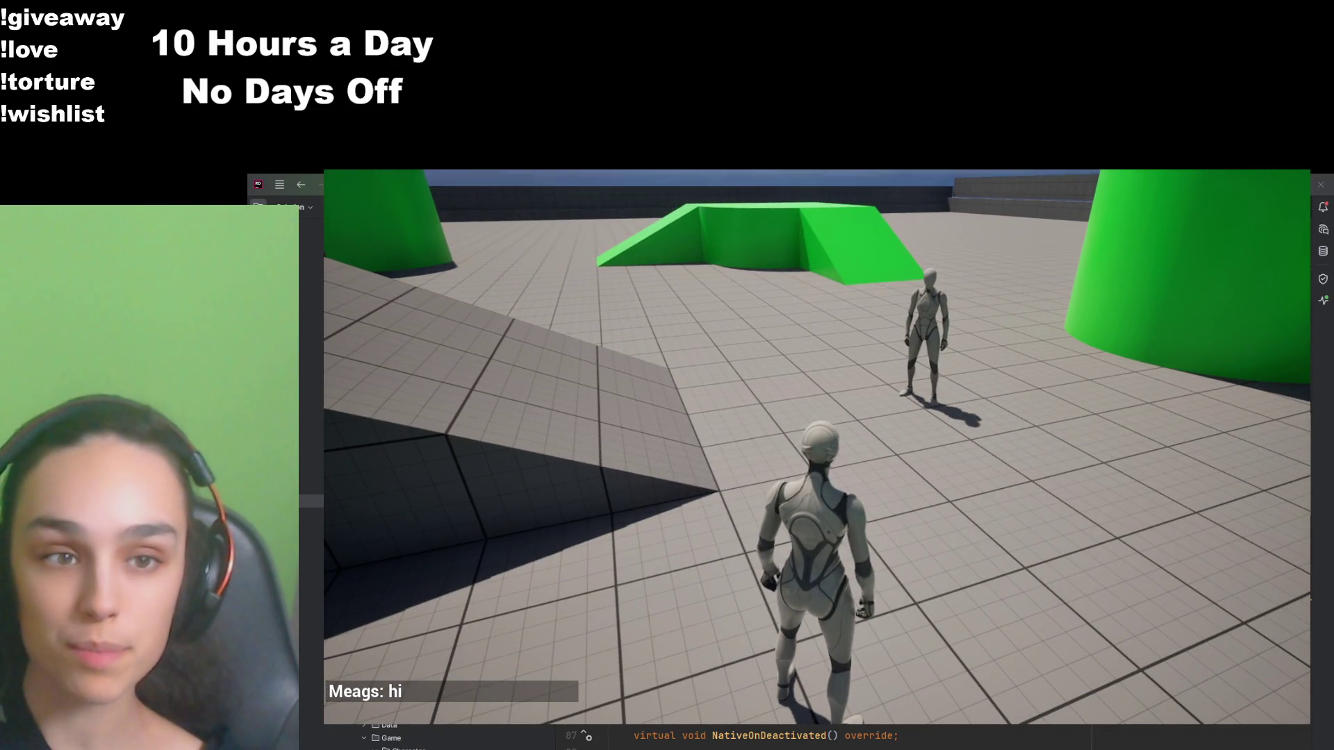
Step: Scroll through the full chat history to check the latest hi messages, then close it
key(Return)
scroll(482, 545, up, 5)
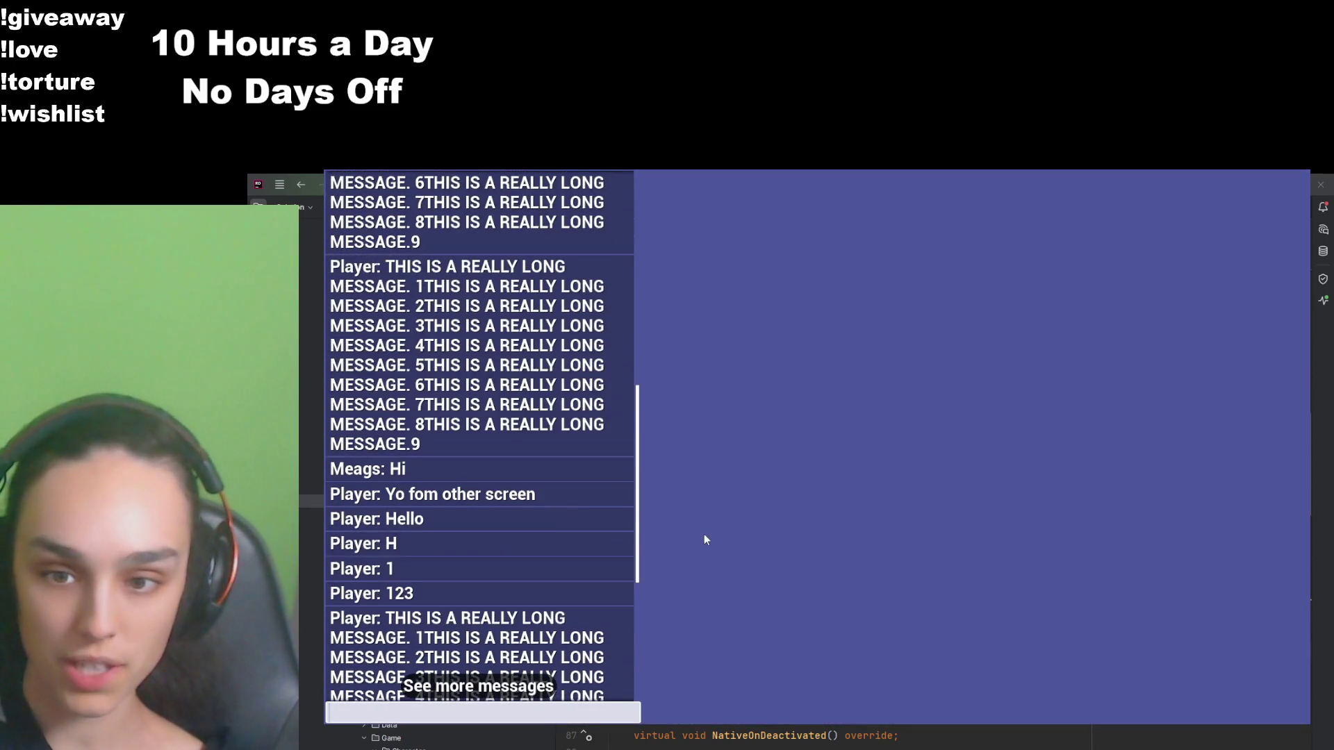
mouse_move(633, 572)
mouse_down()
mouse_move(624, 275)
mouse_move(618, 677)
mouse_move(641, 344)
mouse_move(645, 726)
mouse_up()
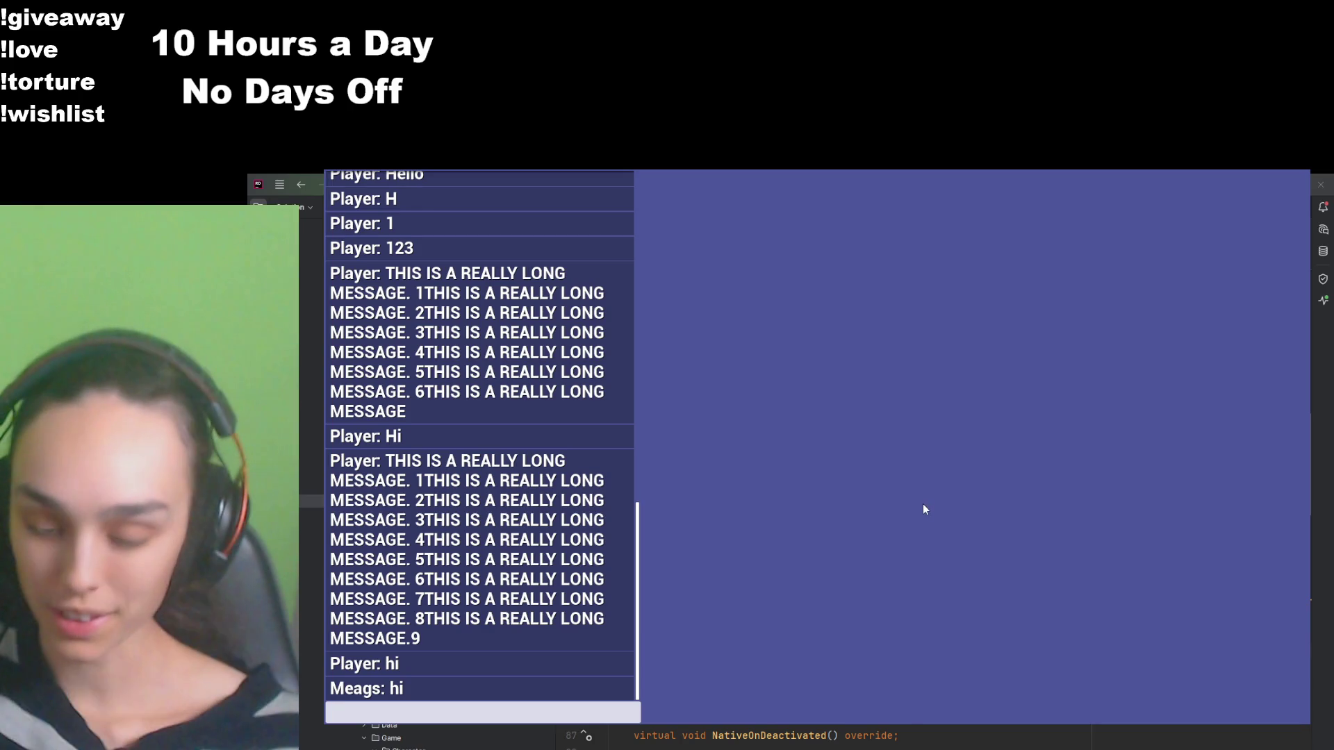
click(923, 506)
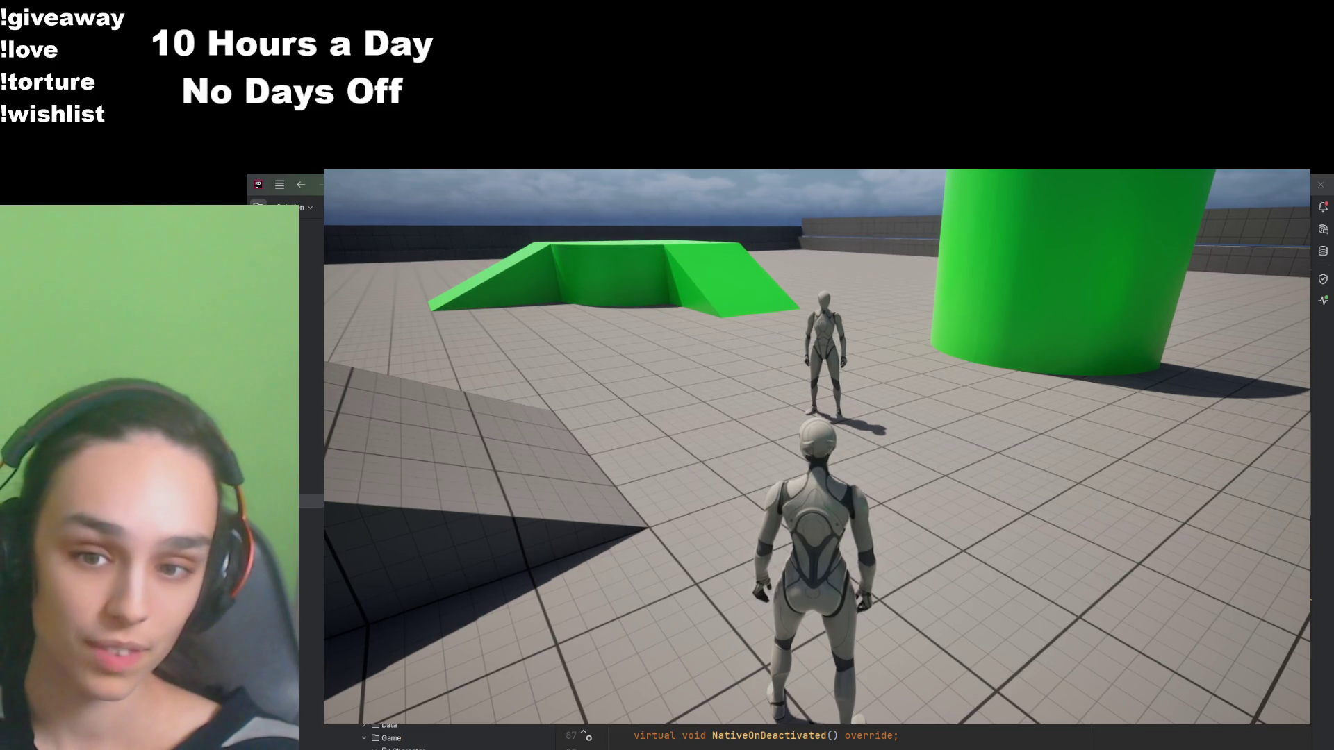
key(w)
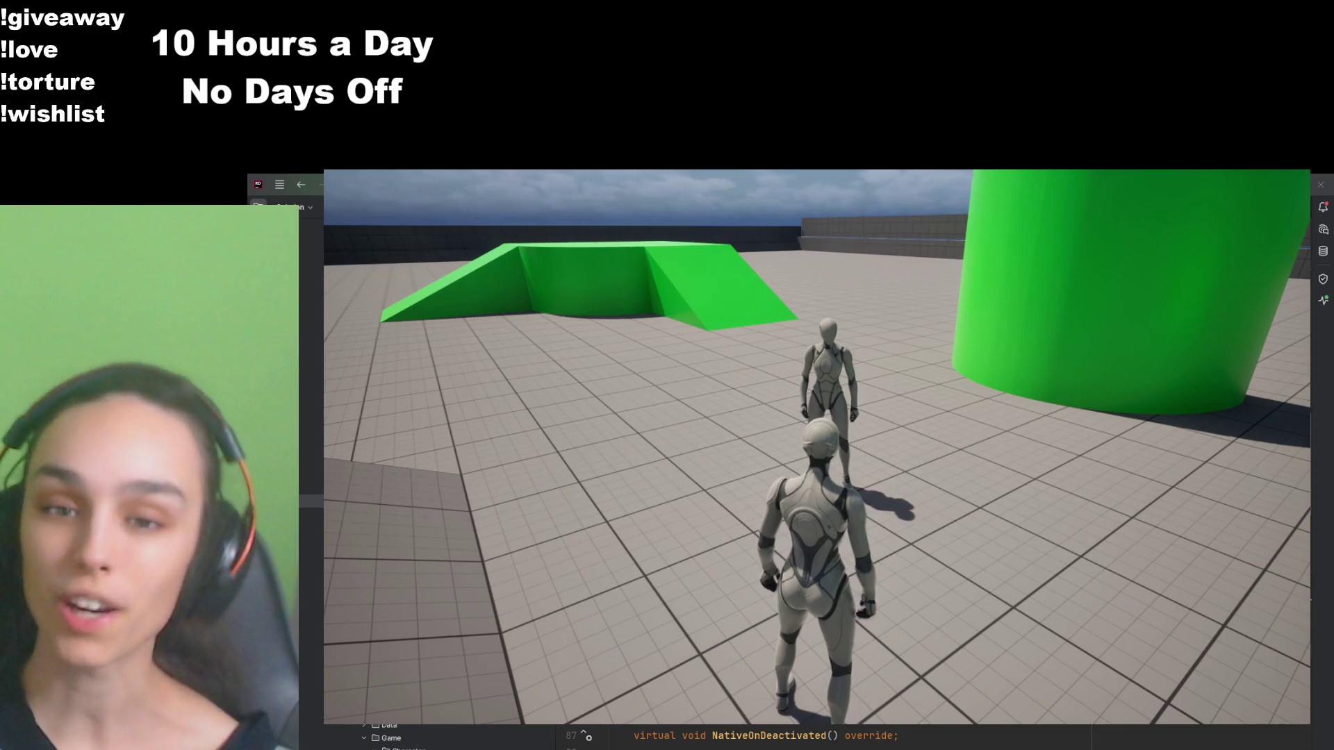
key(w)
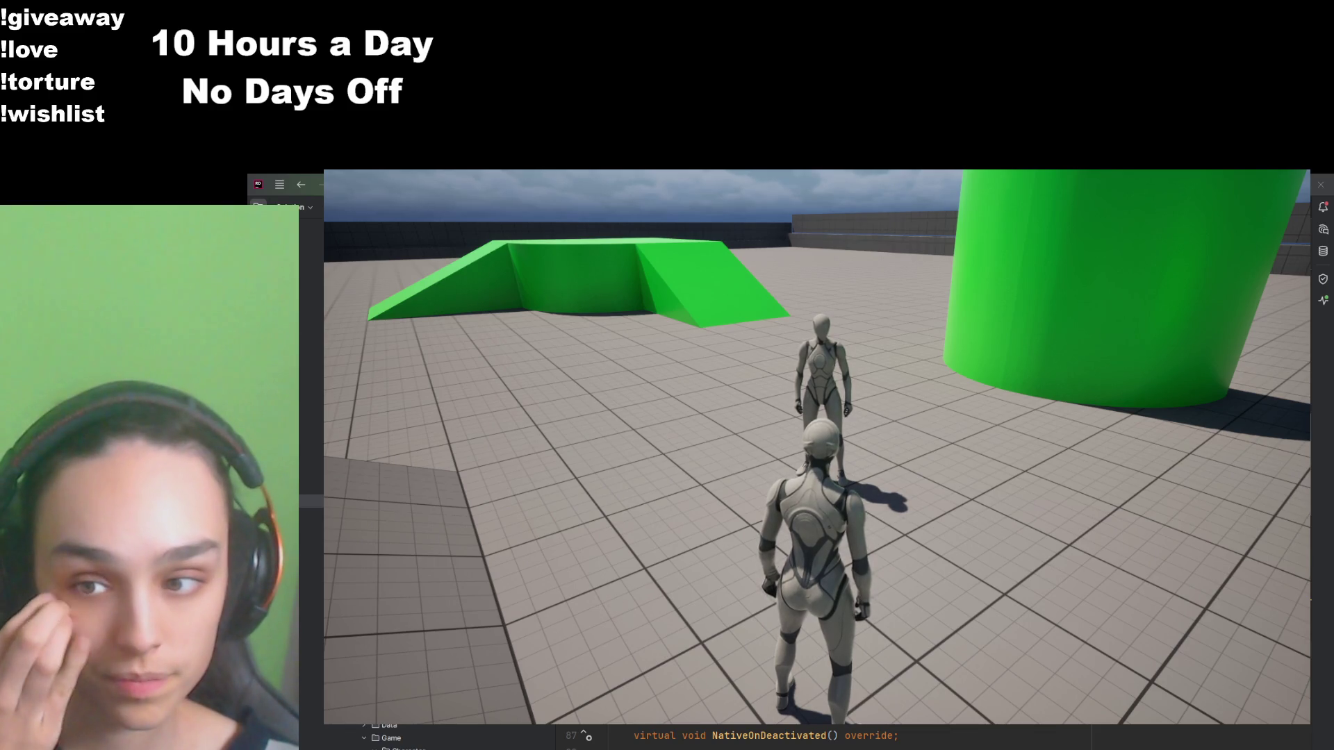
mouse_move(817, 444)
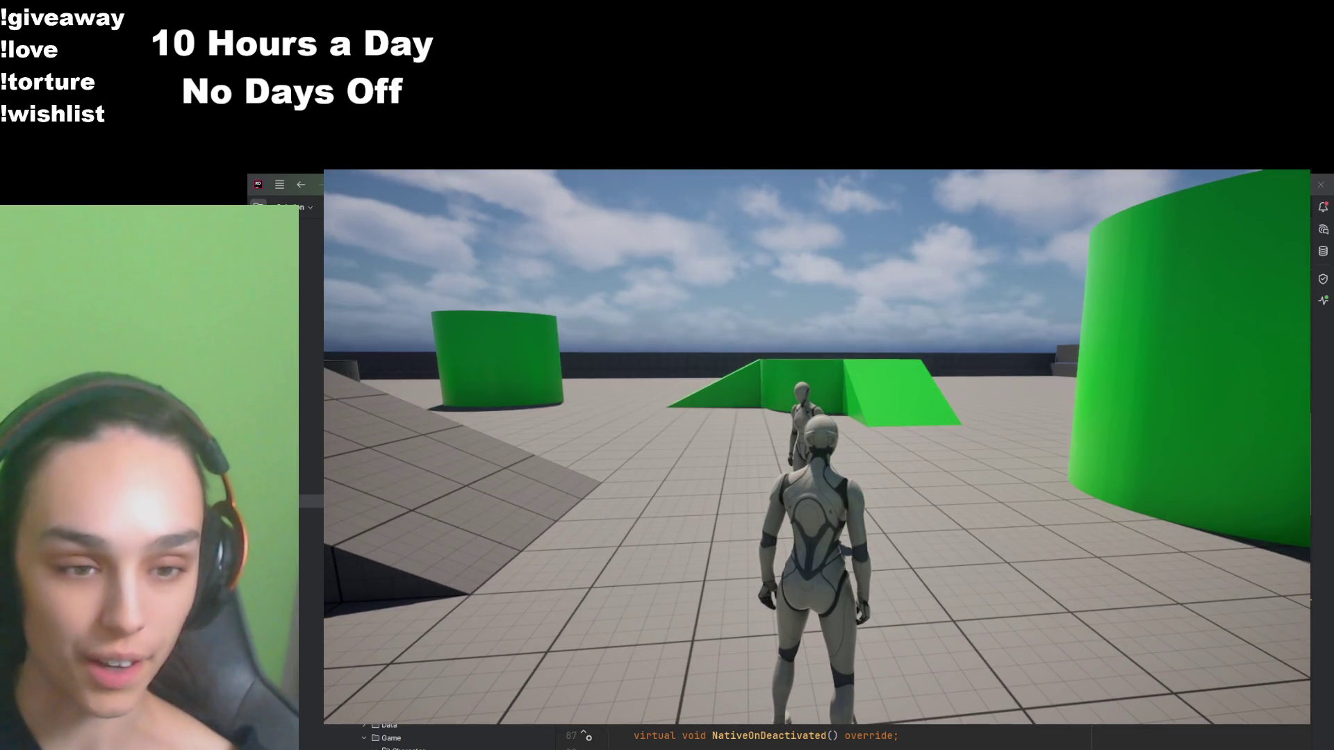
Step: Run around the arena toward the other character and send the chat message 'Hi'
key(w)
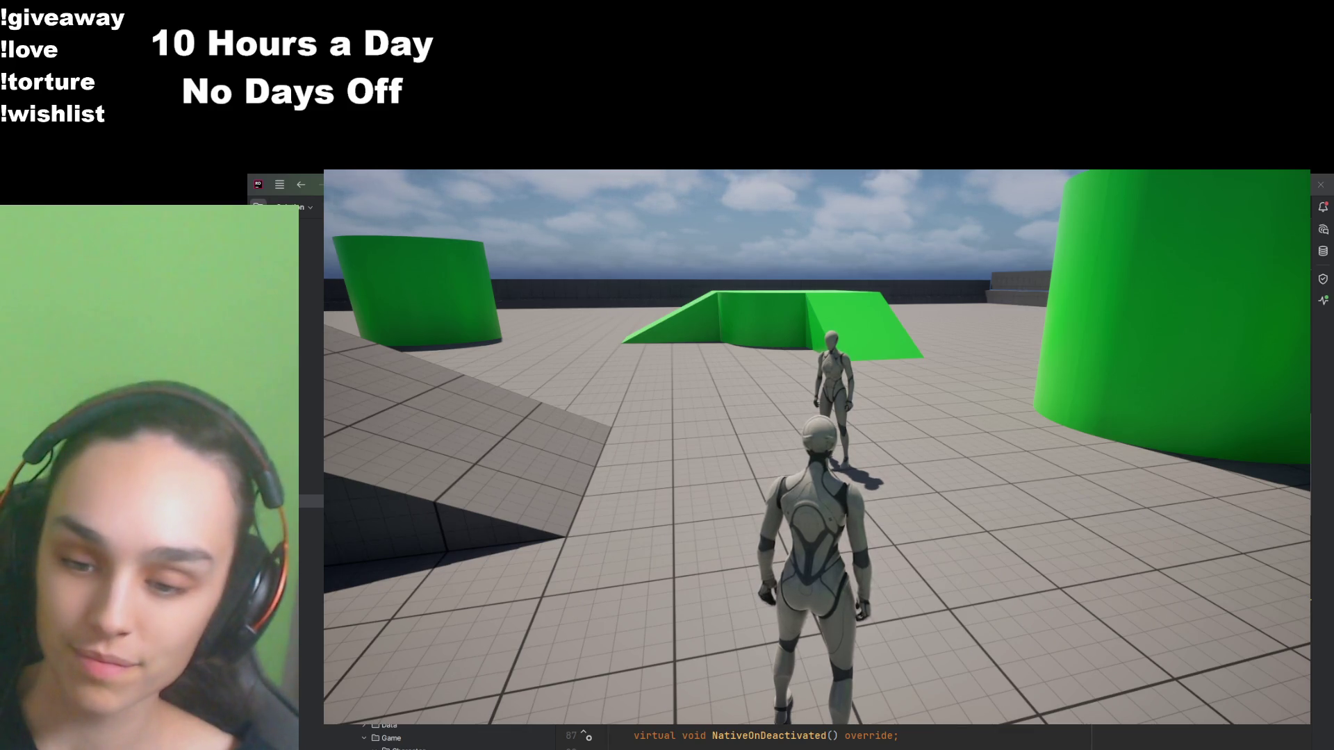
key(w)
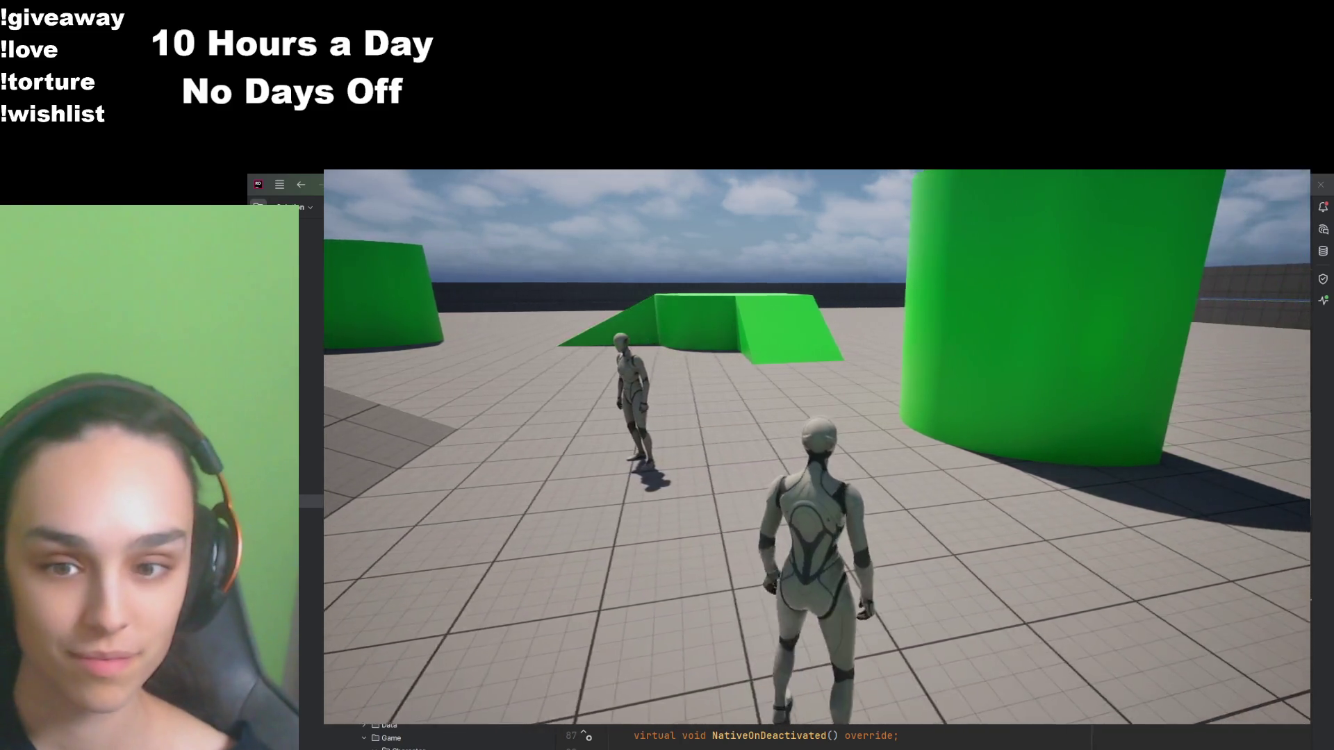
key(w)
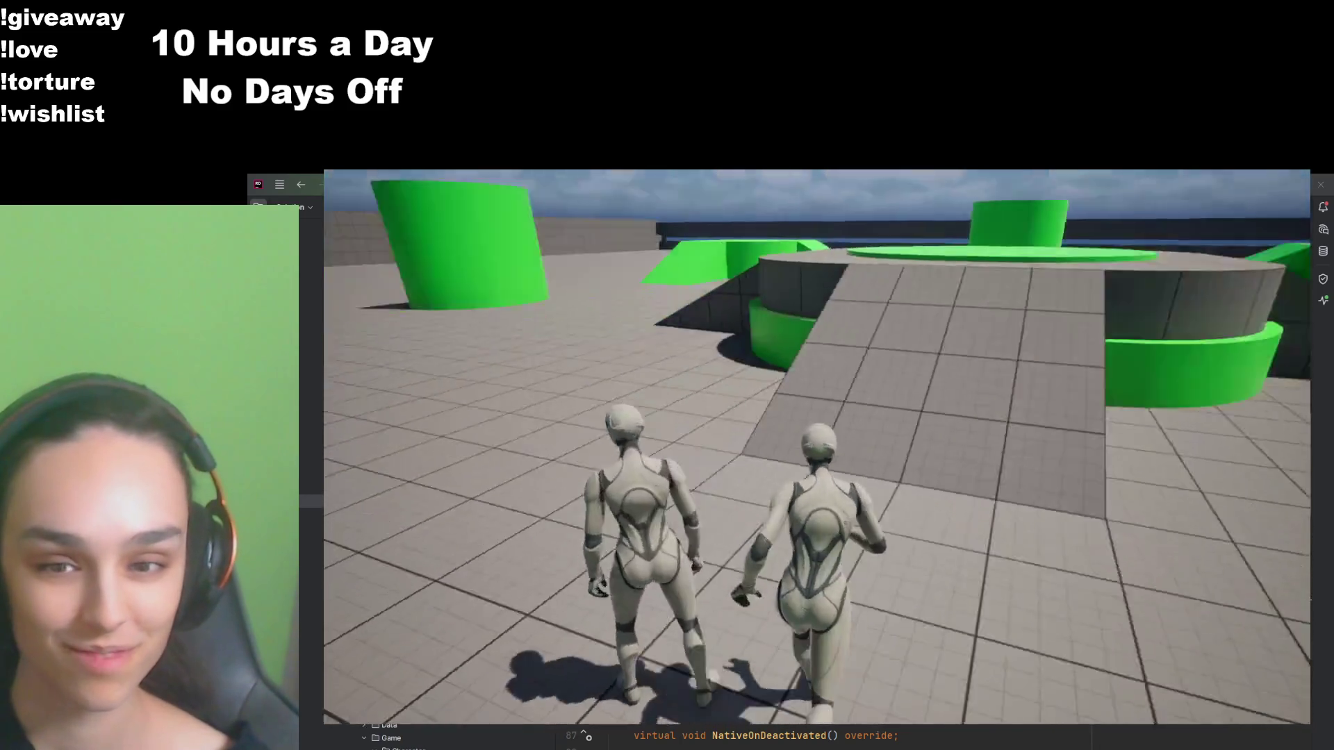
key(w)
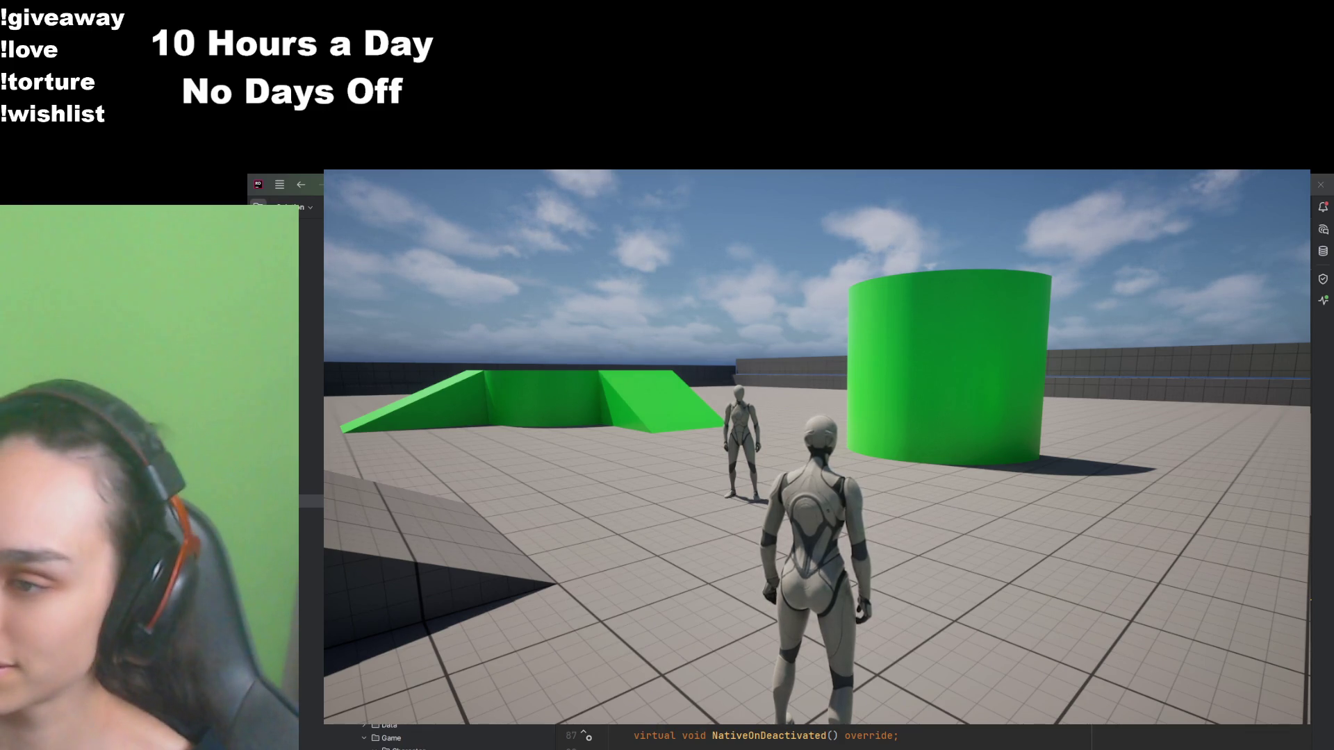
key(s)
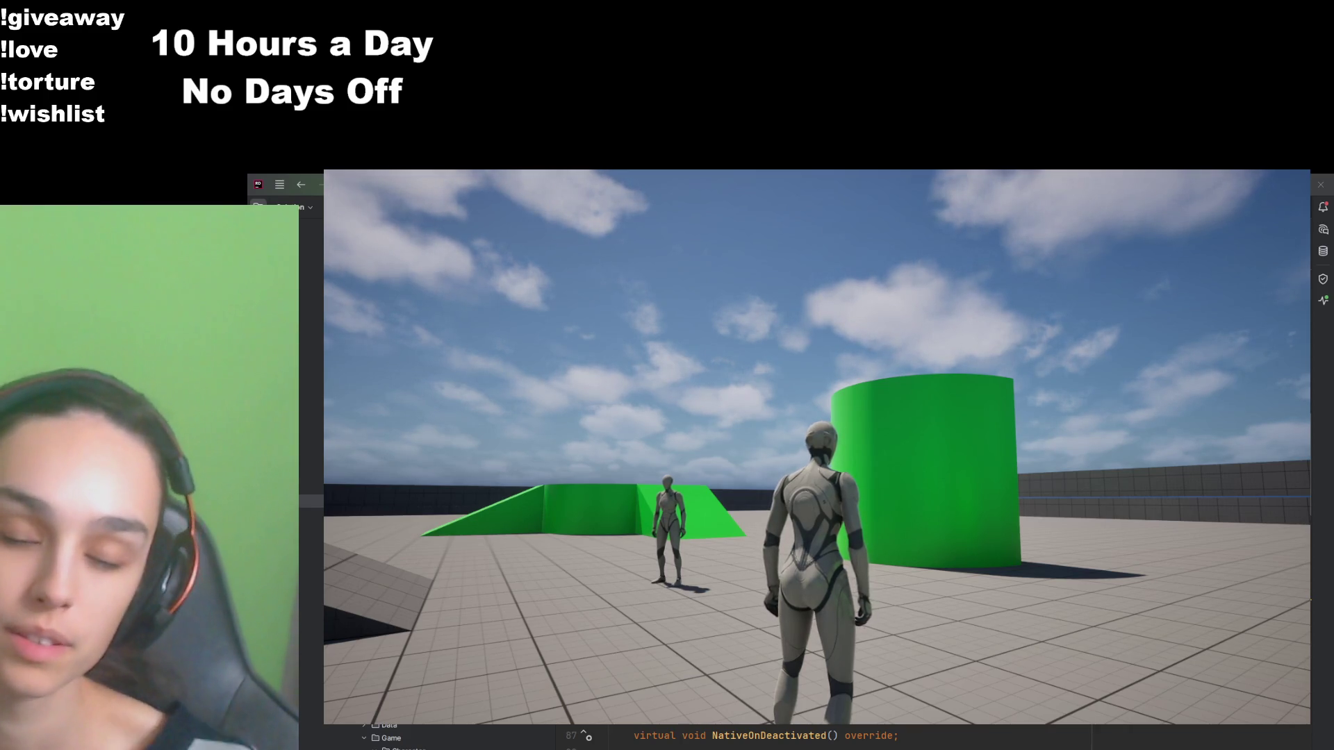
key(w)
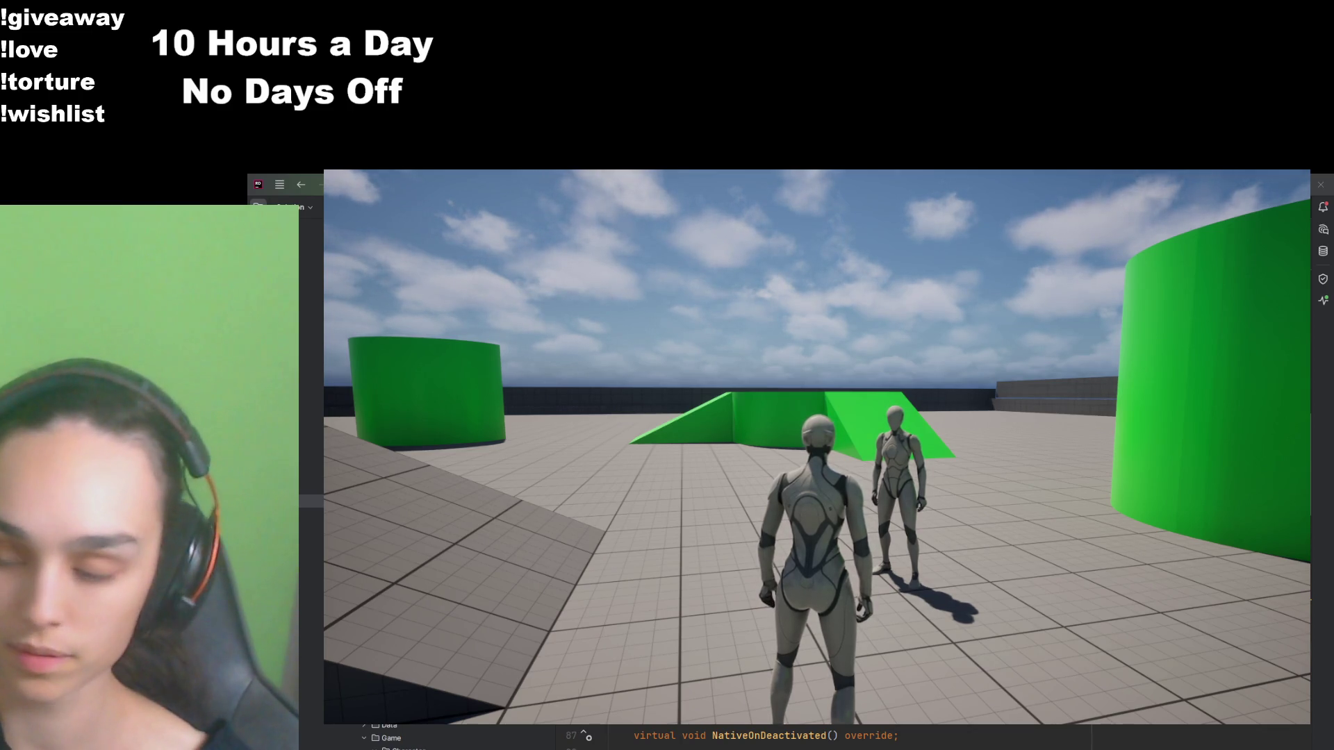
key(Return)
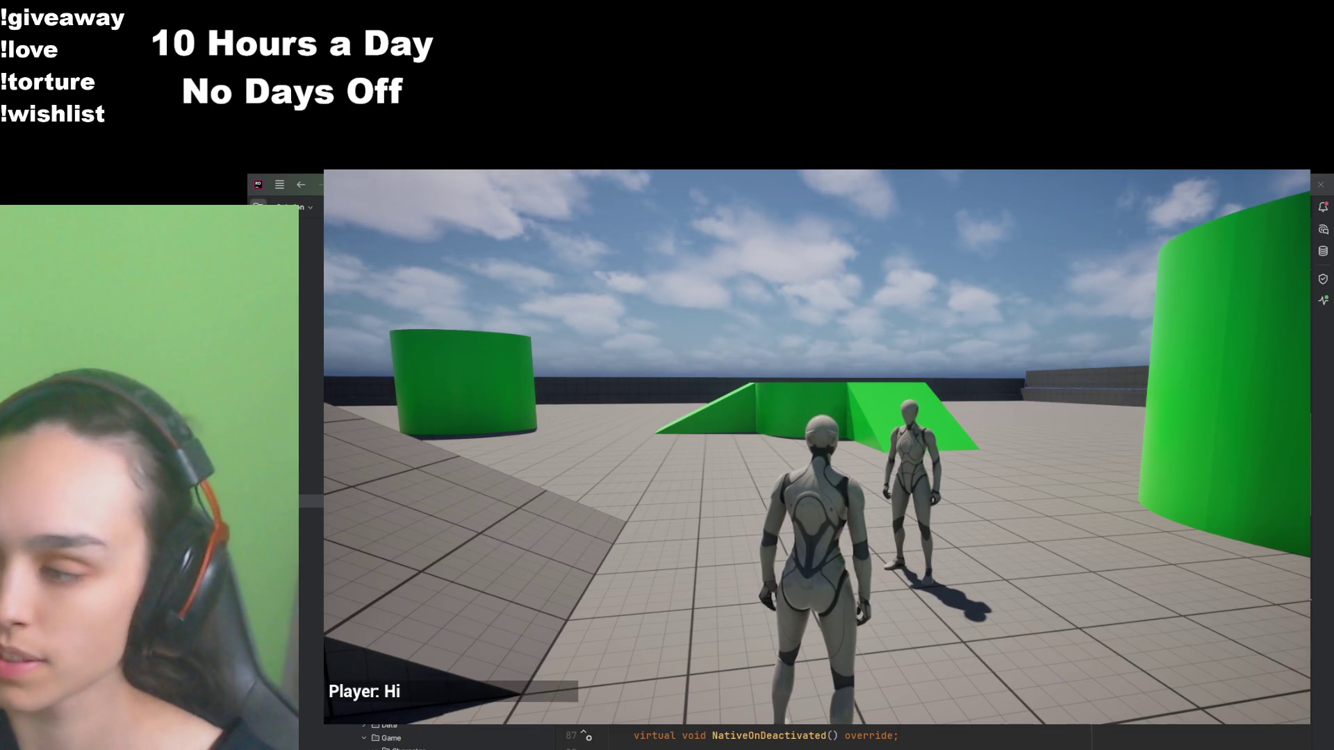
Step: Run the player up to the other character while 'Hi' floats above it
key(w)
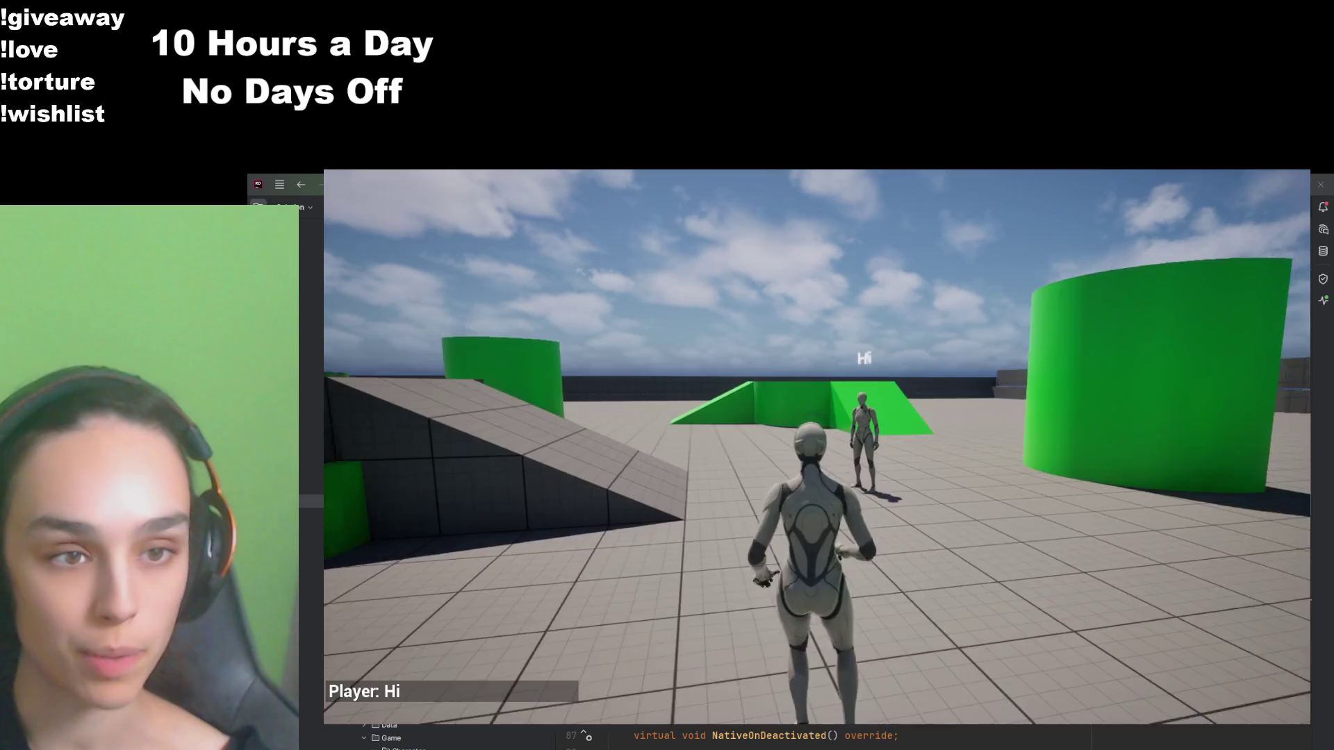
key(w)
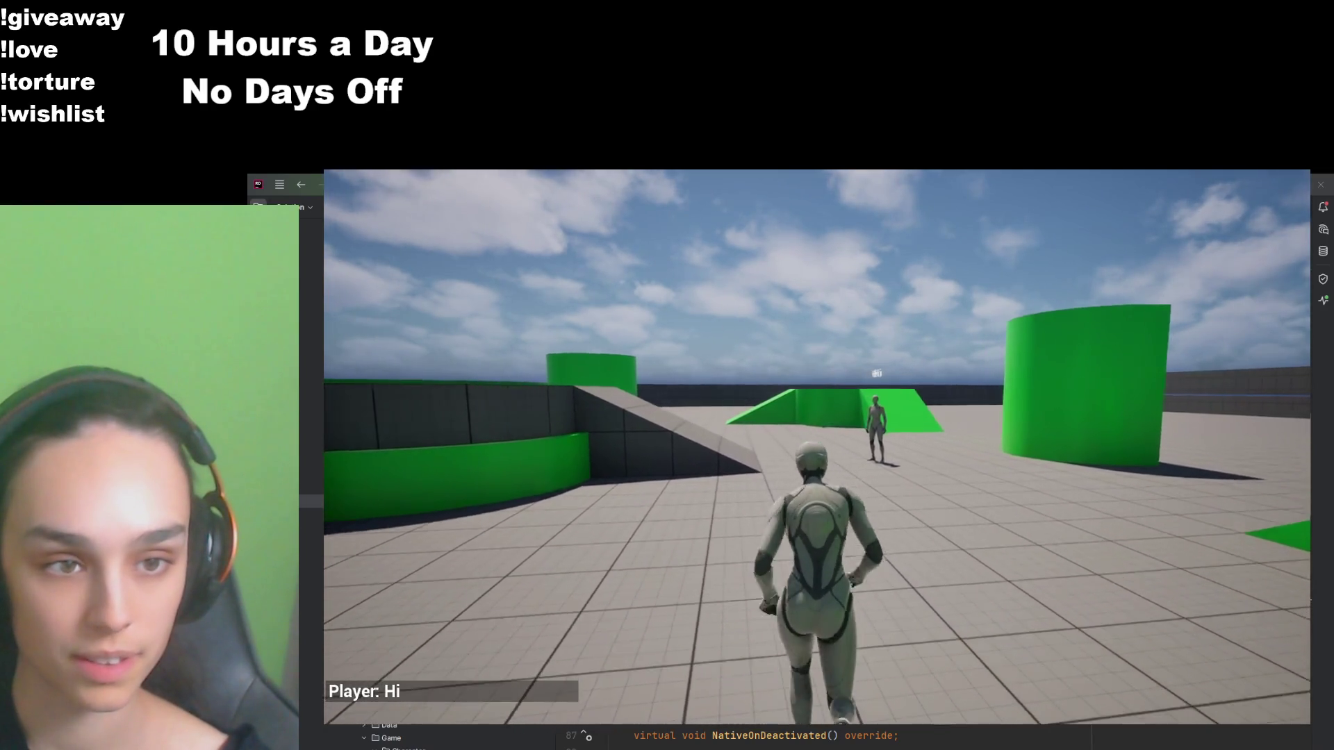
key(w)
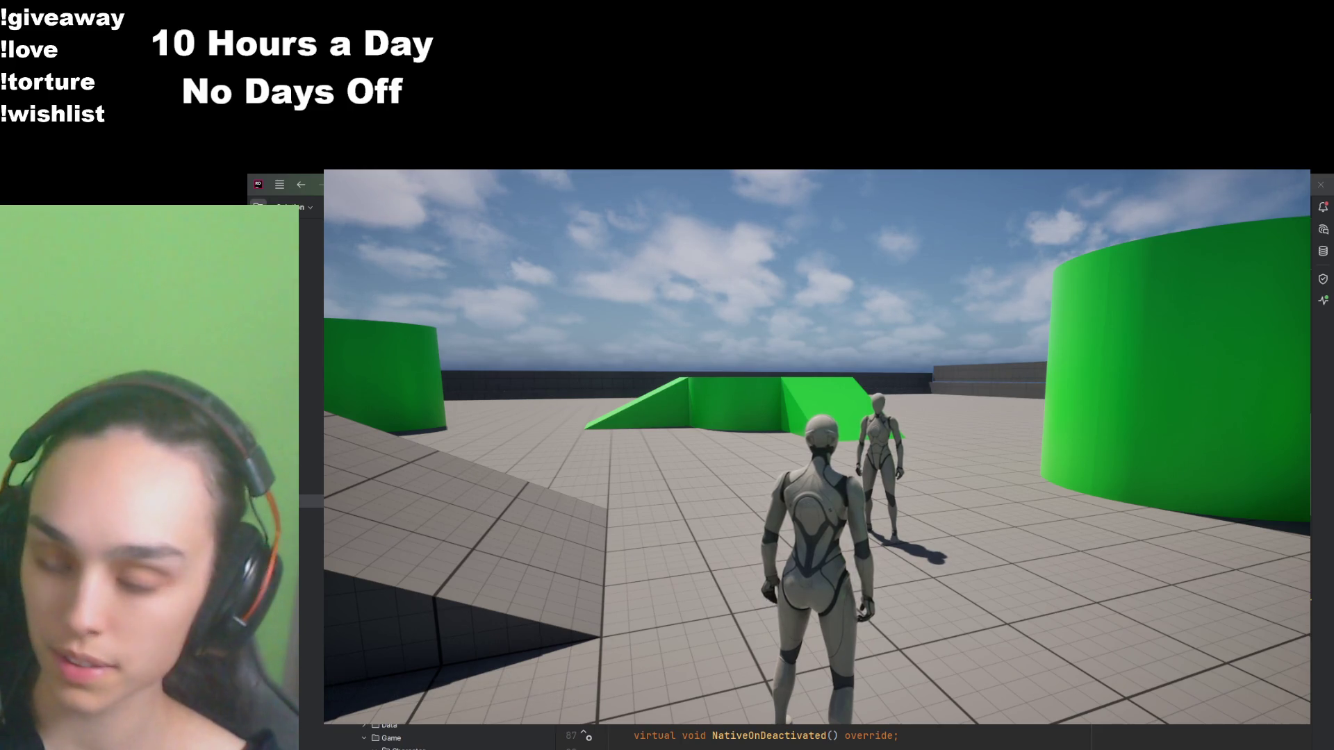
Step: Send the long 'THIS IS A REALLY LONG MESSAGE' post and run around to view its bubble
key(Return)
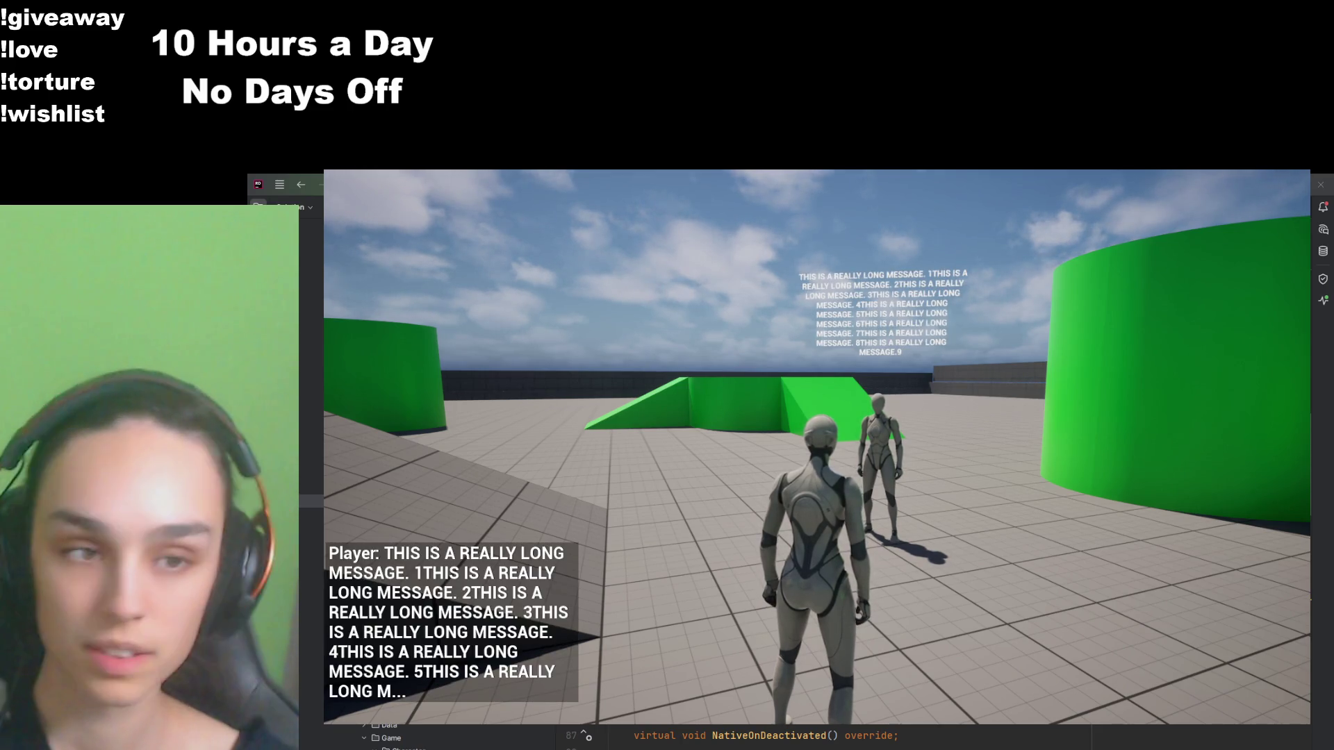
key(w)
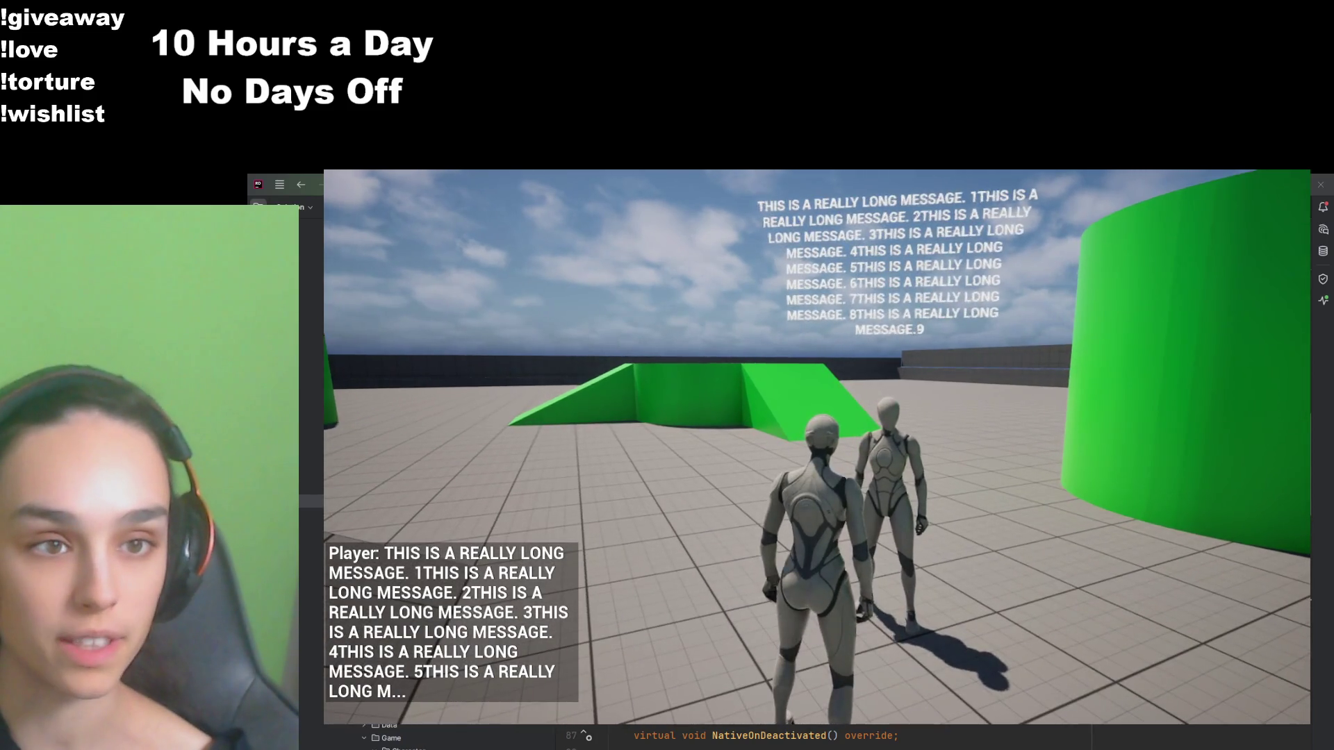
key(w)
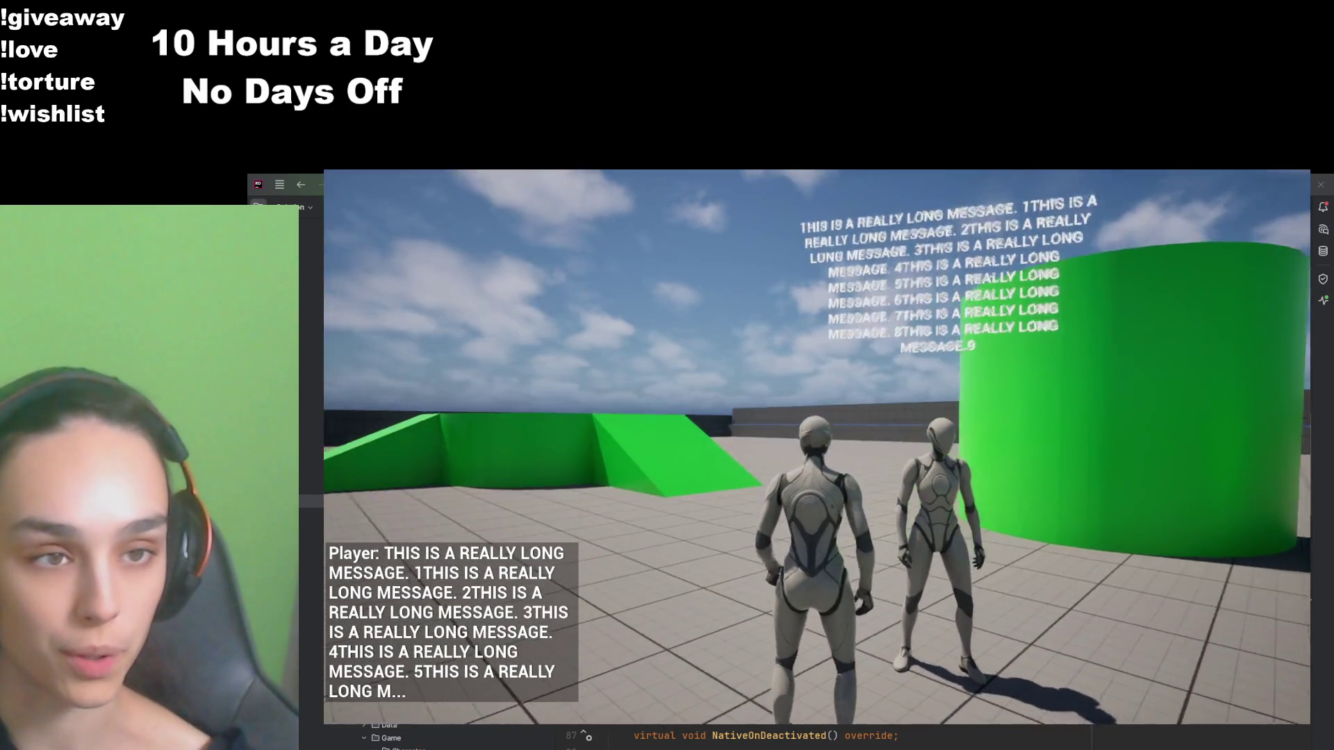
key(w)
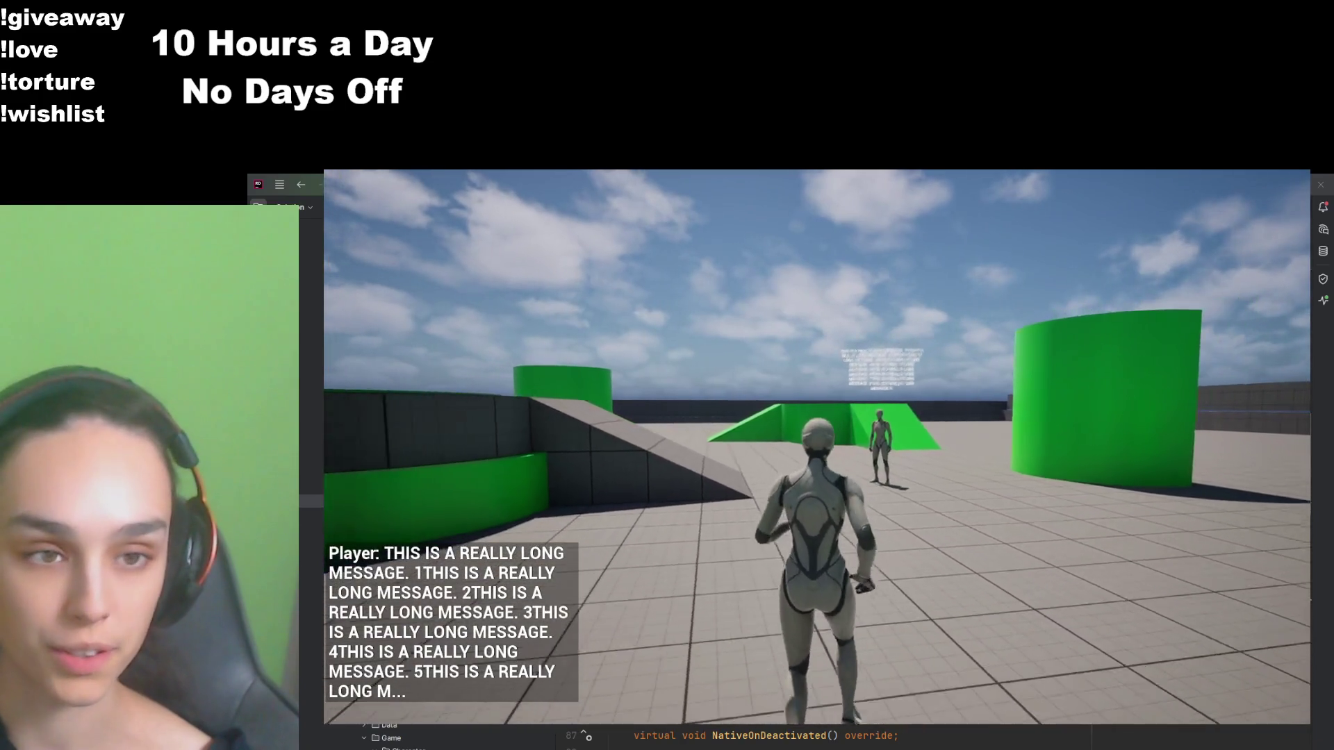
key(w)
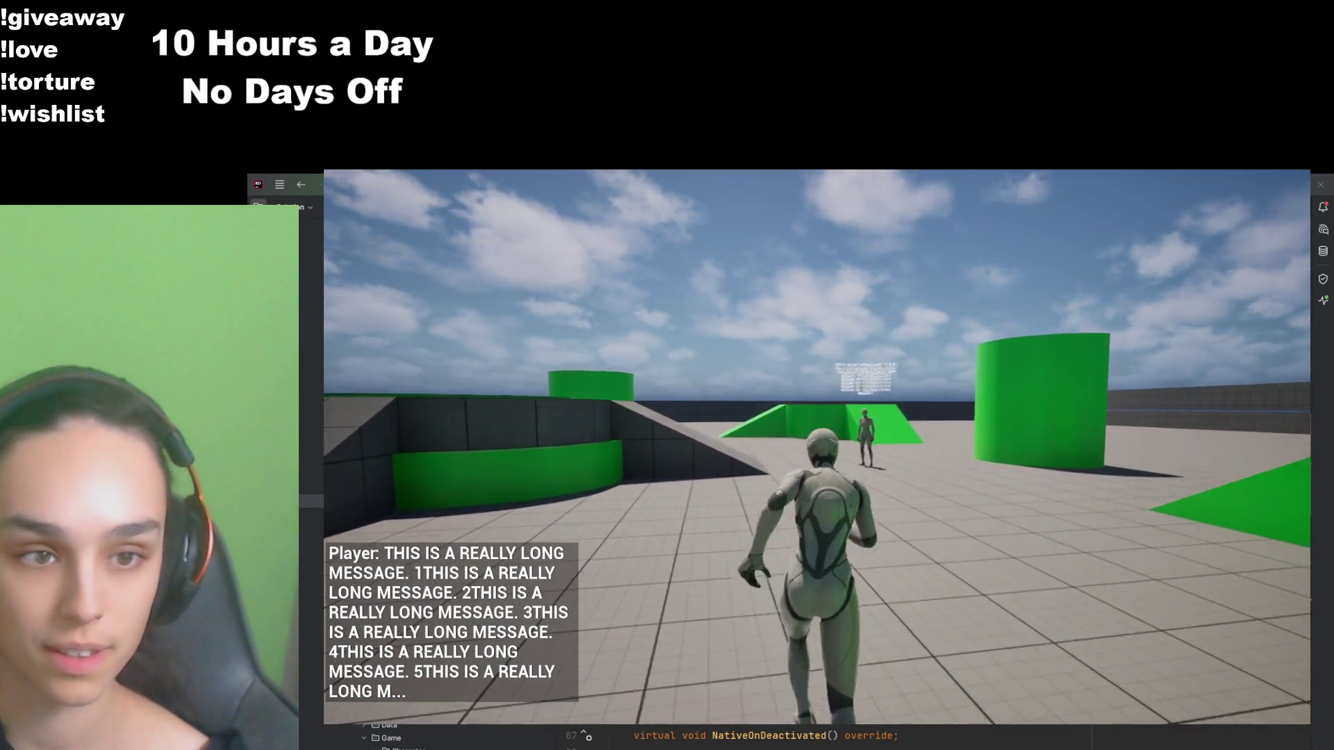
key(w)
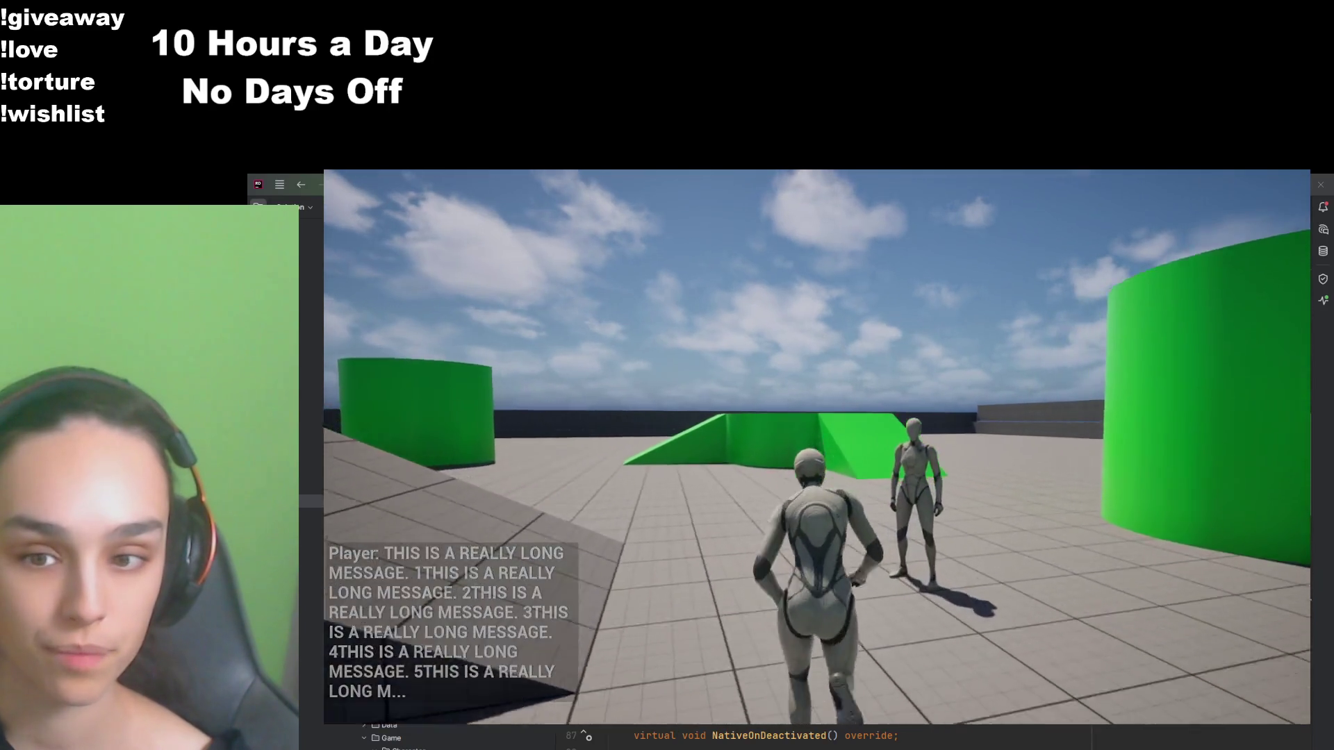
key(w)
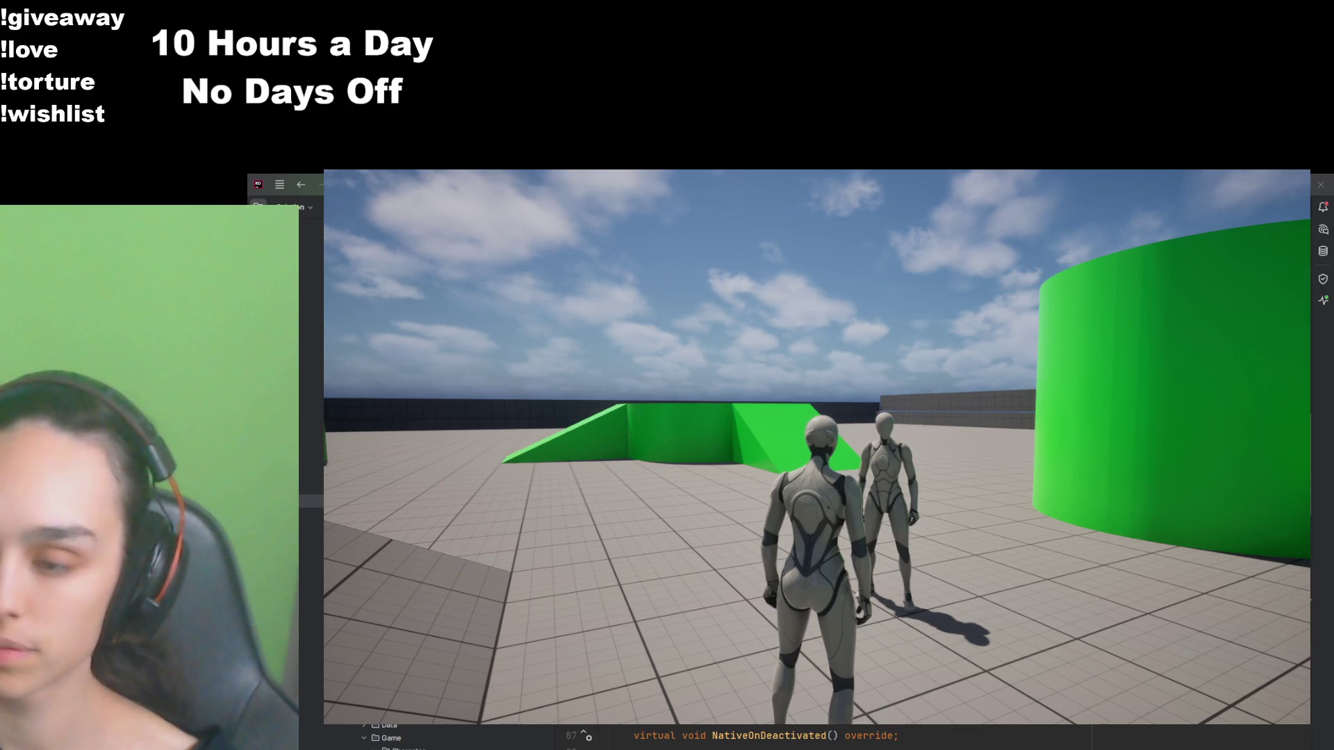
Step: Resend the long chat message, then bring up the pause menu to leave Play mode
key(Return)
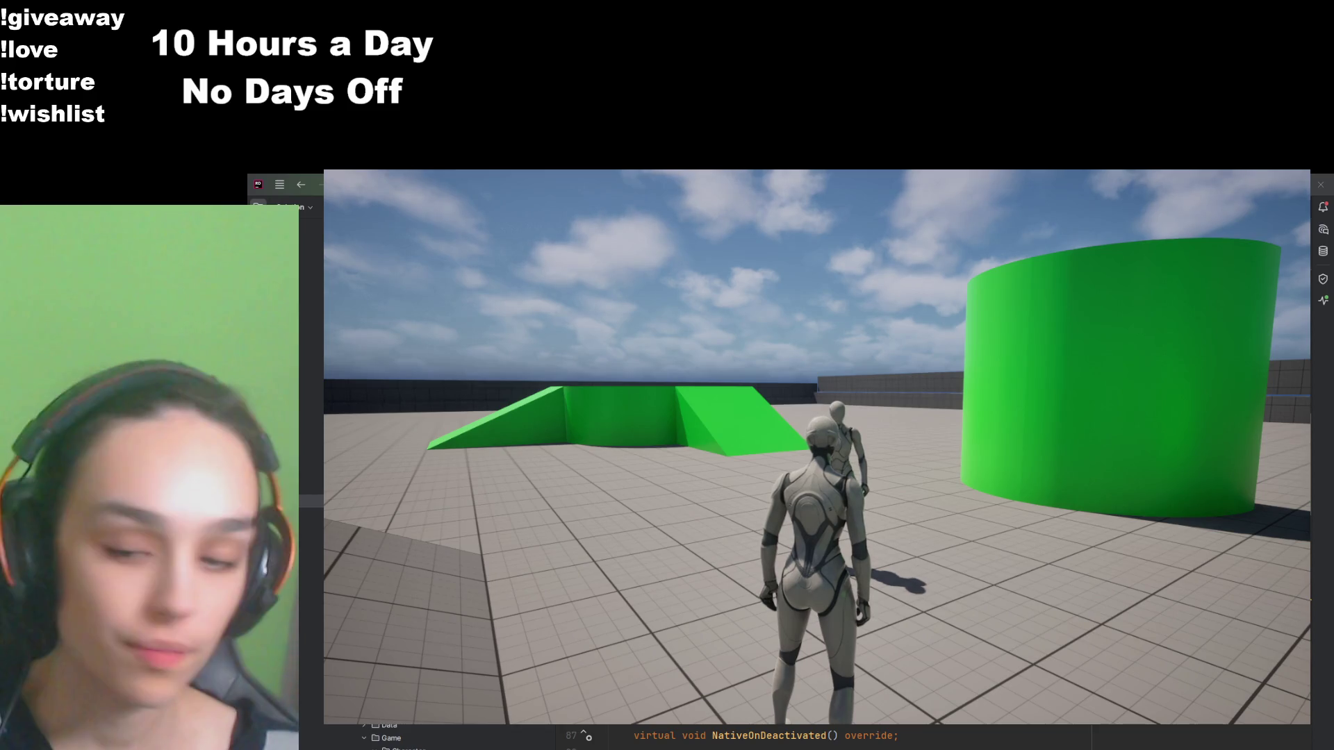
key(Escape)
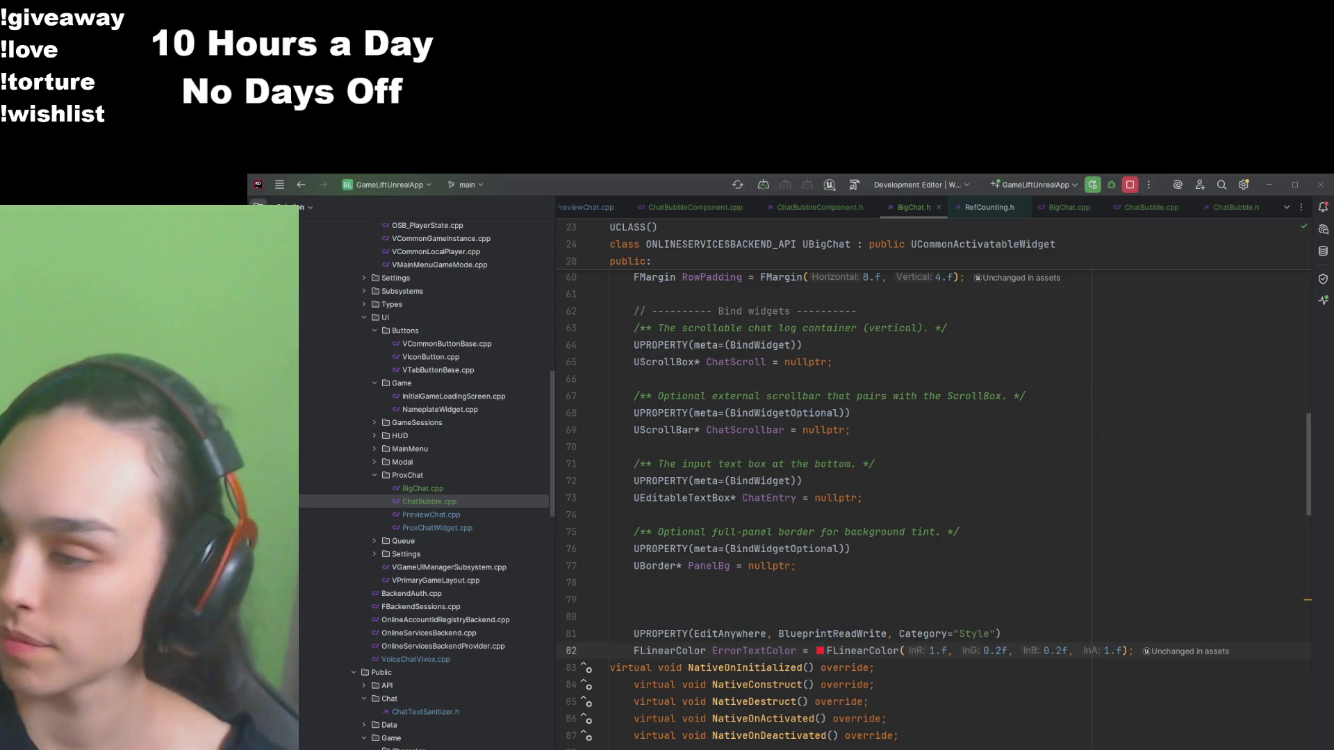
Step: Shift BP_ThirdPersonCharacter's FollowCamera along X, compile, and open WBP_ChatBubbleTest's designer
key(alt+Tab)
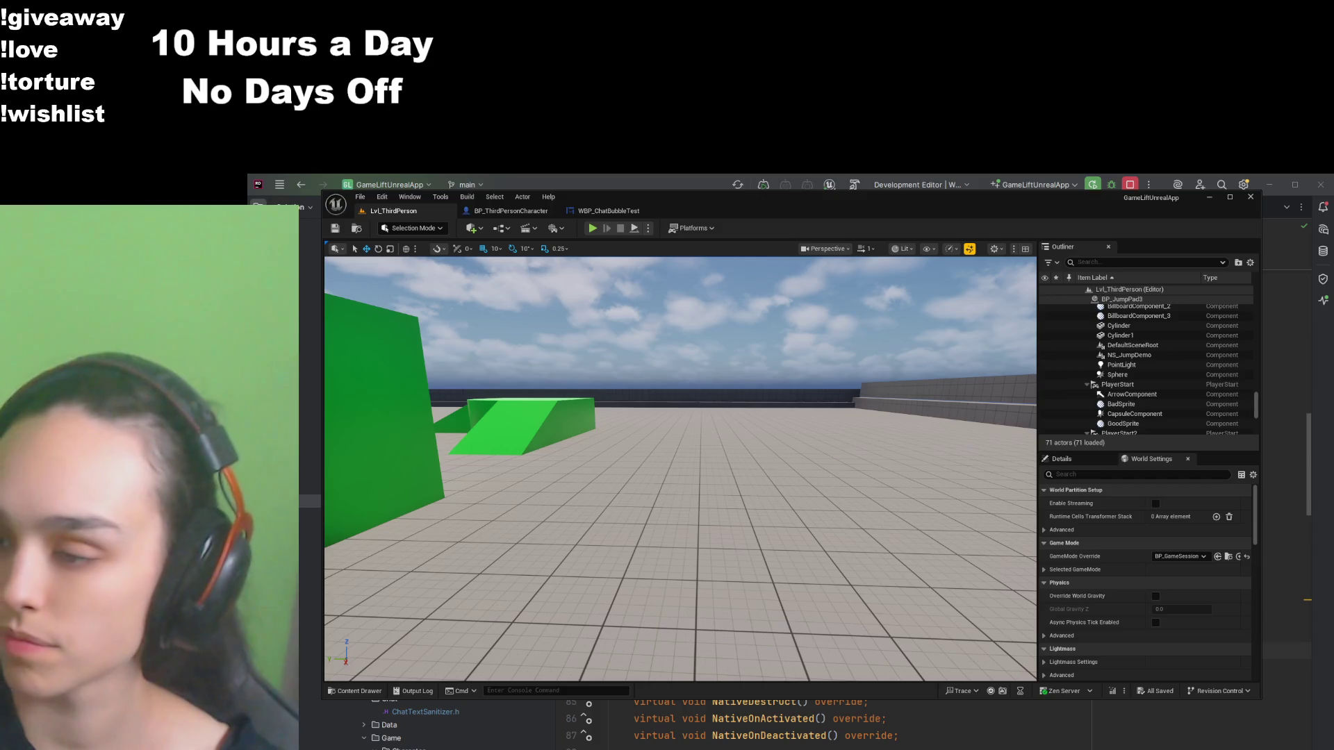
click(525, 214)
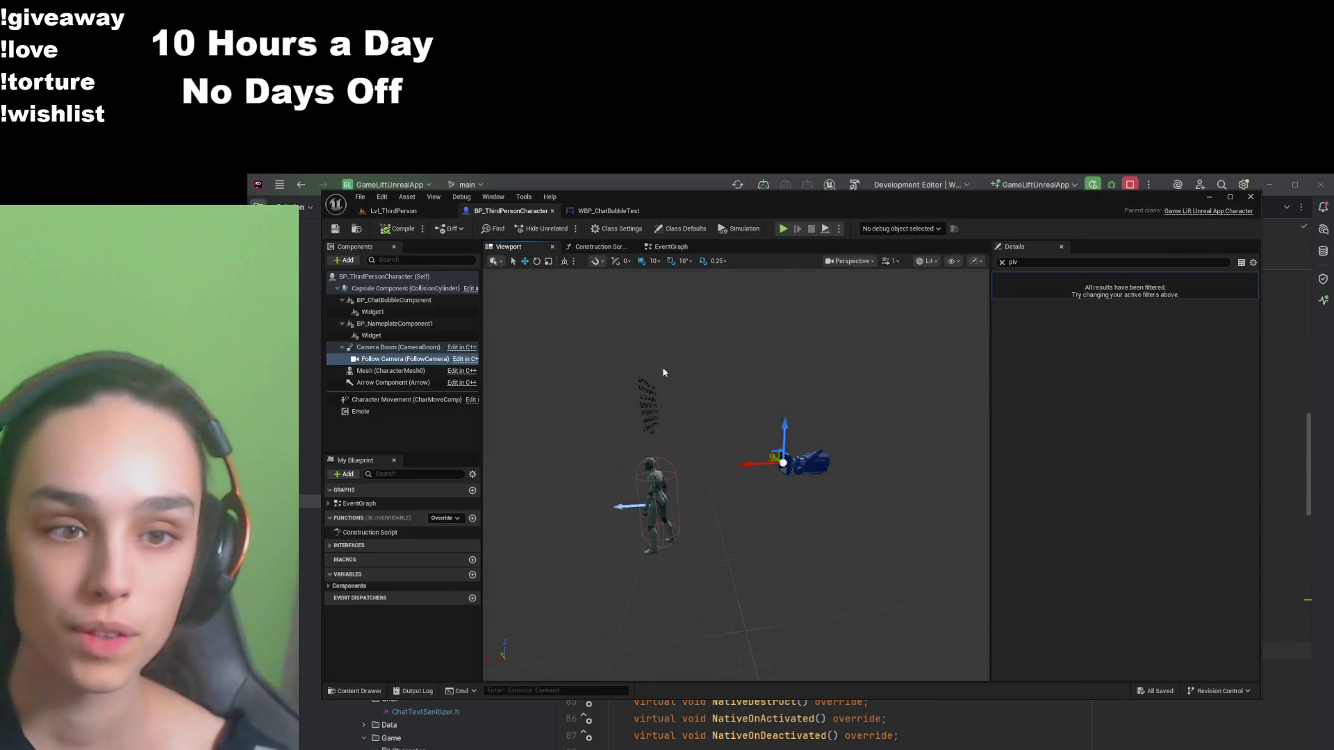
mouse_move(764, 464)
mouse_down()
mouse_move(729, 462)
mouse_move(751, 425)
mouse_up()
click(394, 228)
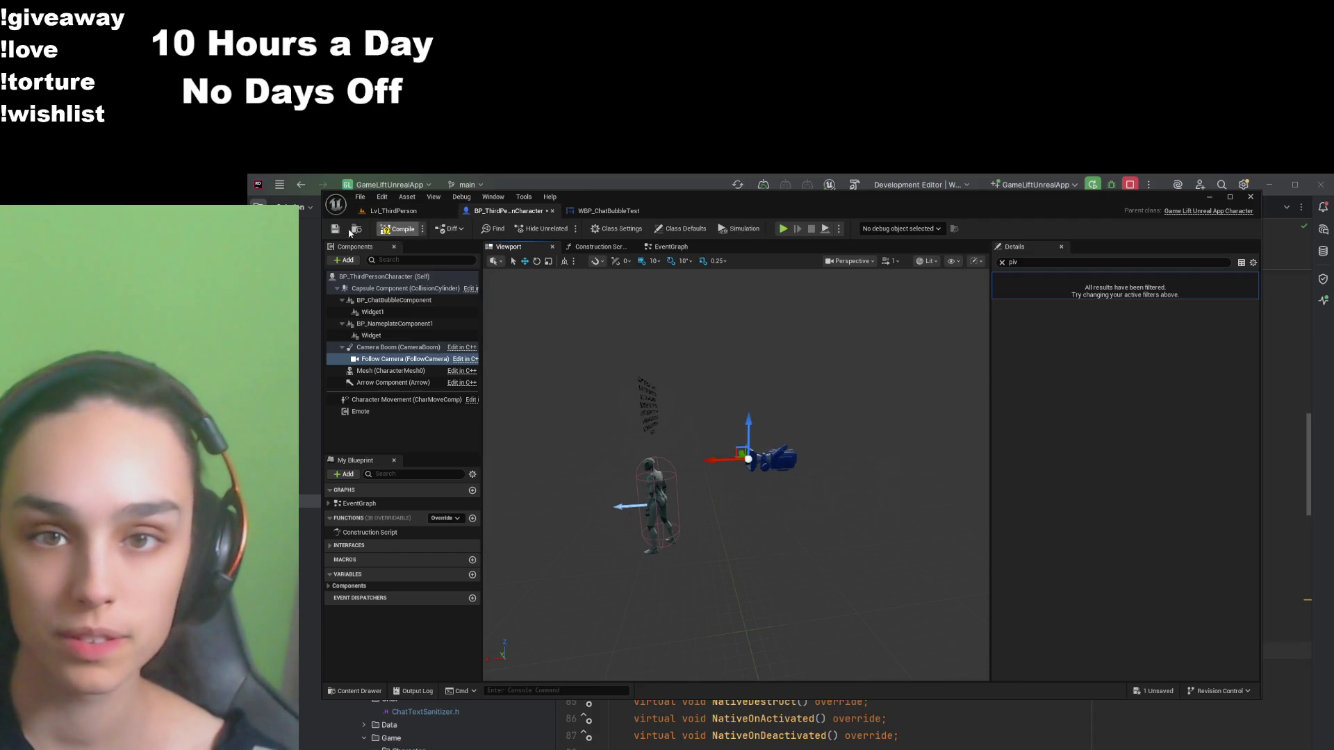
click(605, 210)
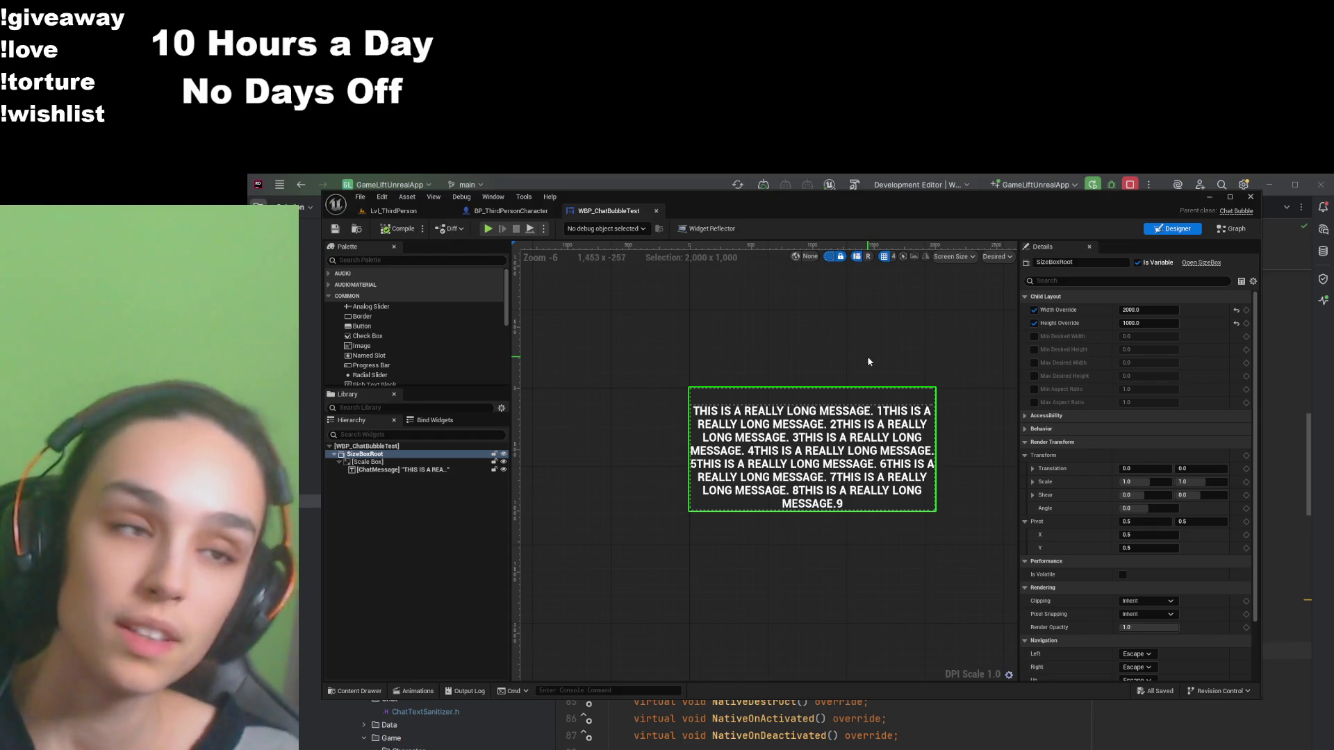
Step: Set the SizeBoxRoot Width Override to 1500 and save the widget blueprint
click(1148, 310)
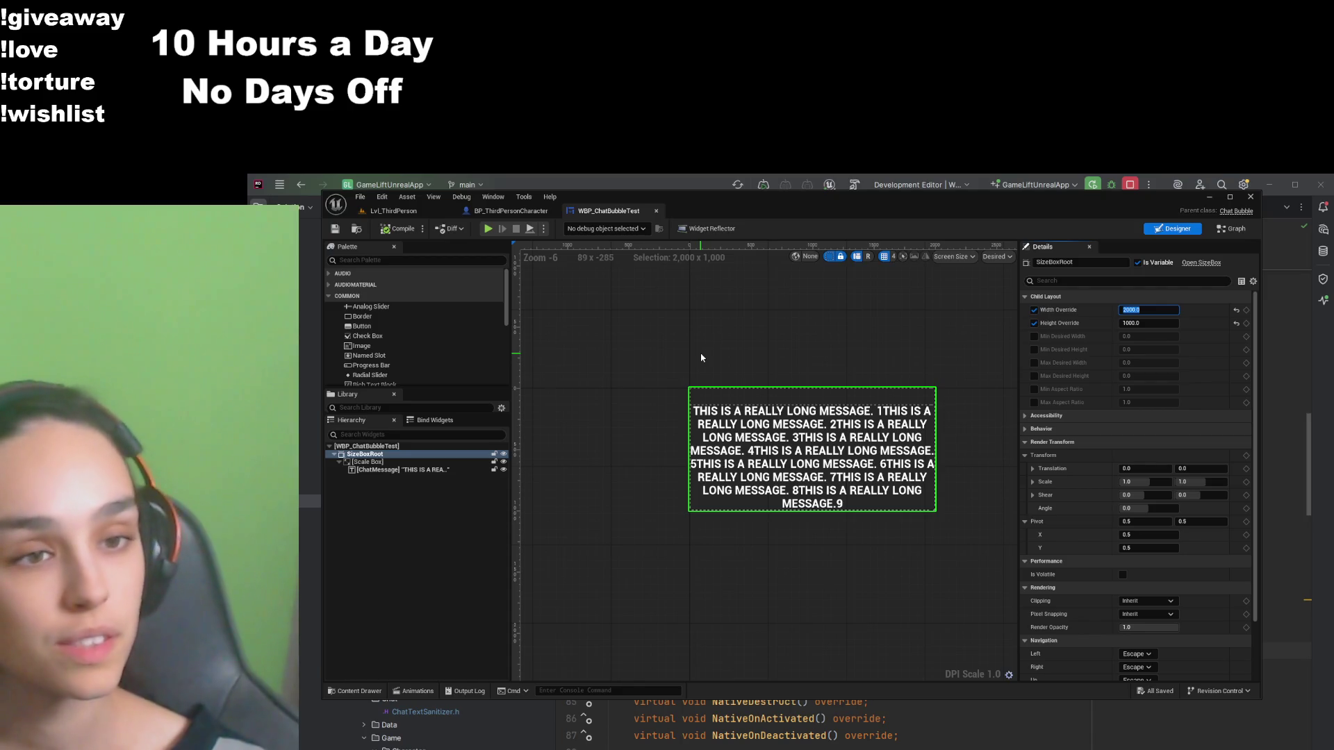
text(1500)
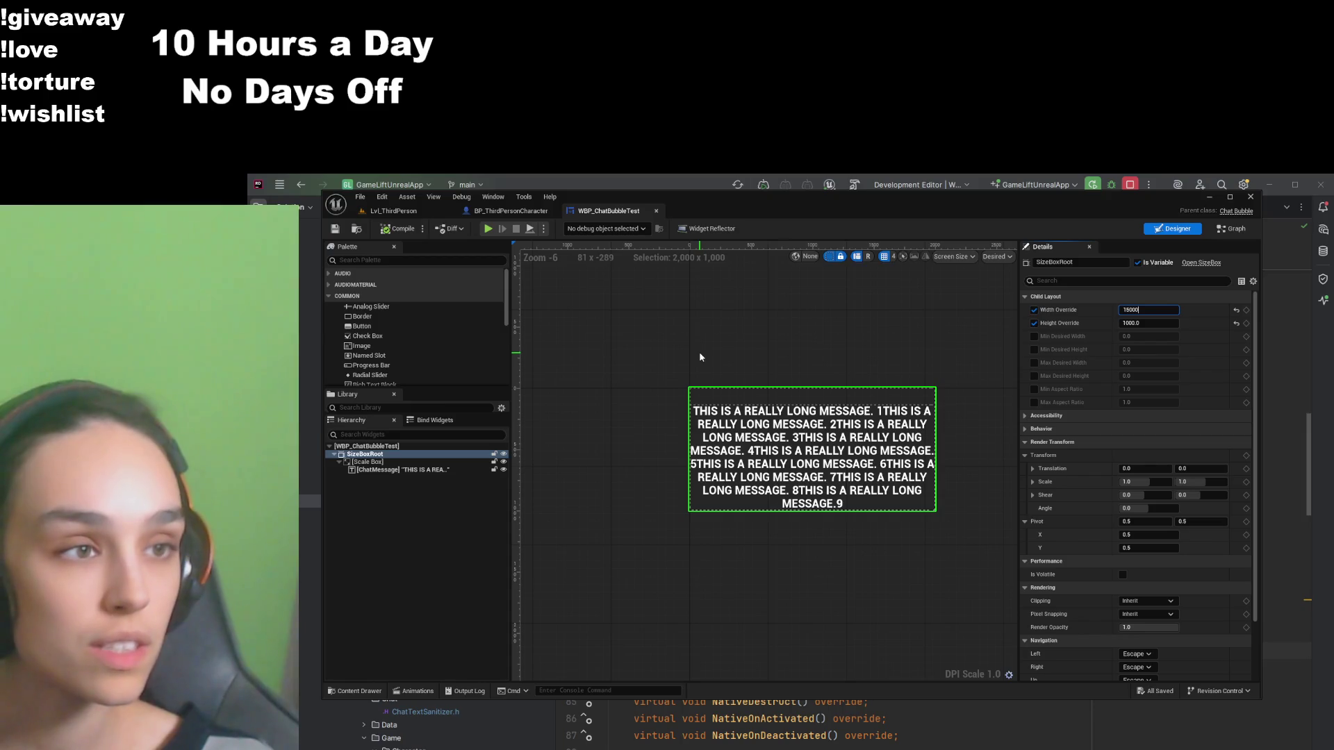
key(Return)
drag(690, 360, 703, 390)
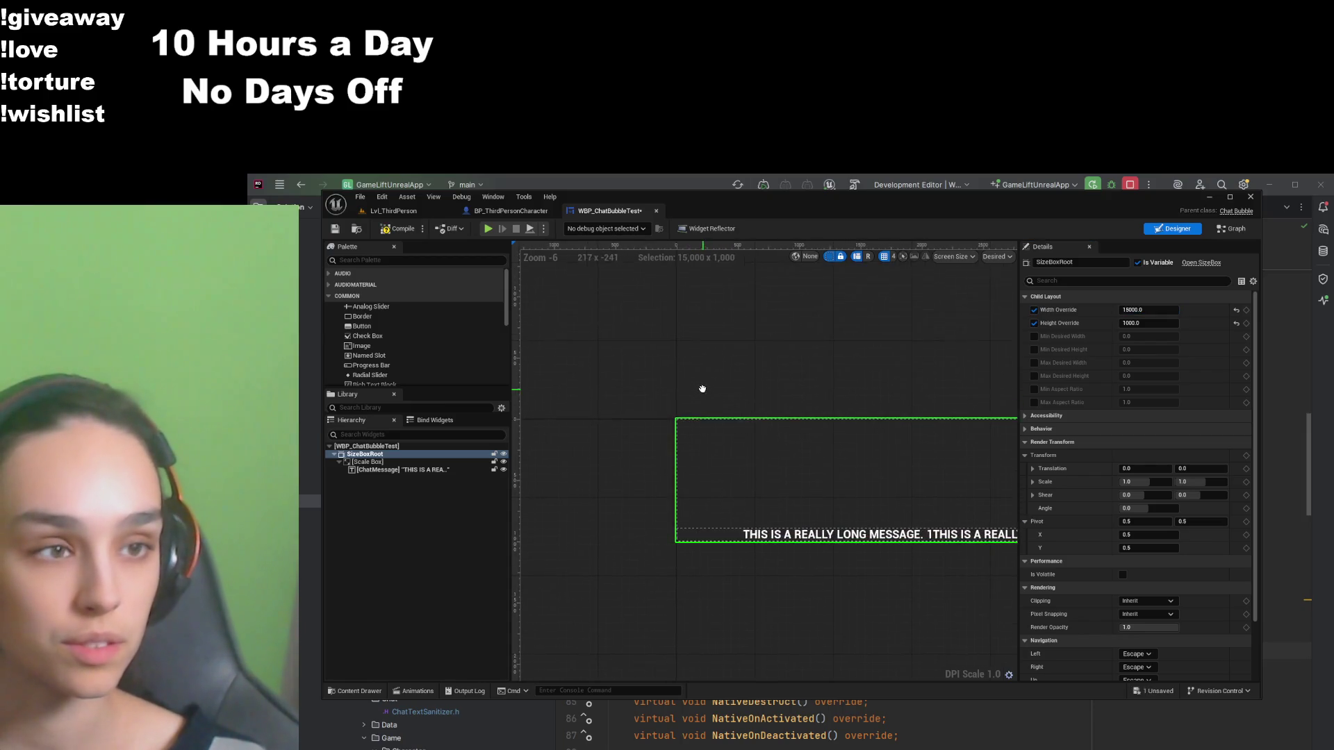
key(ctrl+s)
mouse_move(793, 353)
mouse_down()
mouse_move(836, 355)
mouse_move(568, 327)
mouse_up()
scroll(695, 389, down, 4)
drag(849, 458, 757, 465)
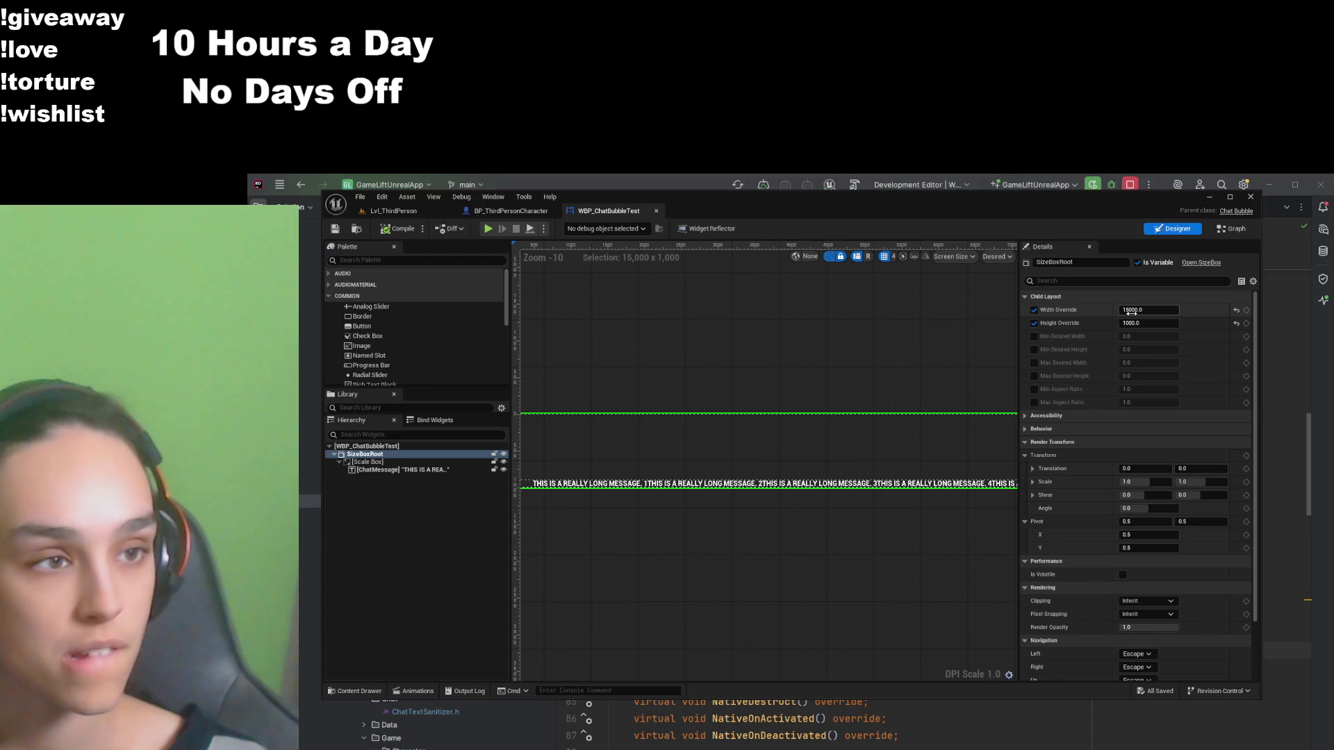
Step: Re-enter the 1500 width override, save again, and return to the character blueprint
click(1131, 310)
text(1500)
key(Return)
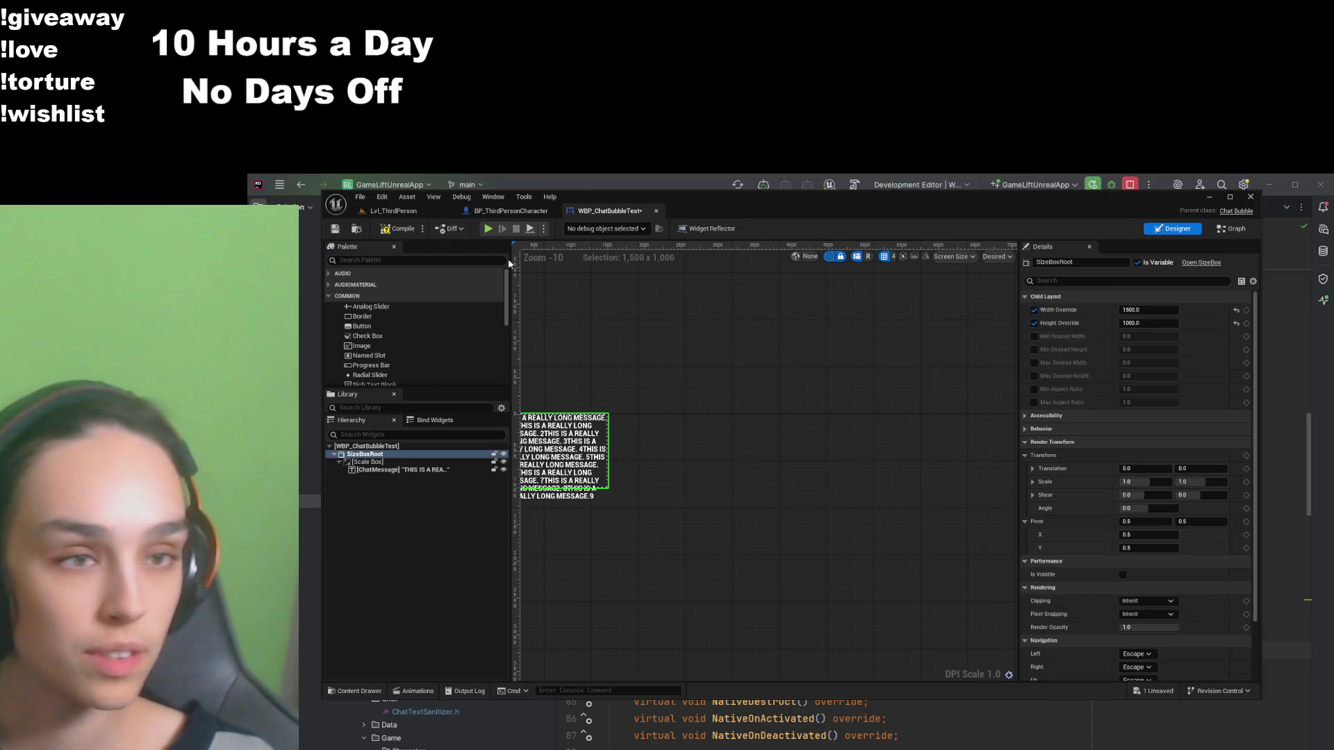
click(335, 228)
drag(757, 438, 874, 422)
scroll(597, 417, up, 4)
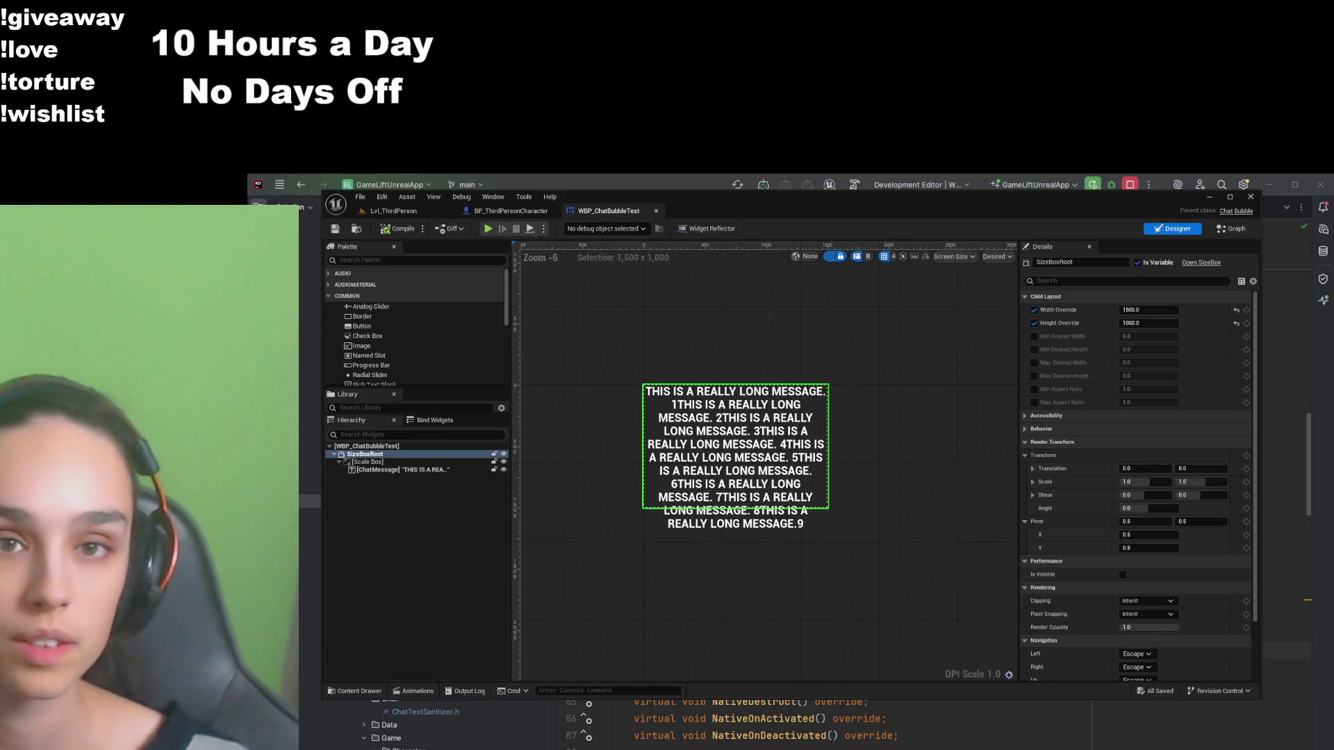
click(511, 211)
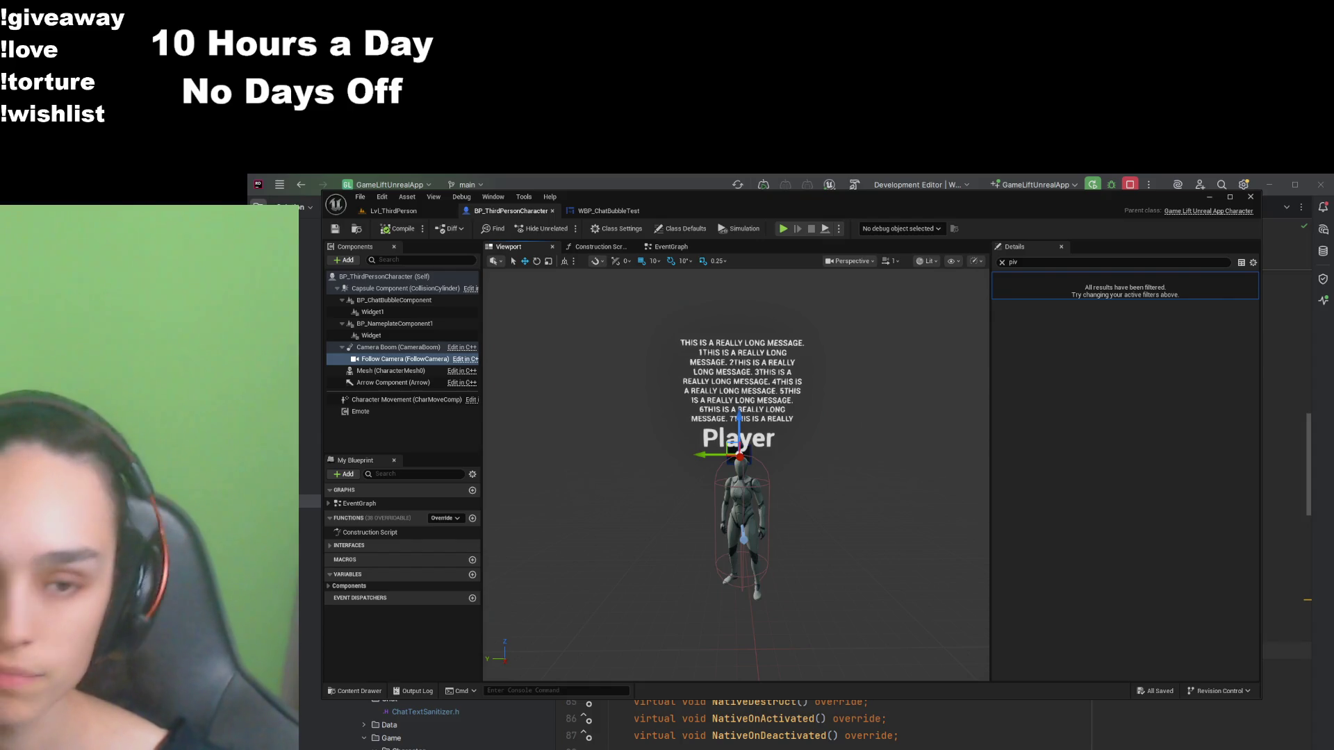
Step: Frame the follow camera and wrapped bubble, then clear the 'piv' Details filter
key(f)
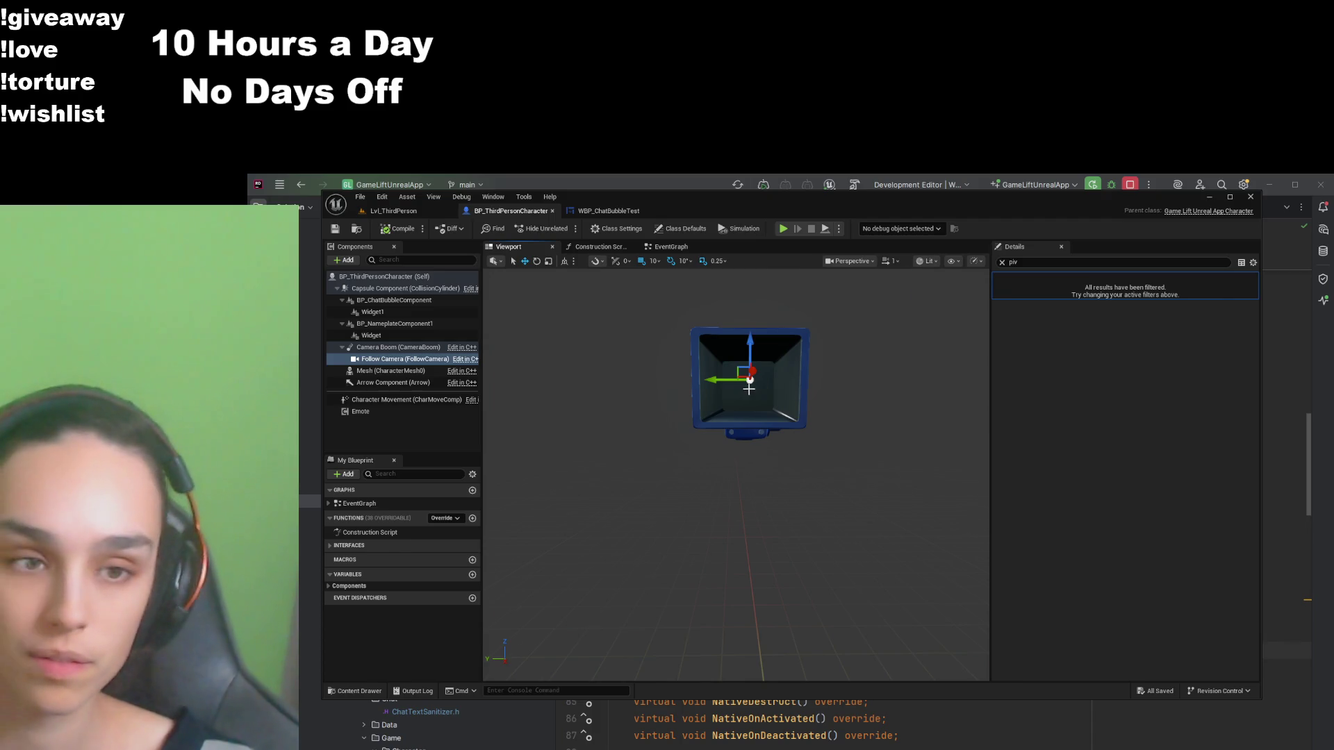
scroll(747, 391, down, 5)
mouse_move(750, 410)
mouse_down()
mouse_move(745, 528)
mouse_move(753, 406)
mouse_up()
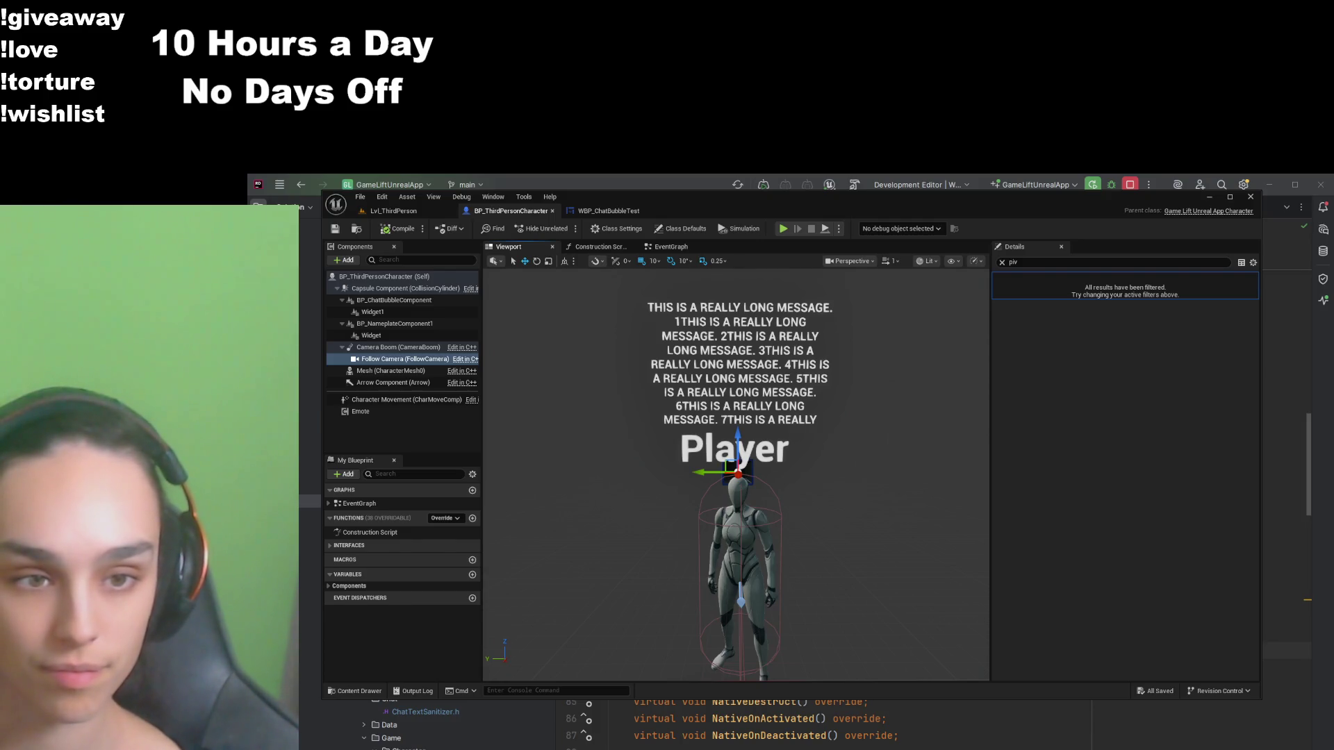
click(1002, 263)
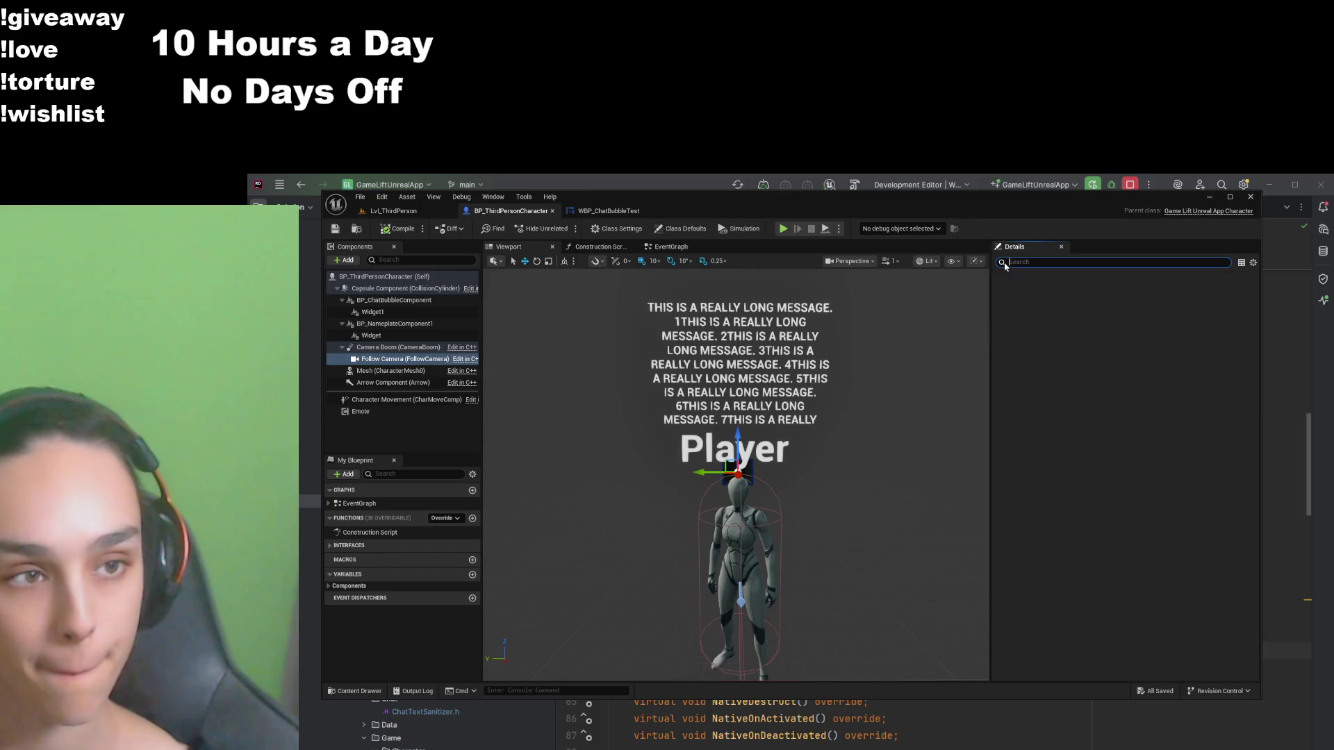
Step: Set the SizeBoxRoot width override to 1200, compile and save, then preview it on BP_ThirdPersonCharacter
click(605, 211)
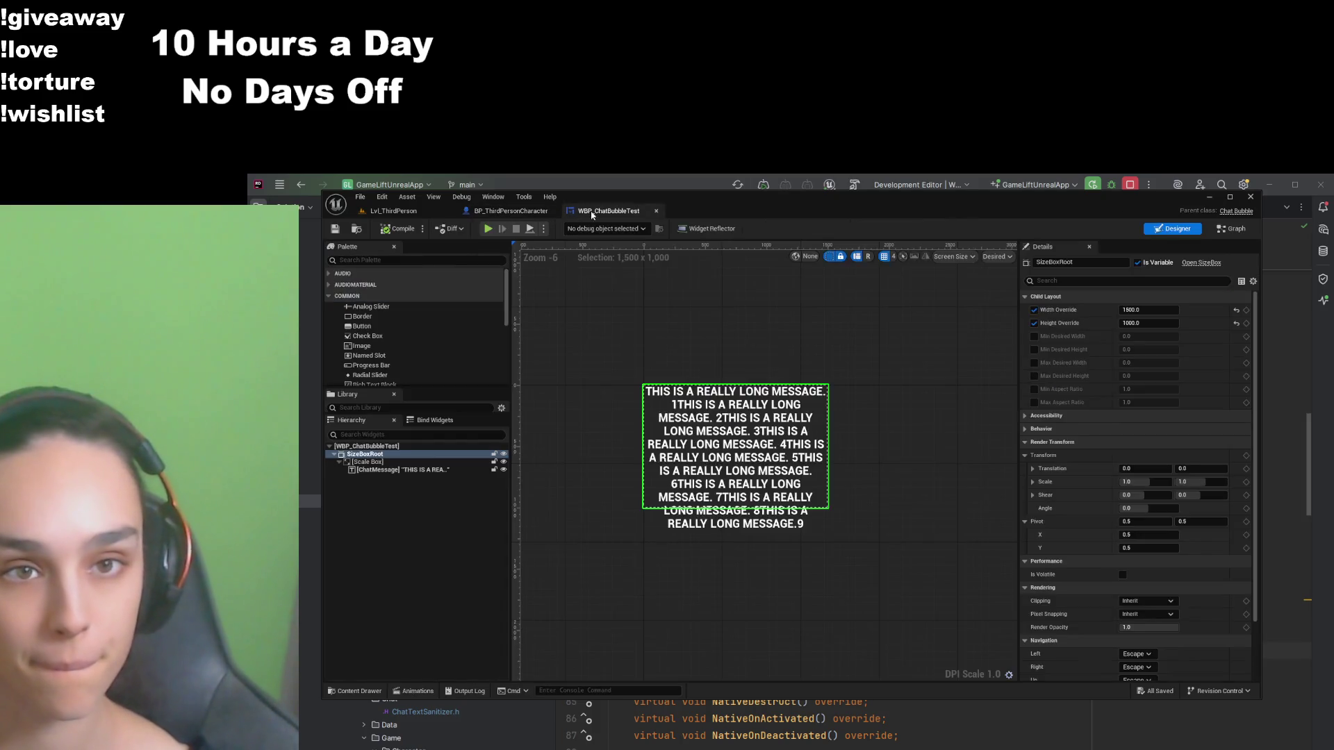
click(1146, 310)
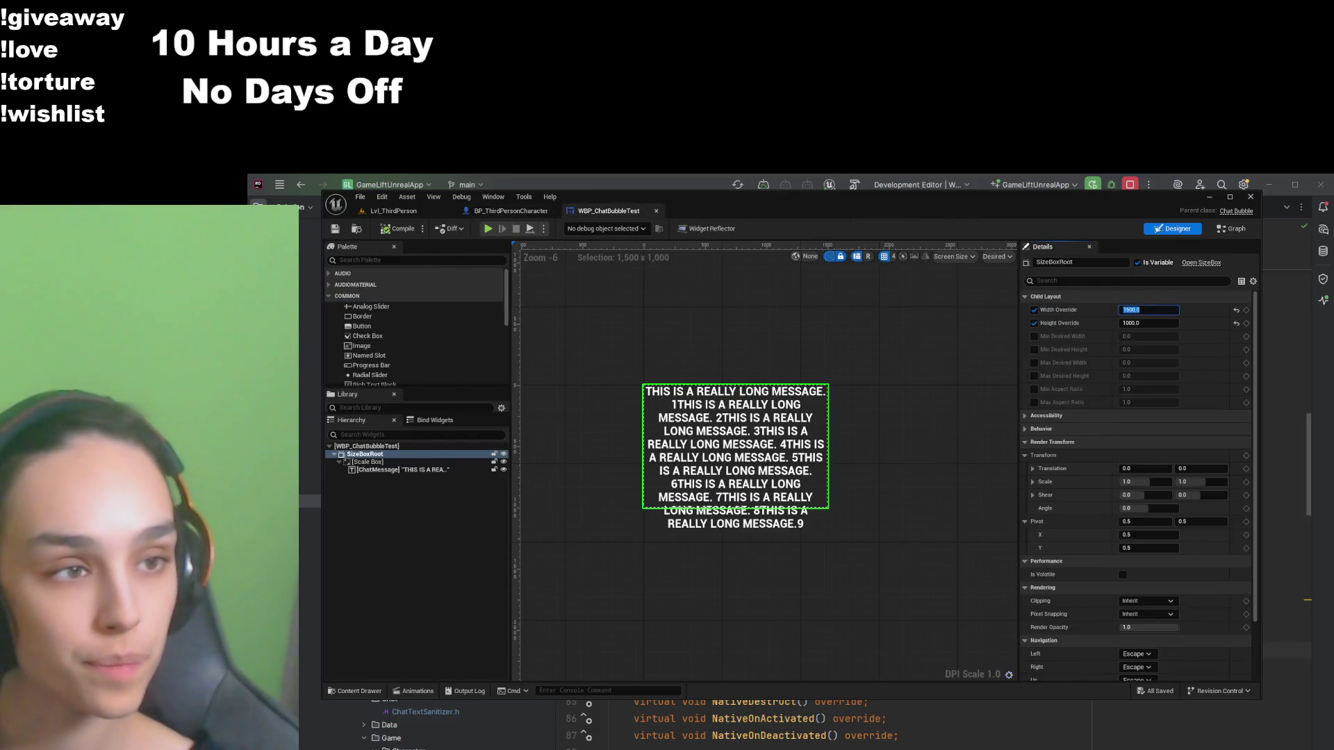
text(1200)
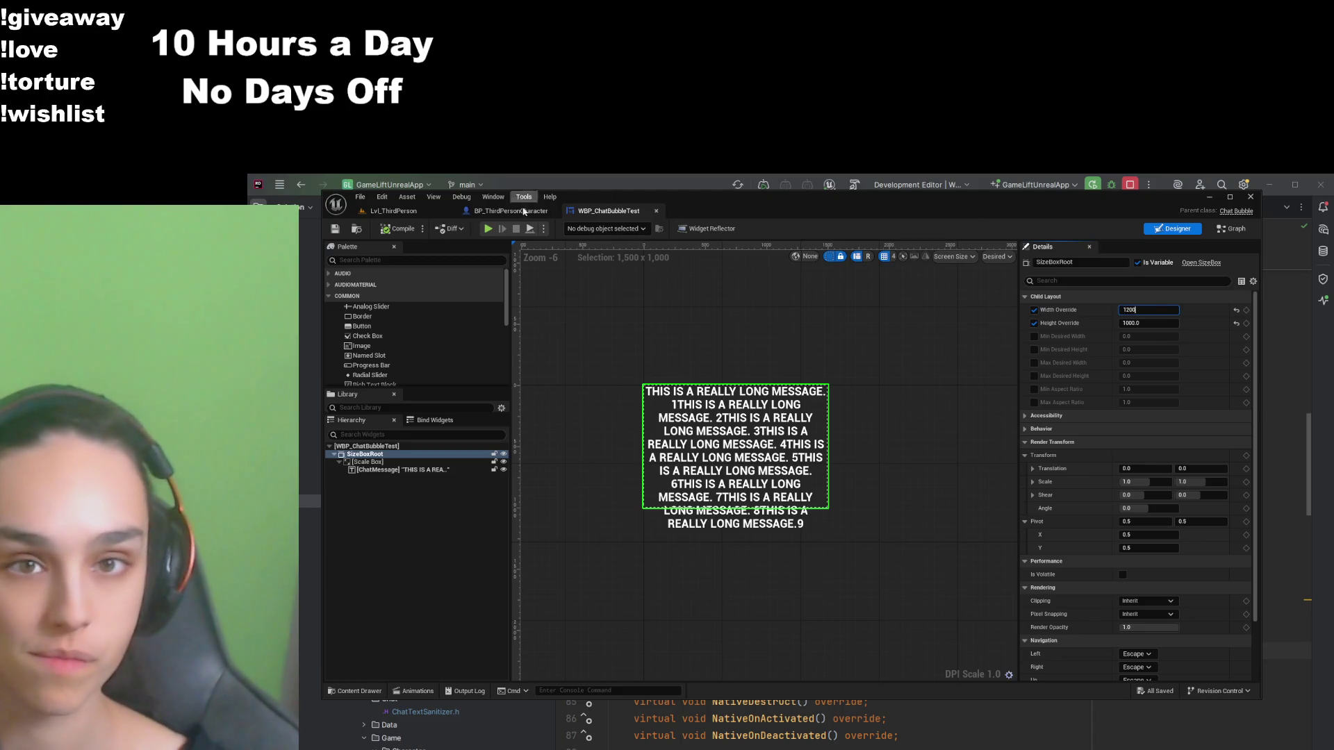
click(404, 235)
click(335, 229)
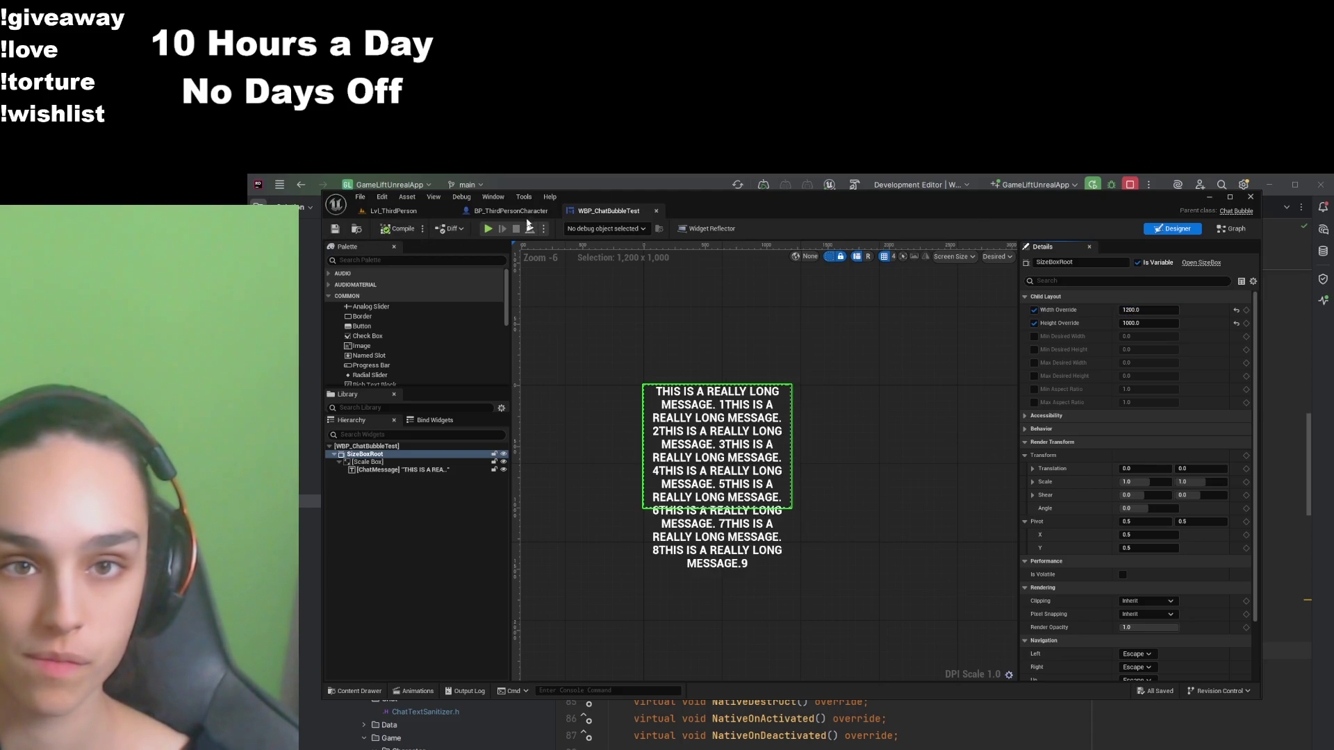
click(521, 211)
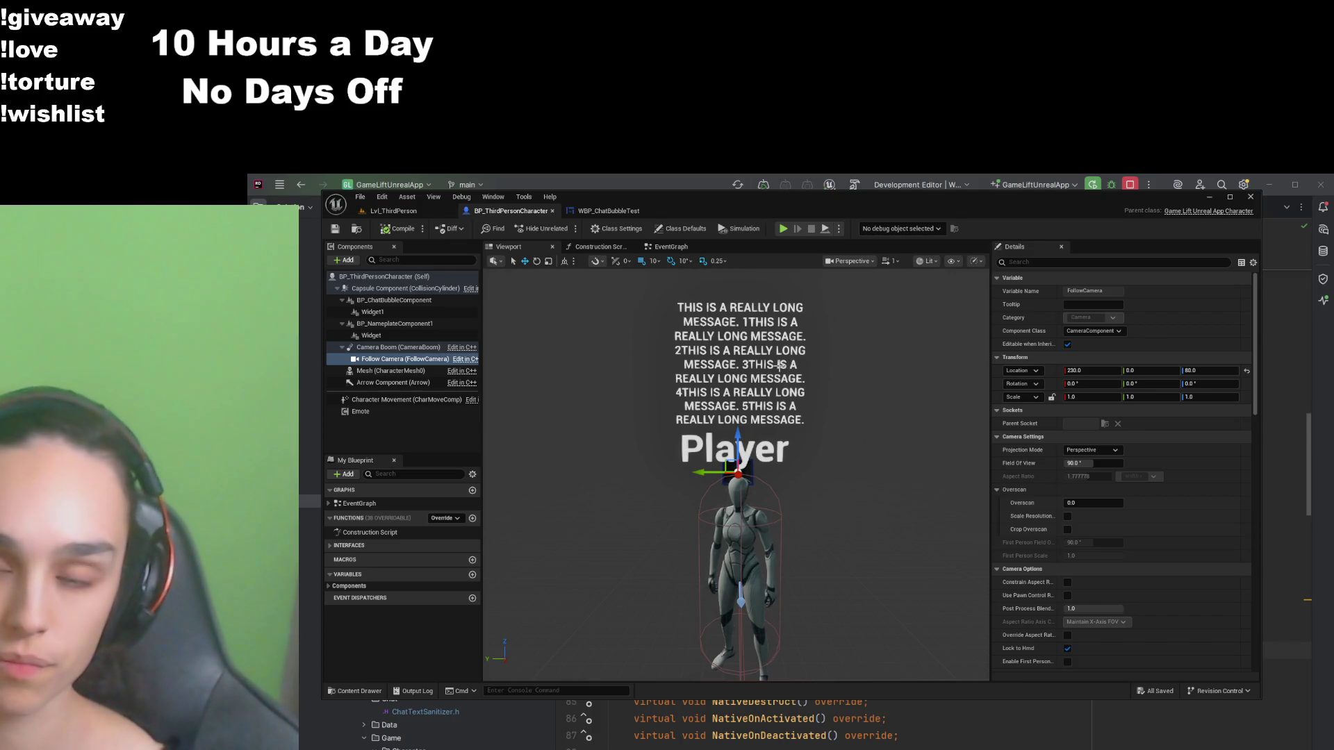
Step: Select the ChatMessage text and filter its Details to the font settings
click(609, 211)
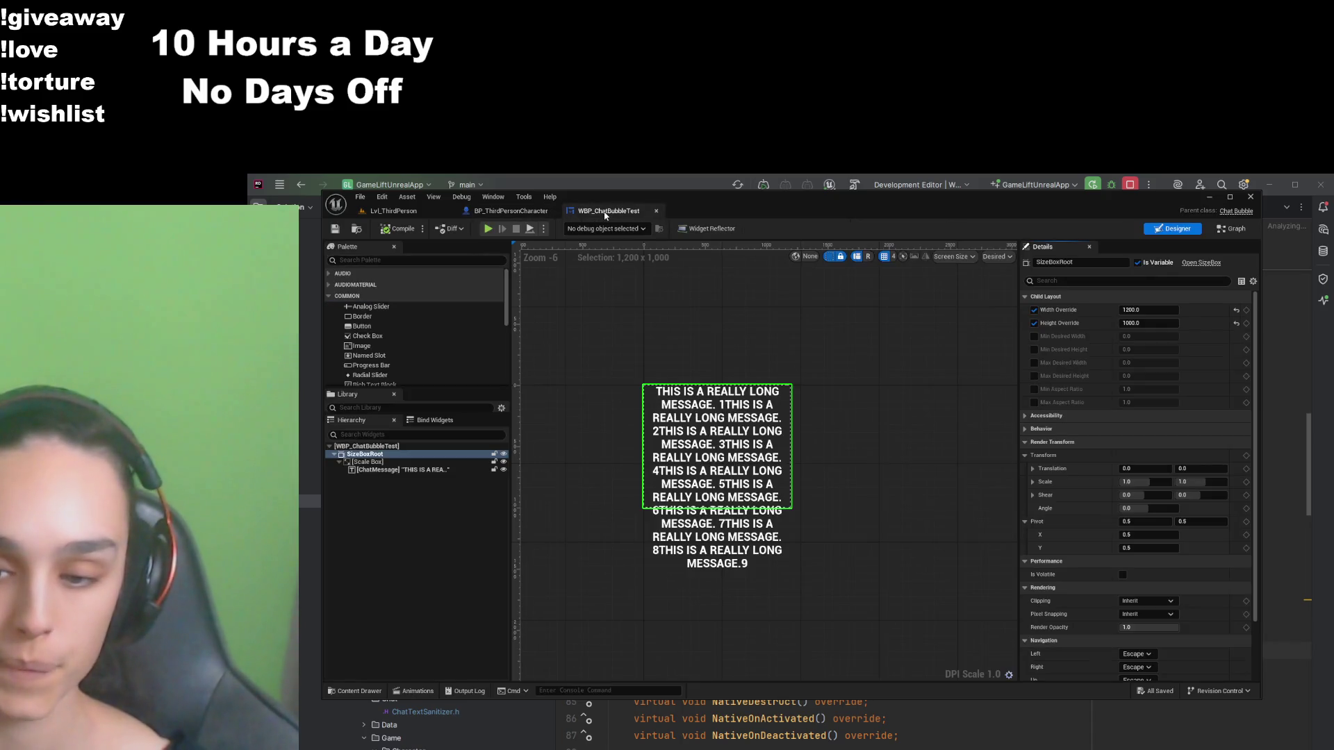
click(429, 471)
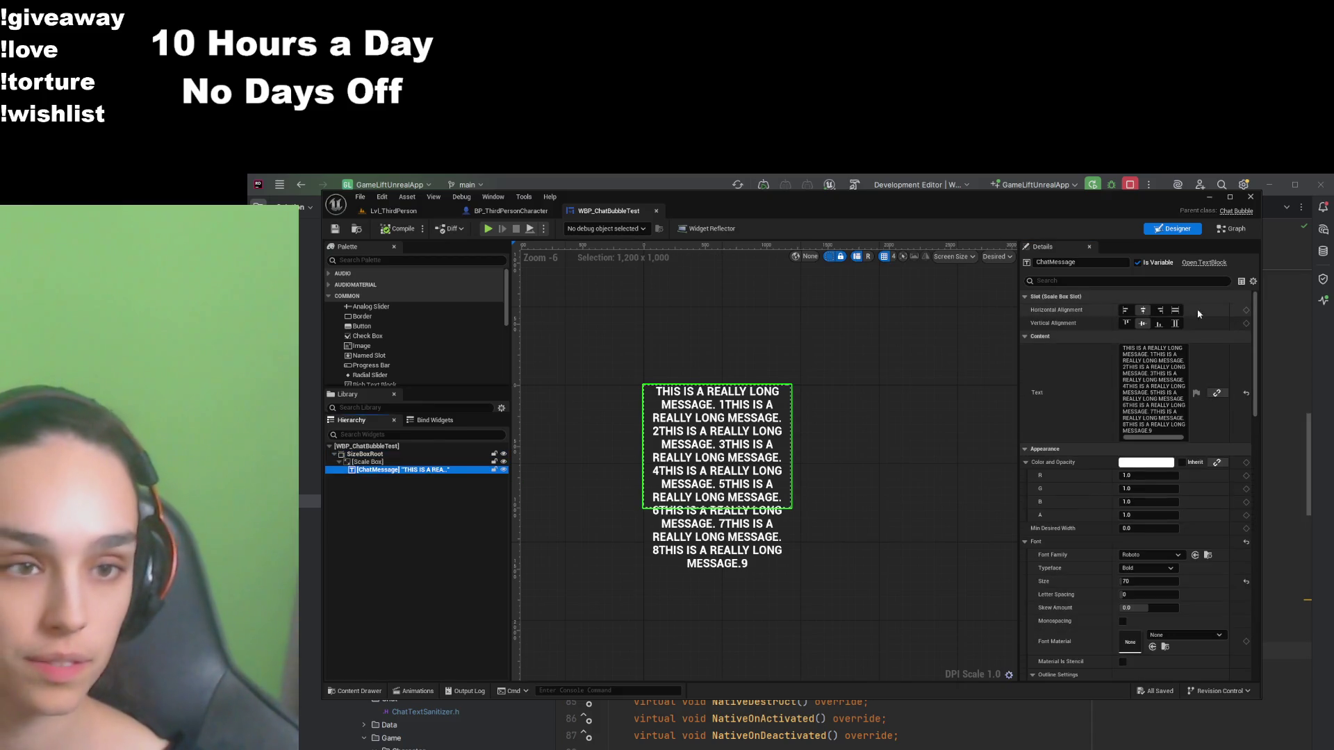
click(1093, 281)
text(ton)
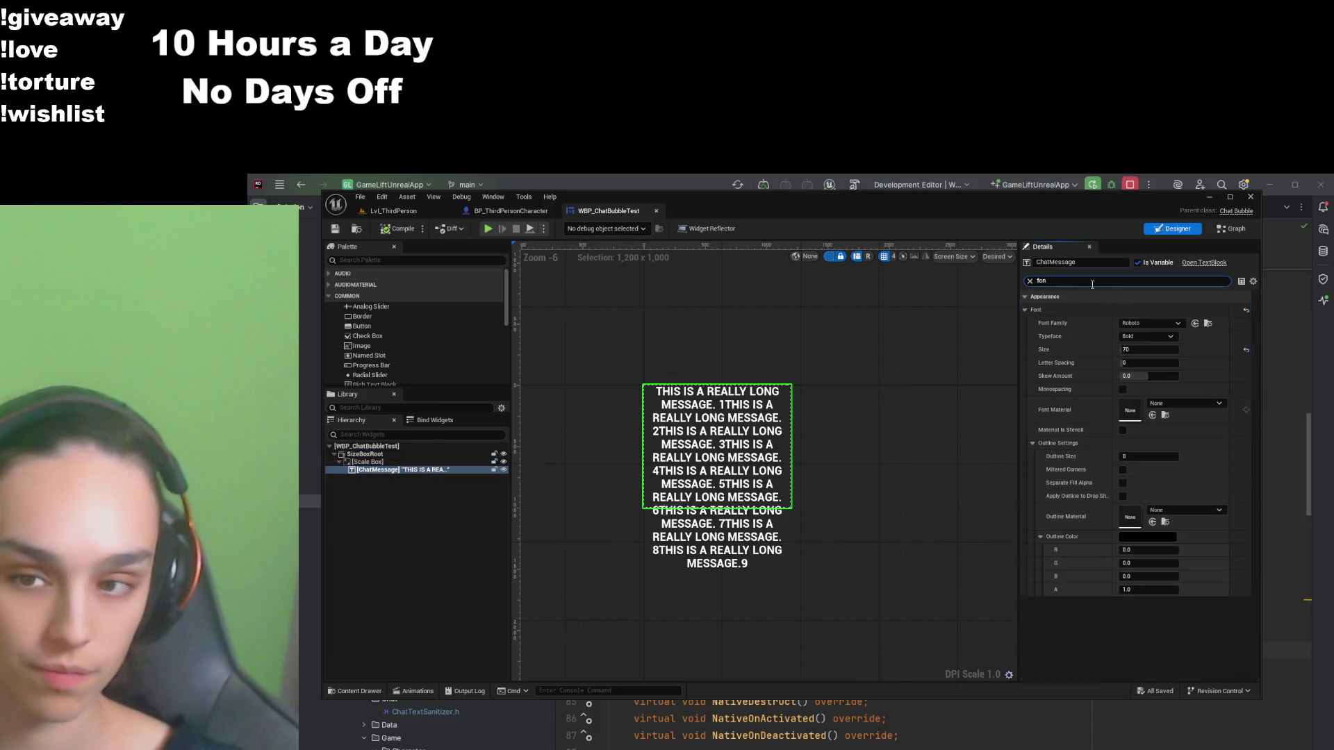
Step: Try message font sizes 40, 50, 60, 55 and 57, settling on 55
click(1167, 350)
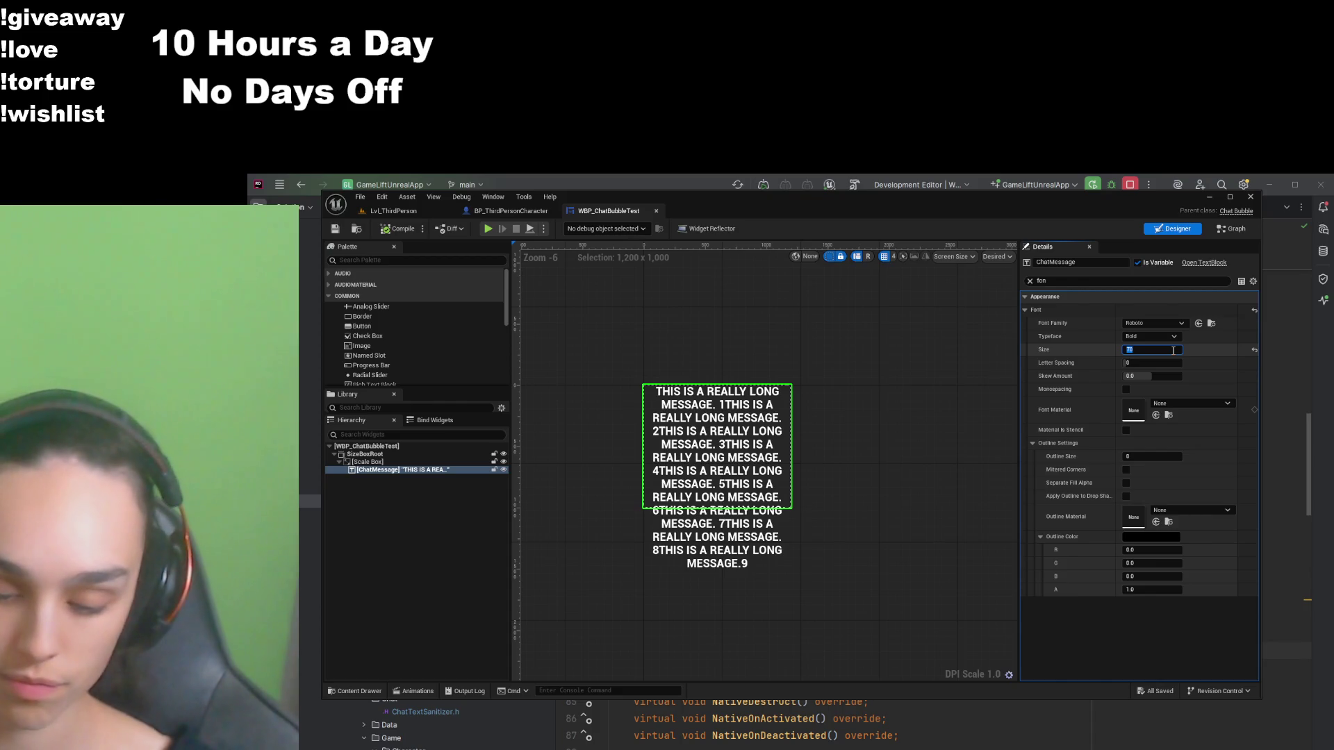
text(40)
key(Return)
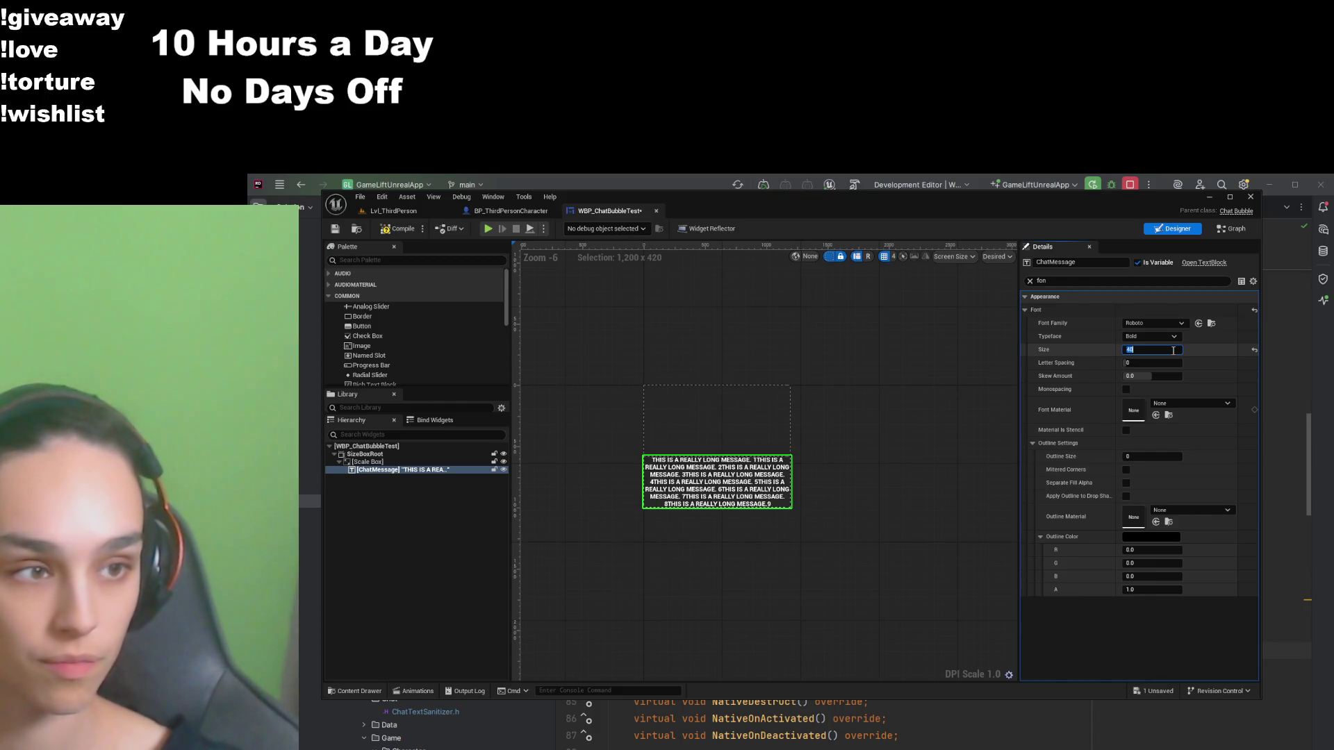
key(Return)
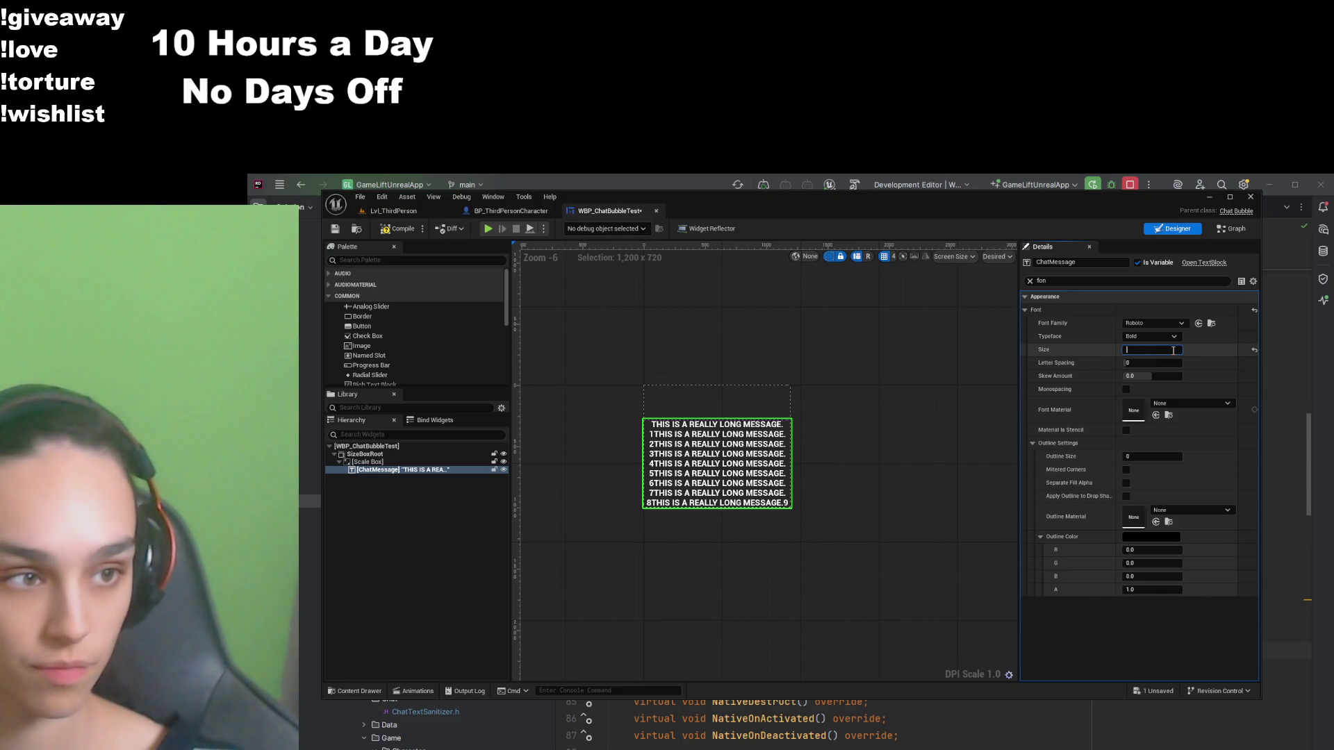
key(Return)
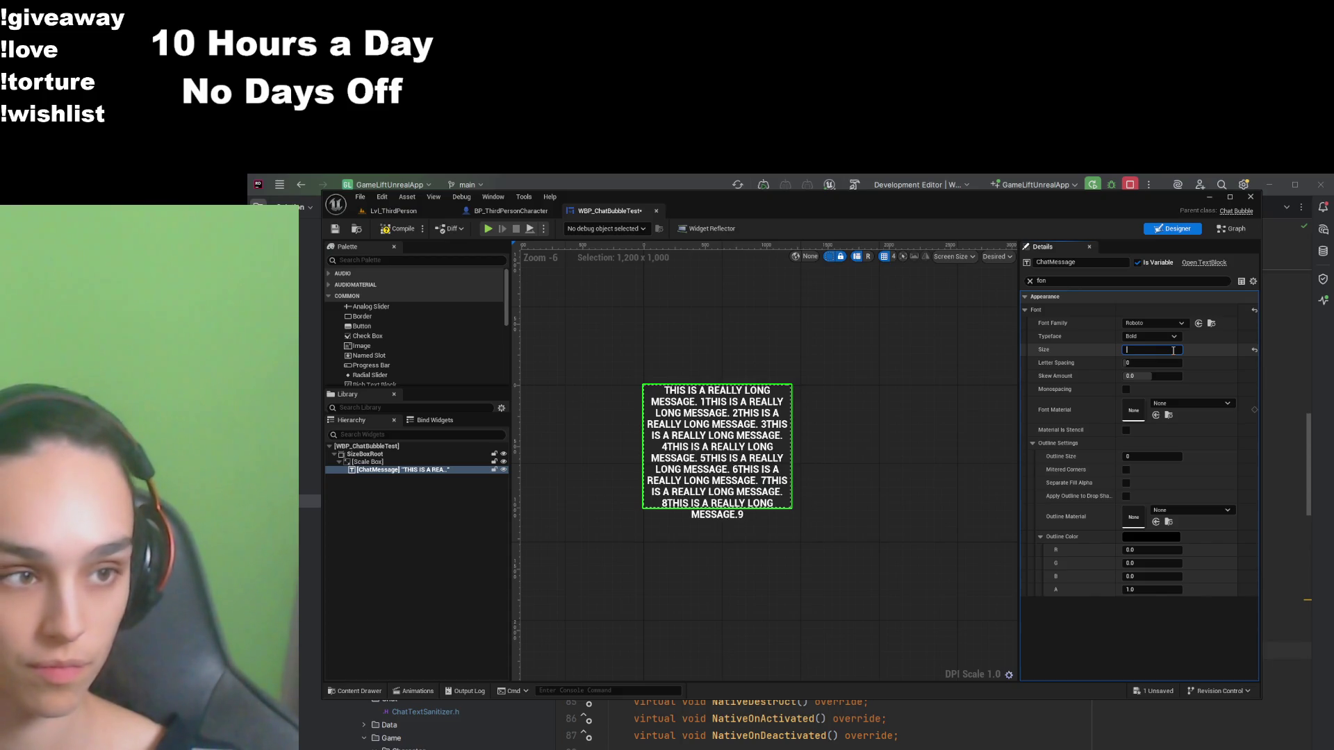
text(5)
key(Return)
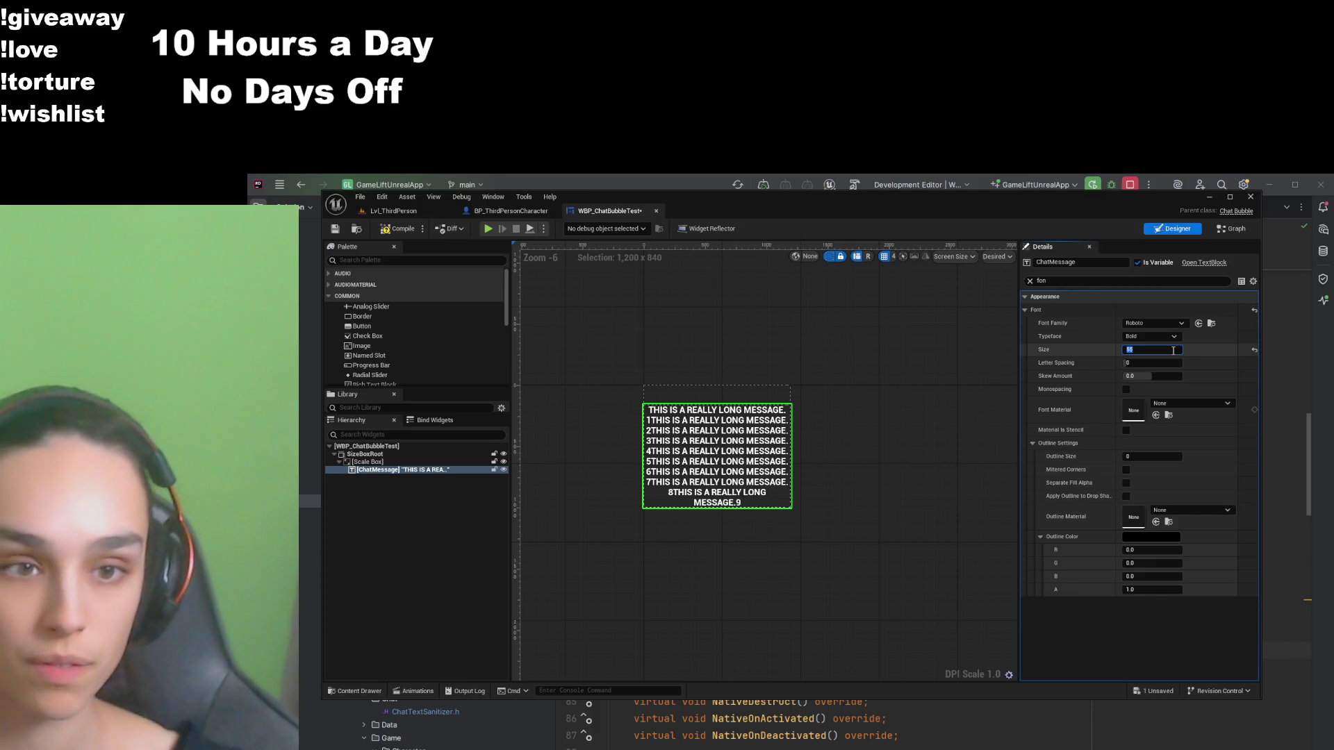
text(57)
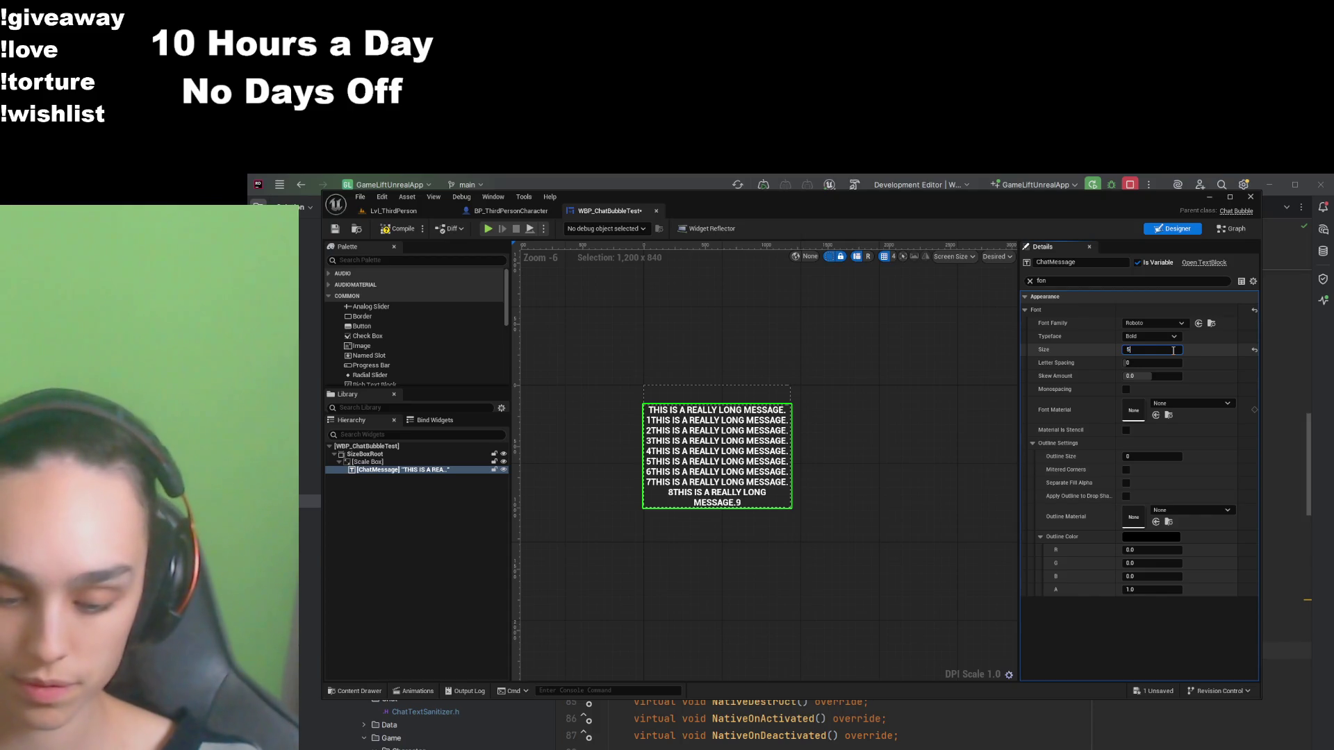
key(Return)
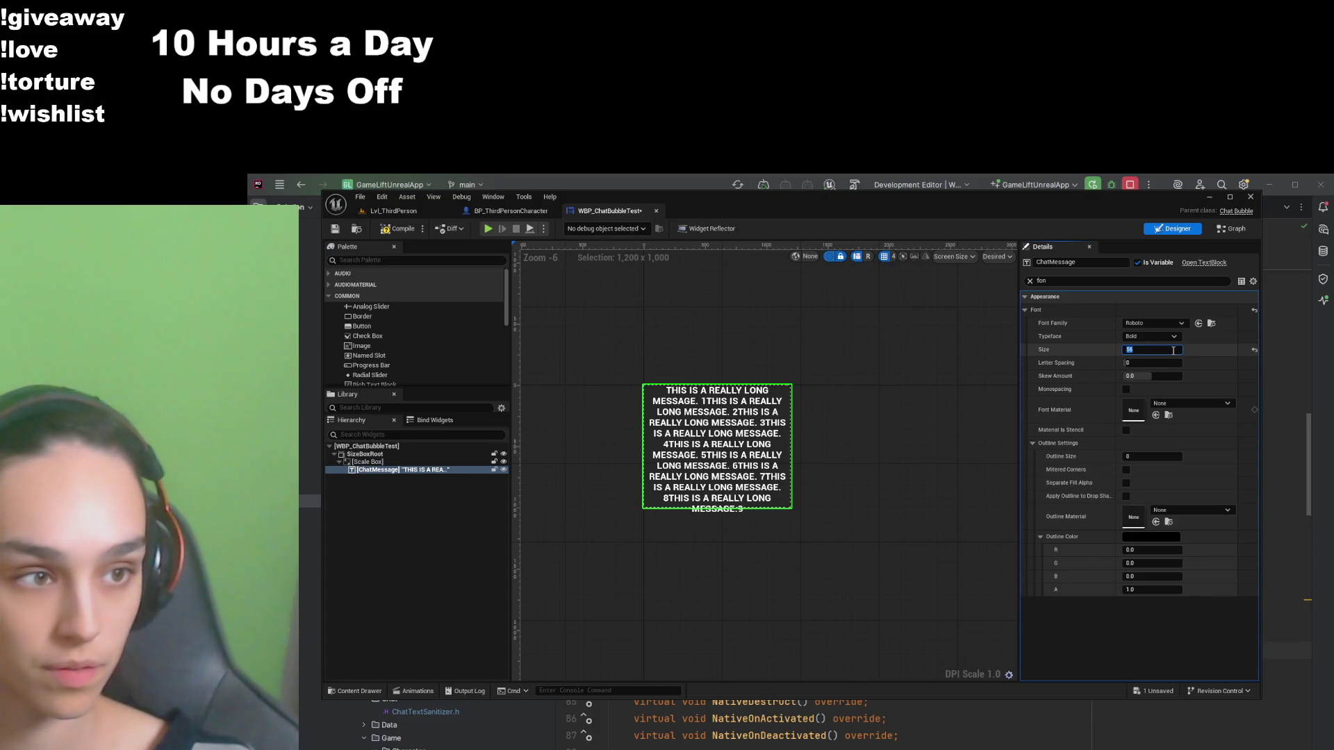
text(5)
key(Return)
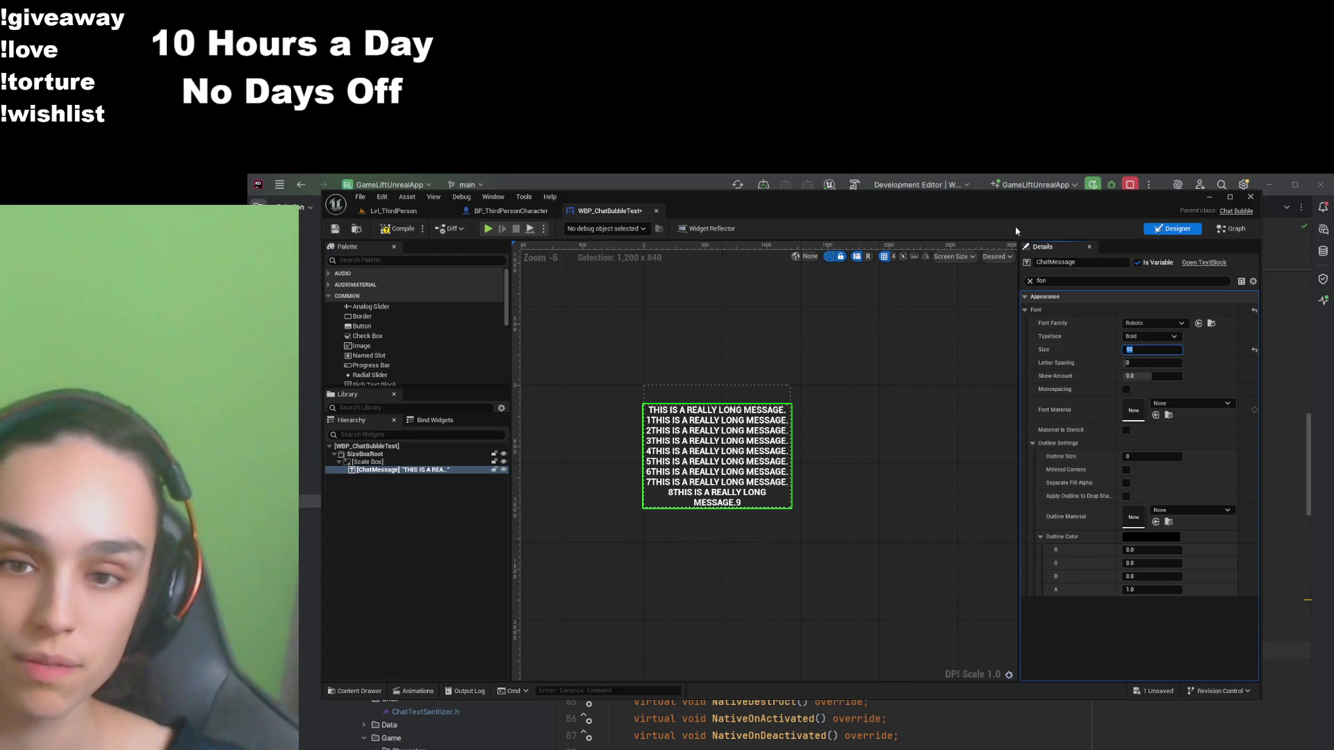
Step: Compile and save the widget, then preview it on BP_ThirdPersonCharacter
click(384, 229)
click(335, 228)
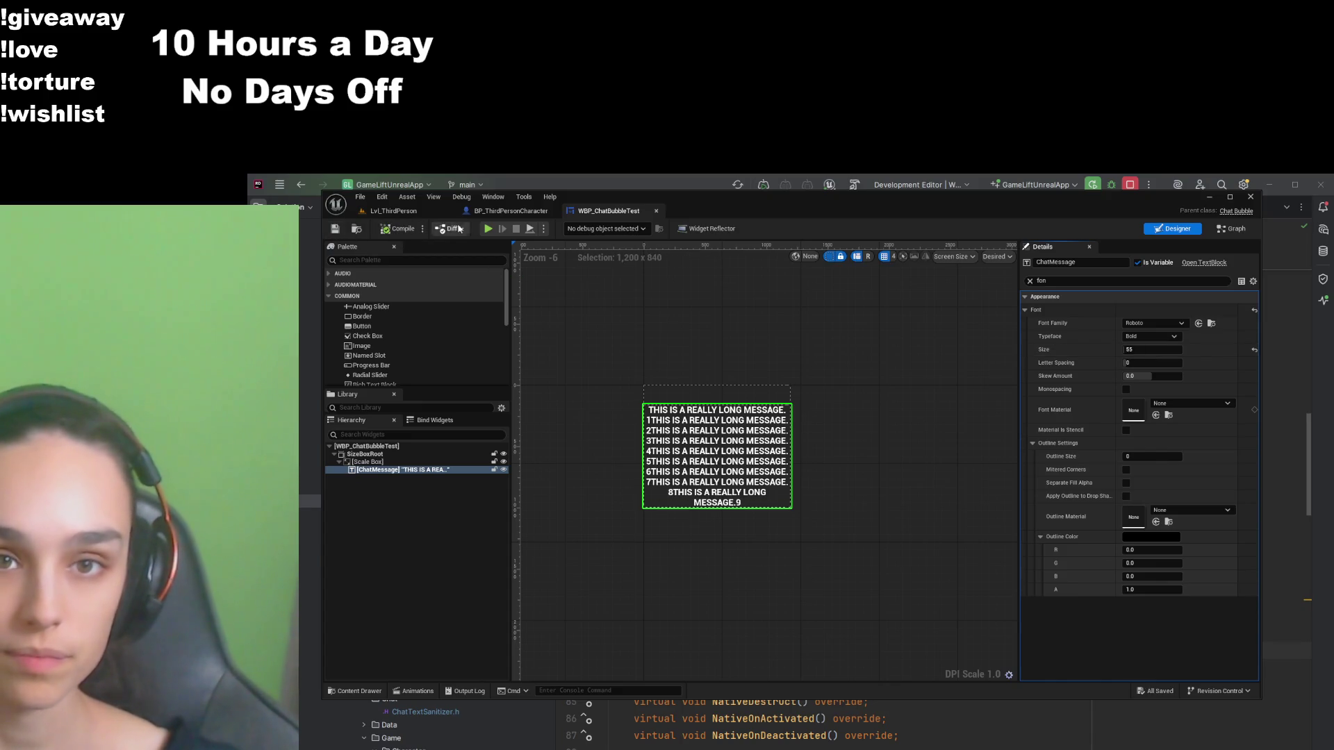
click(483, 212)
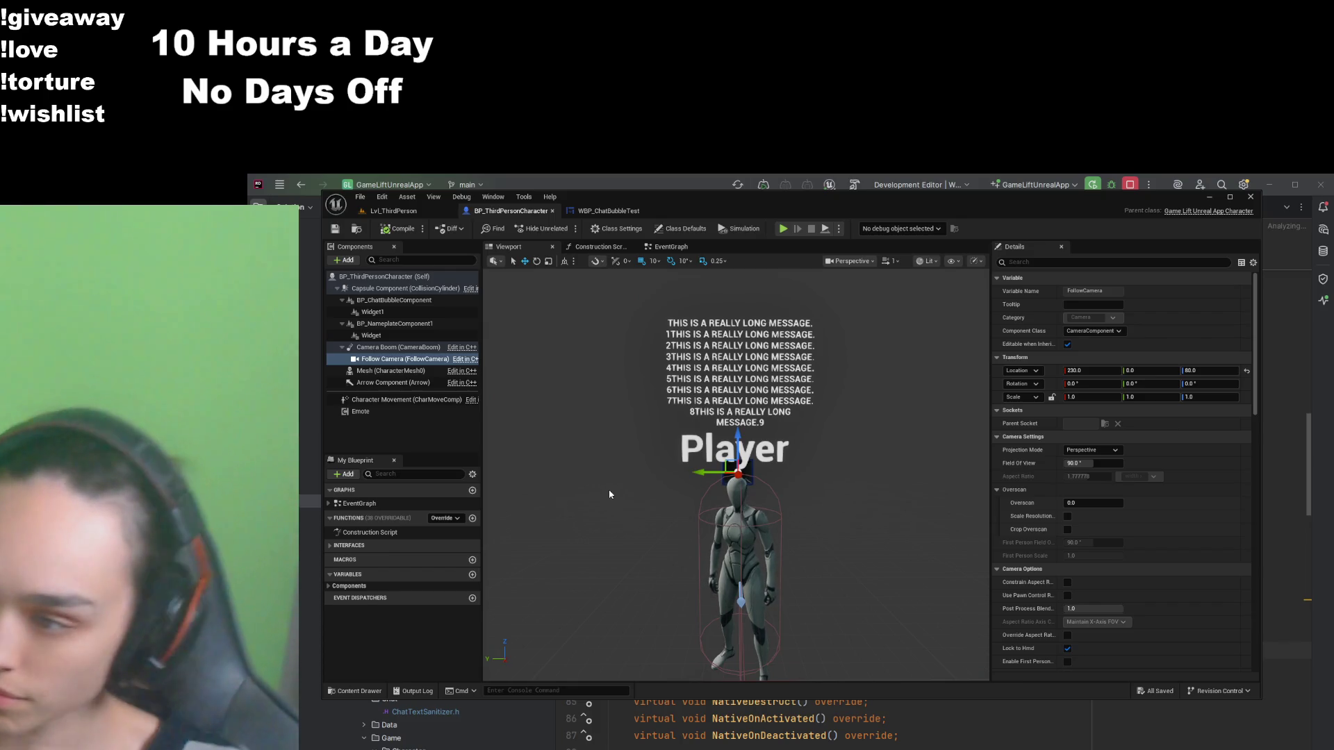
Step: Set the SizeBoxRoot width override to 1000, compile and save, and preview it on the character
click(605, 211)
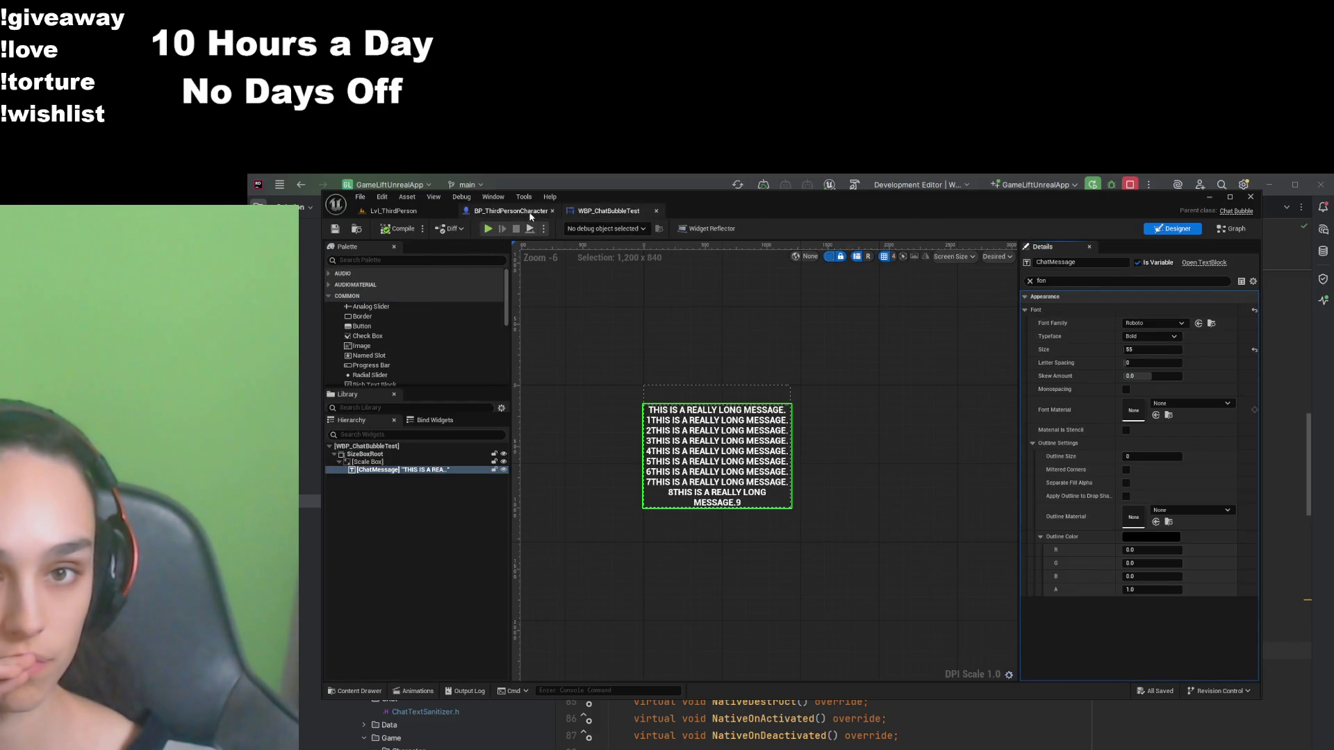
click(417, 454)
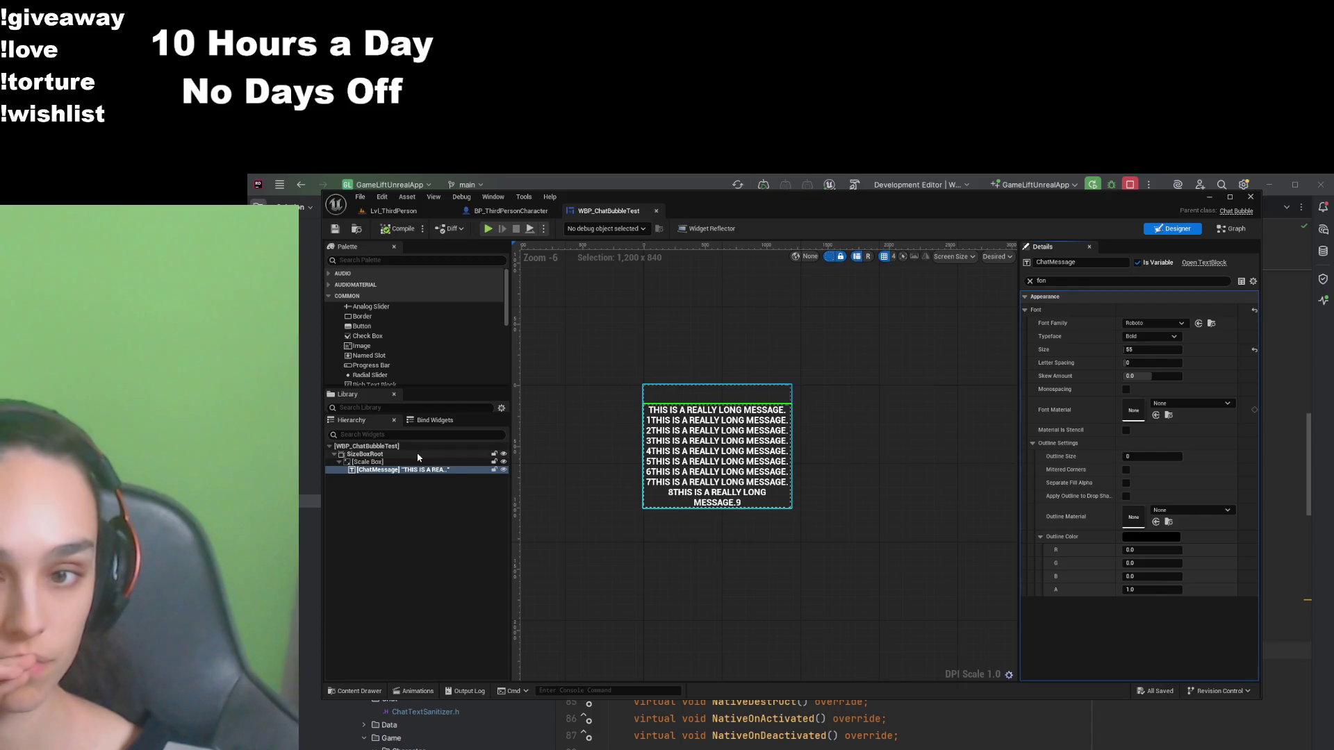
click(1030, 281)
click(1046, 296)
click(1152, 311)
text(1000)
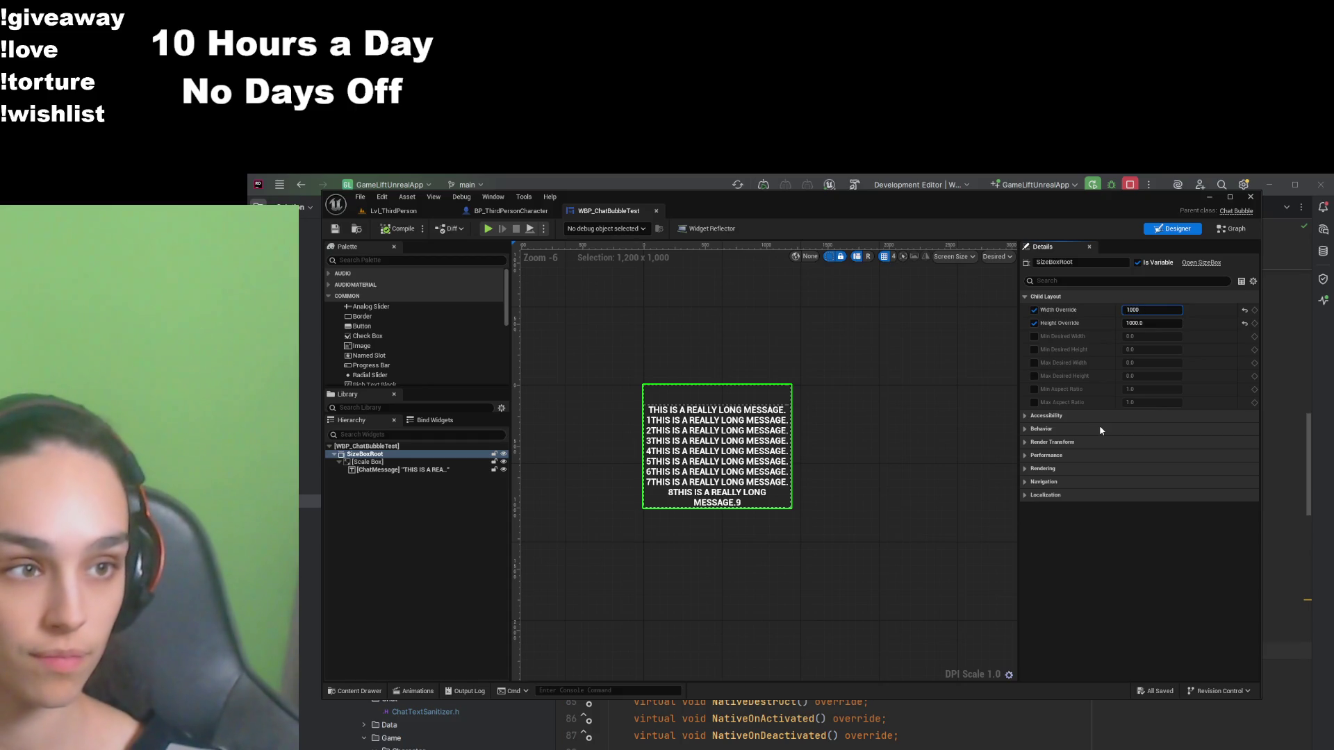
key(Return)
key(ctrl+s)
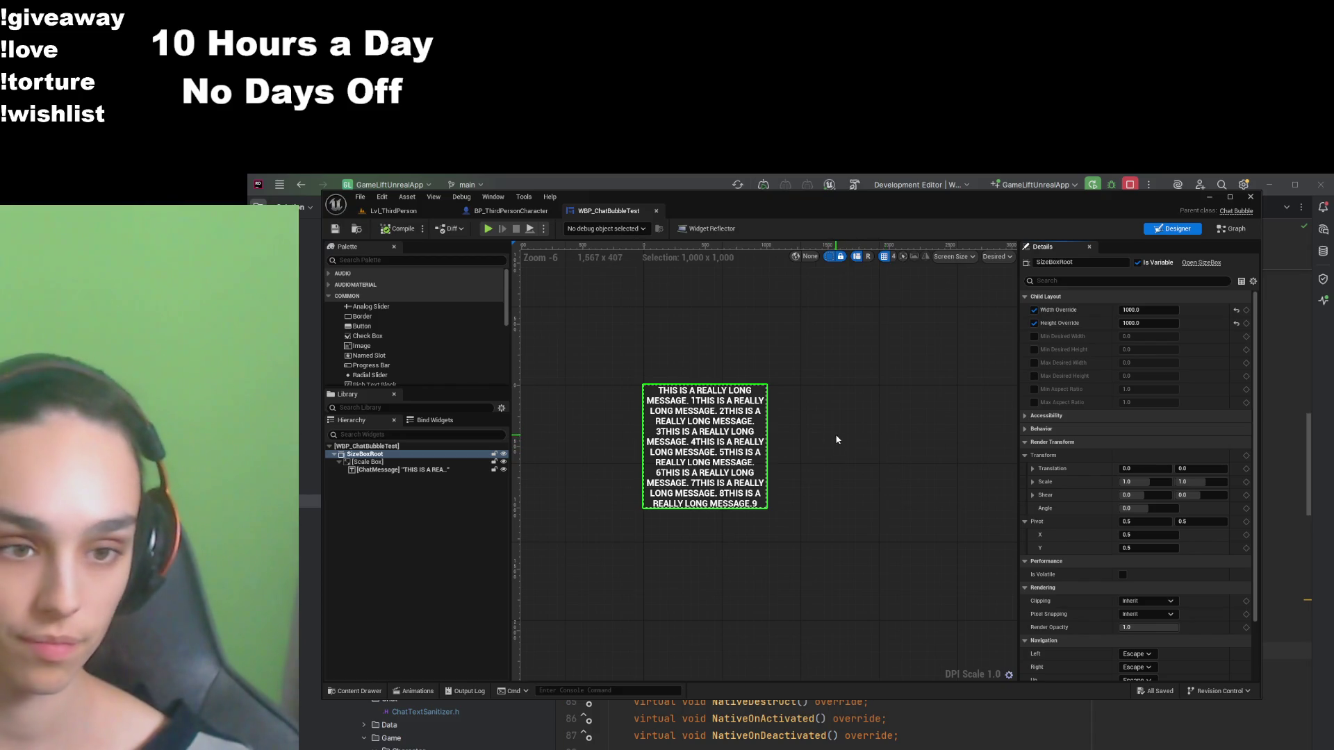
click(495, 210)
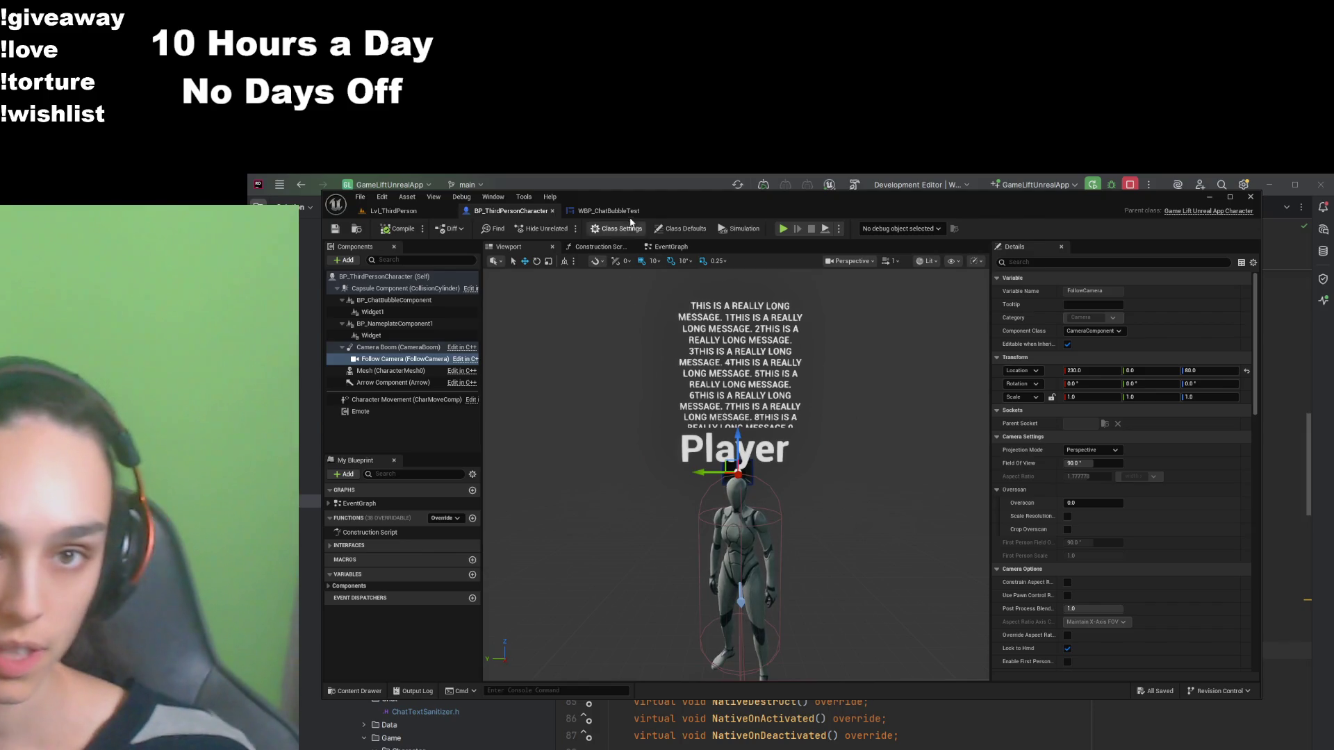
Step: Narrow the width override to 900 and wrap the ChatMessage text inside a Border
click(608, 210)
click(1159, 310)
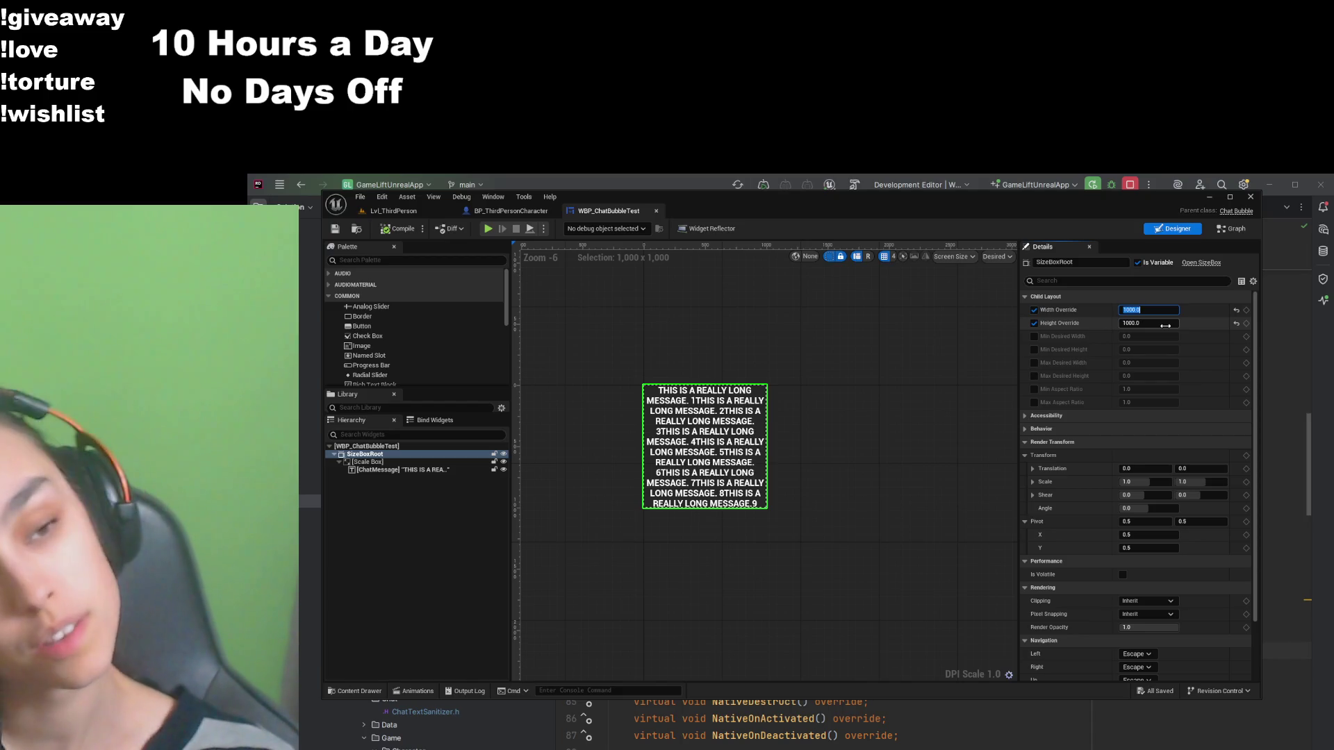
text(00)
click(667, 417)
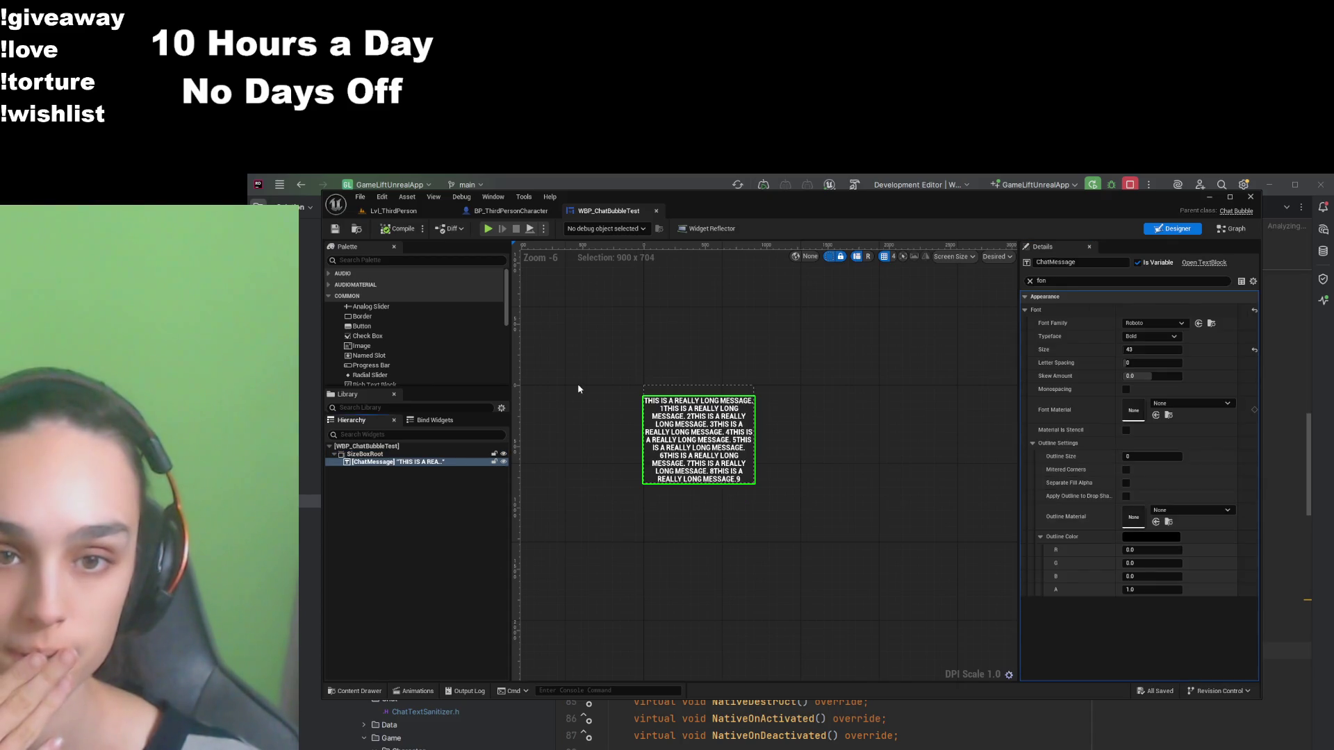
drag(362, 316, 496, 456)
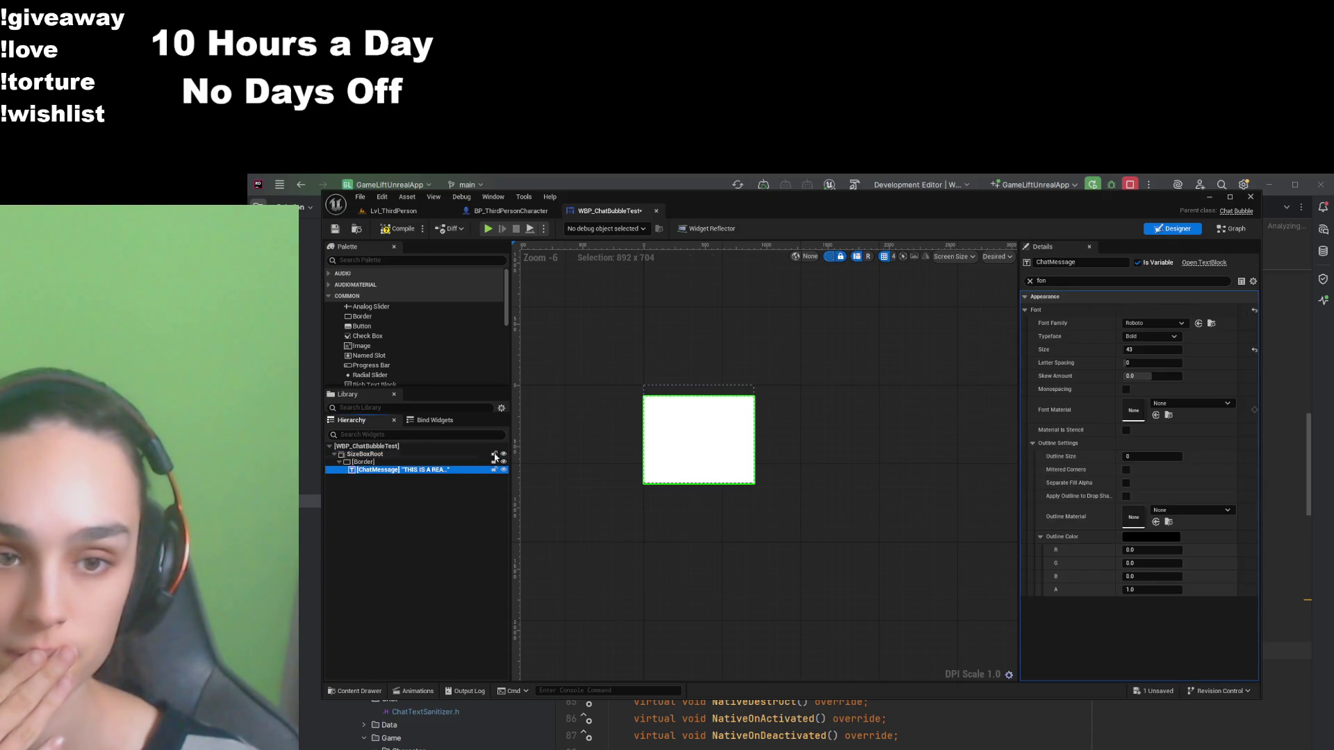
Step: Give the new Border a semi-transparent grey brush colour so the message text shows inside it
click(416, 462)
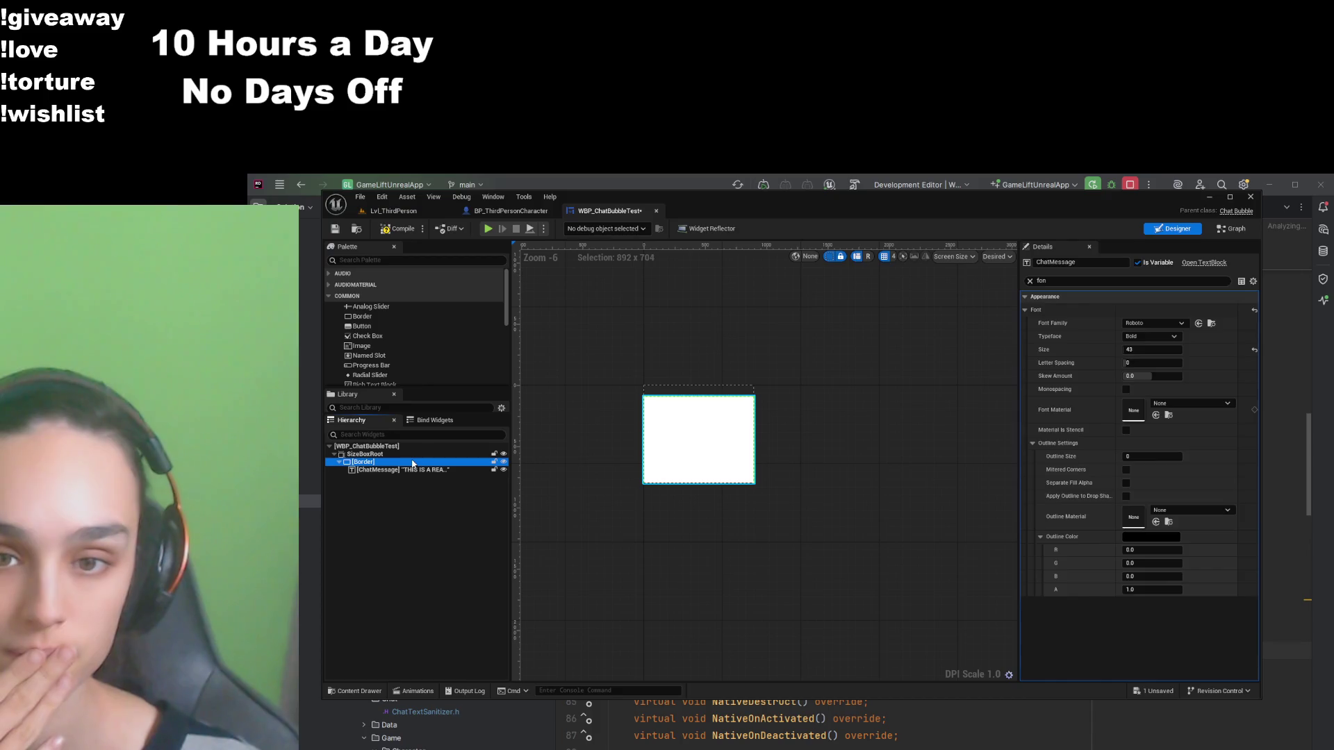
click(1031, 282)
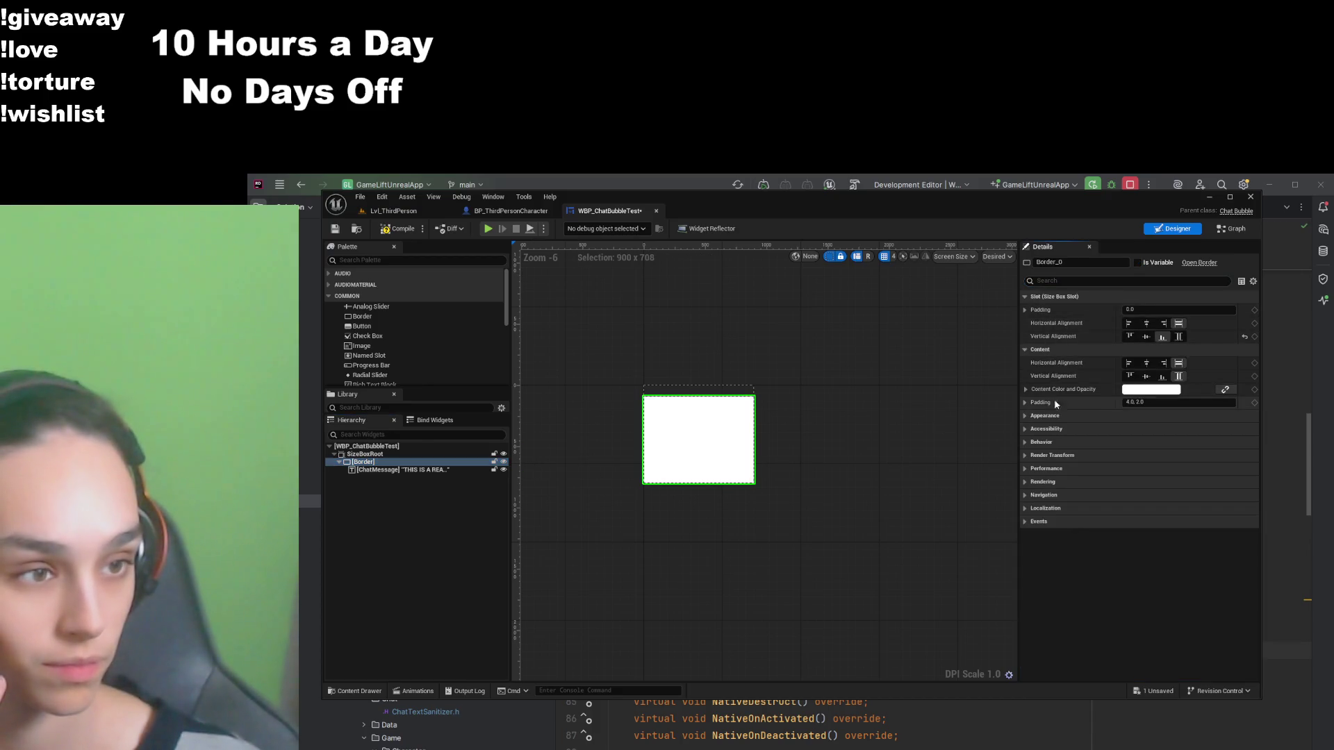
click(1066, 416)
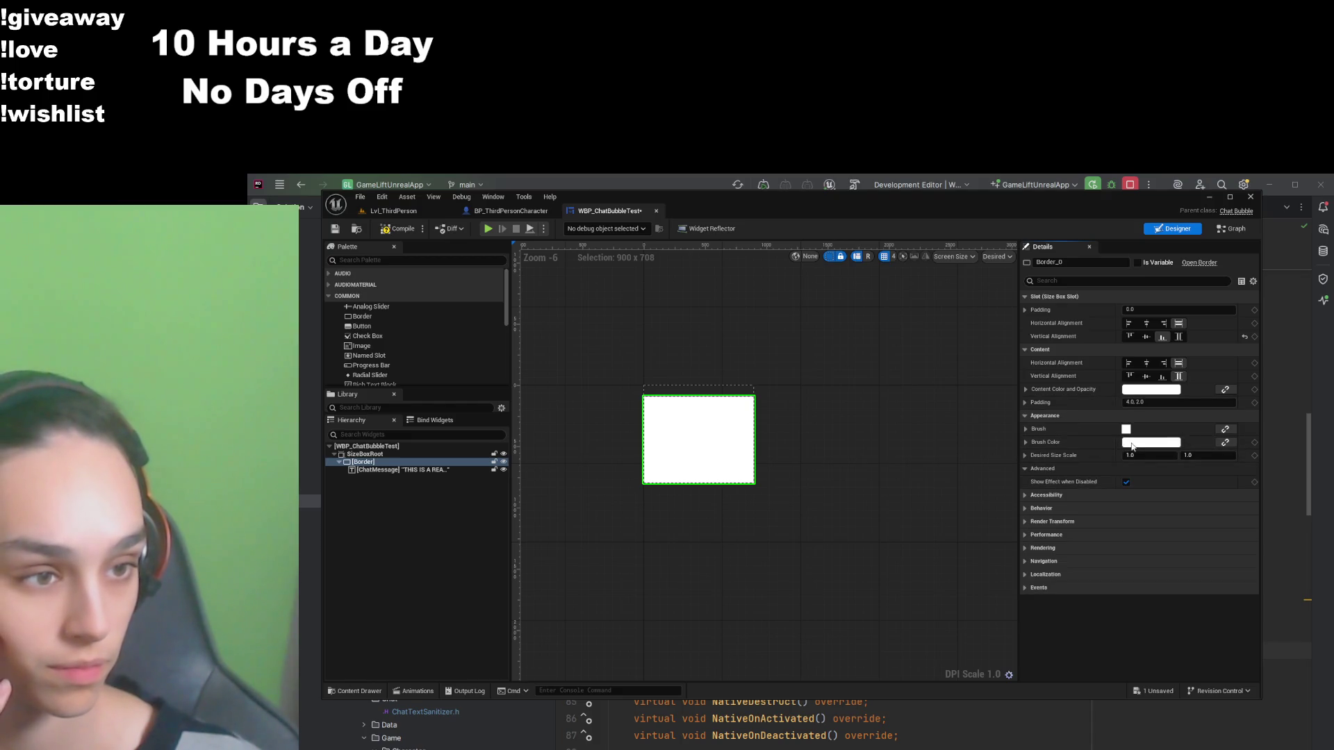
mouse_move(965, 599)
mouse_down()
mouse_move(945, 610)
mouse_move(982, 613)
mouse_up()
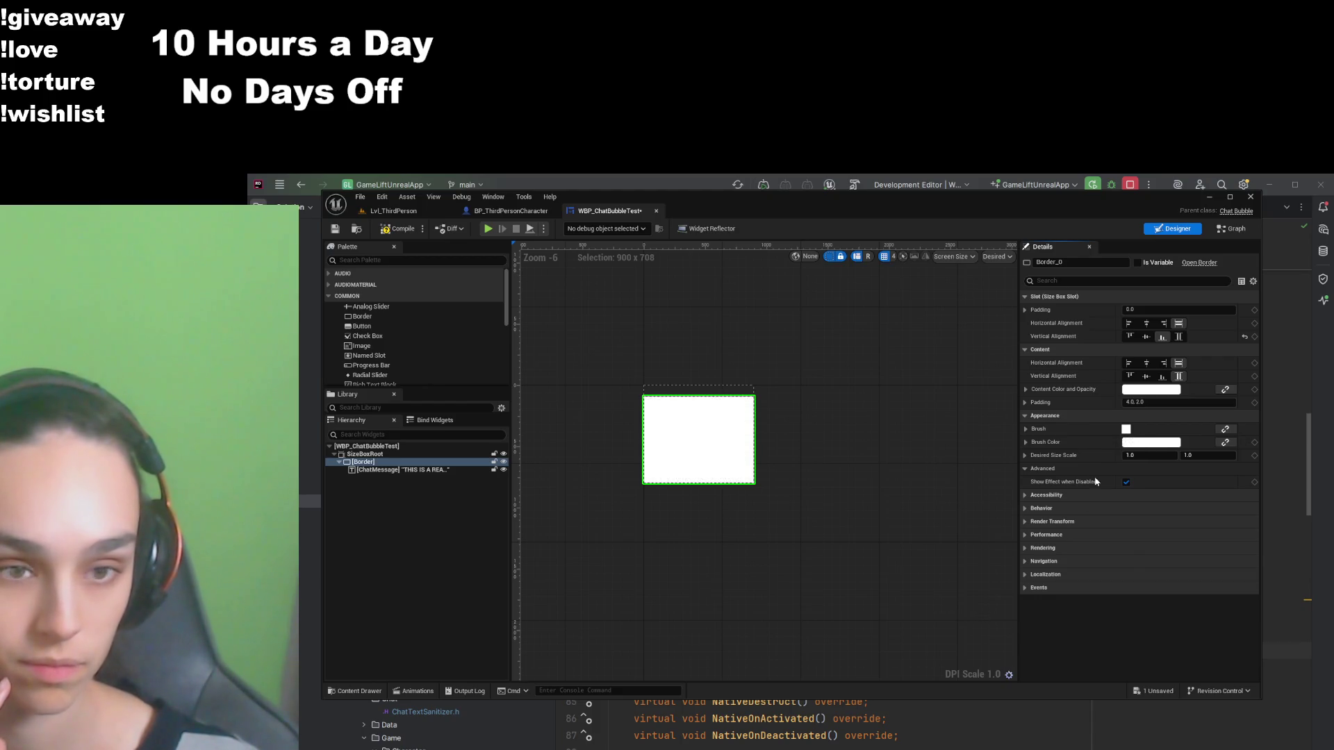
click(1102, 670)
click(1136, 444)
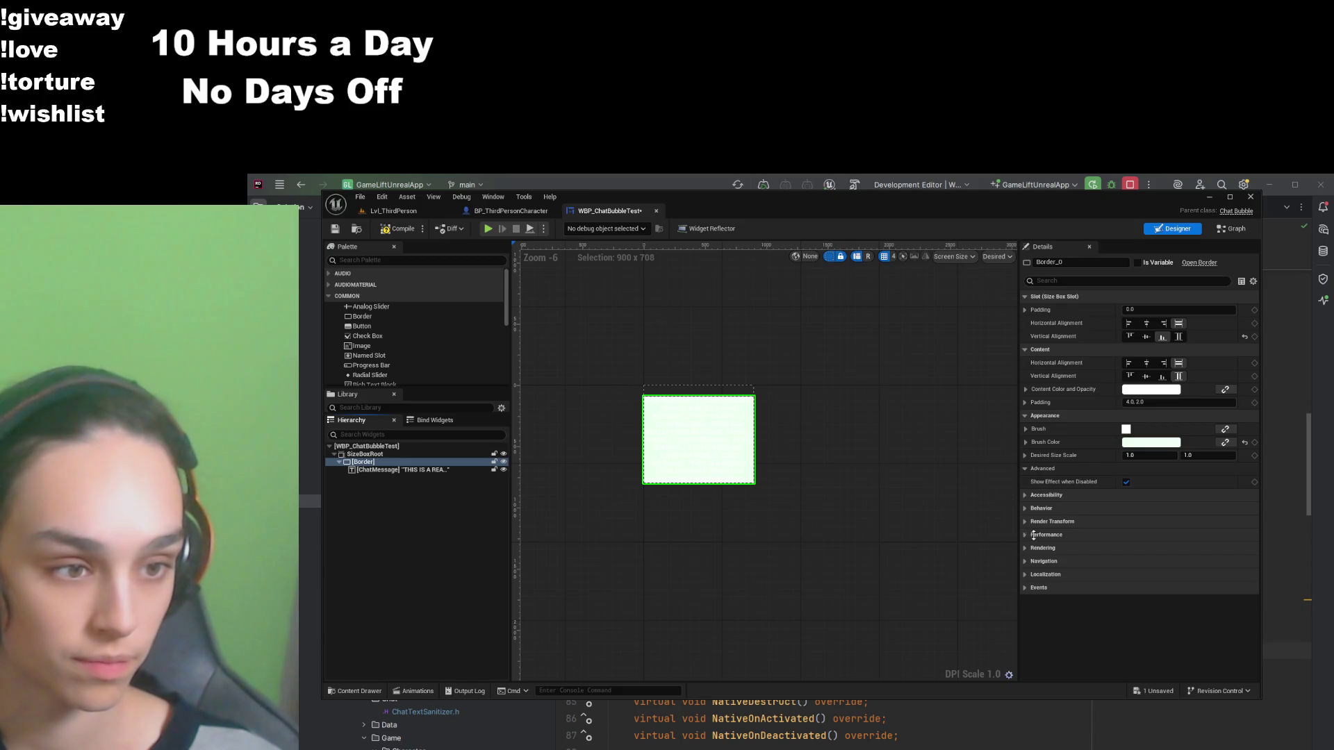
mouse_move(965, 594)
mouse_down()
mouse_move(941, 607)
mouse_move(971, 608)
mouse_up()
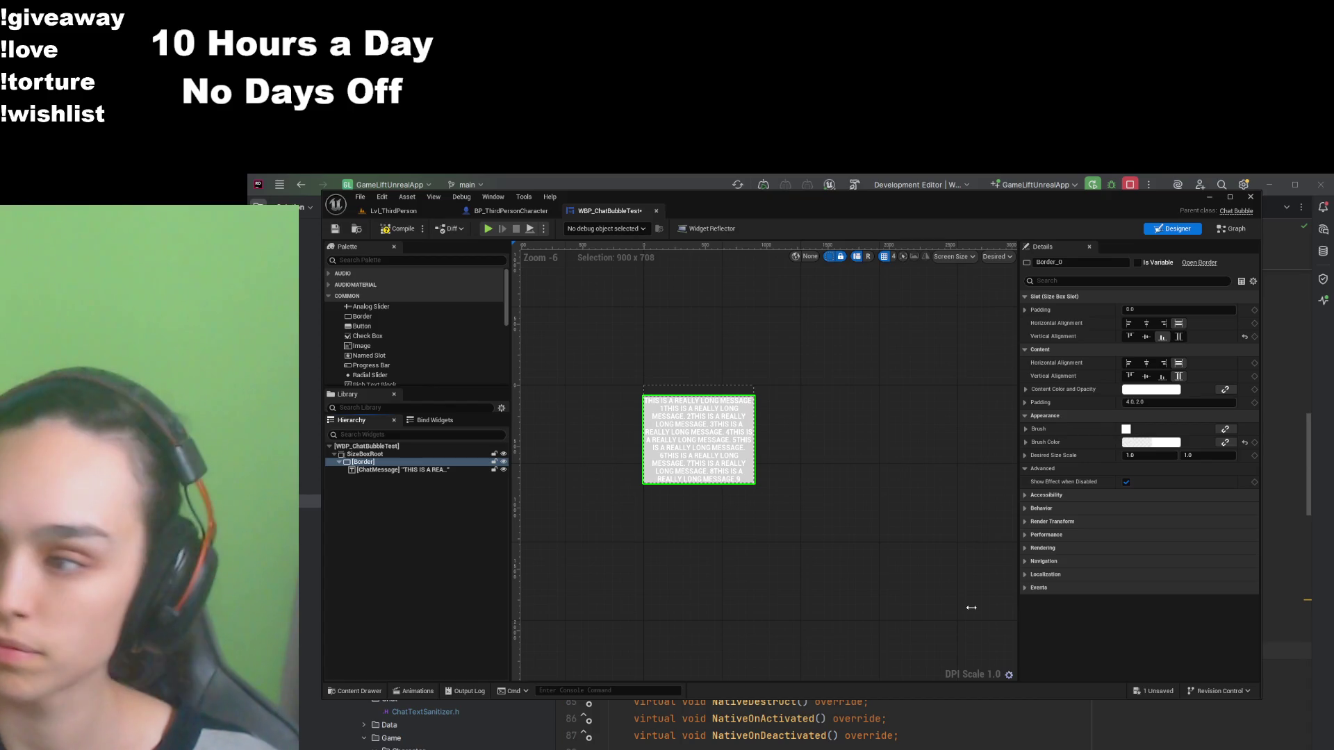
drag(972, 608, 966, 608)
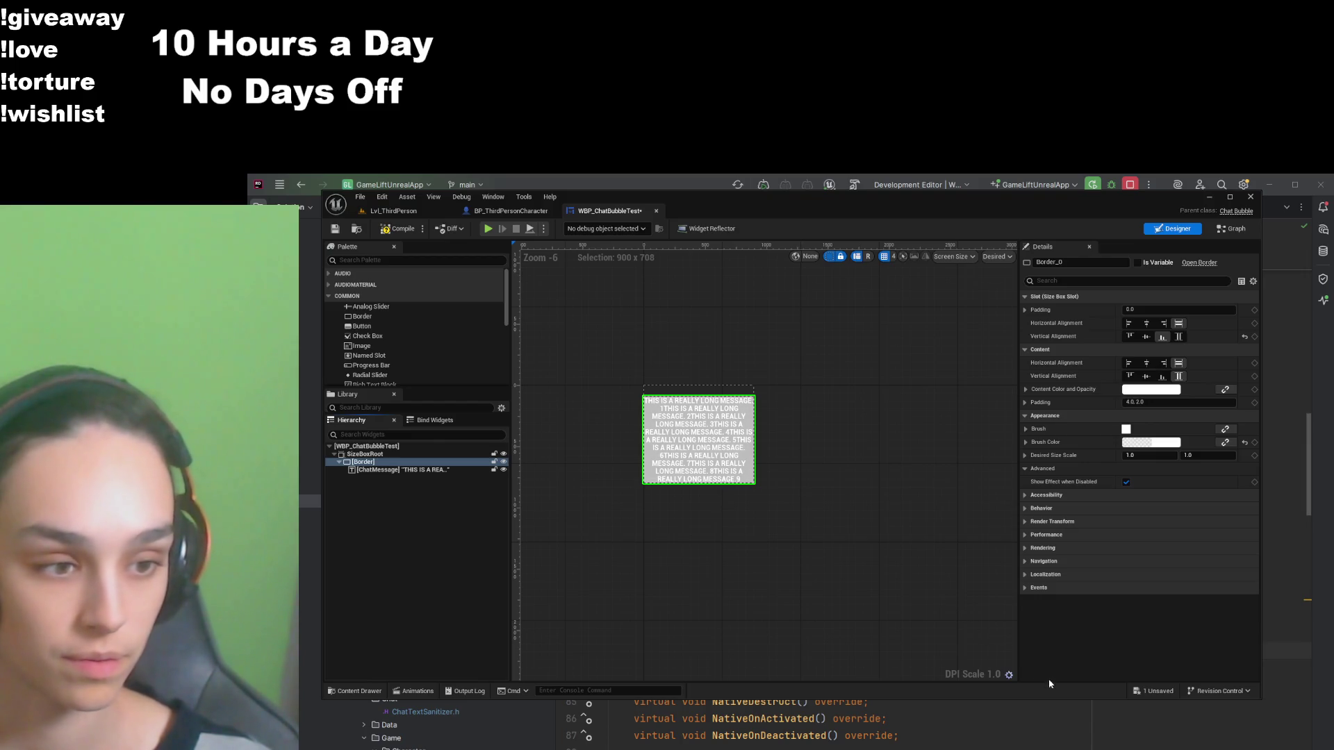
click(445, 470)
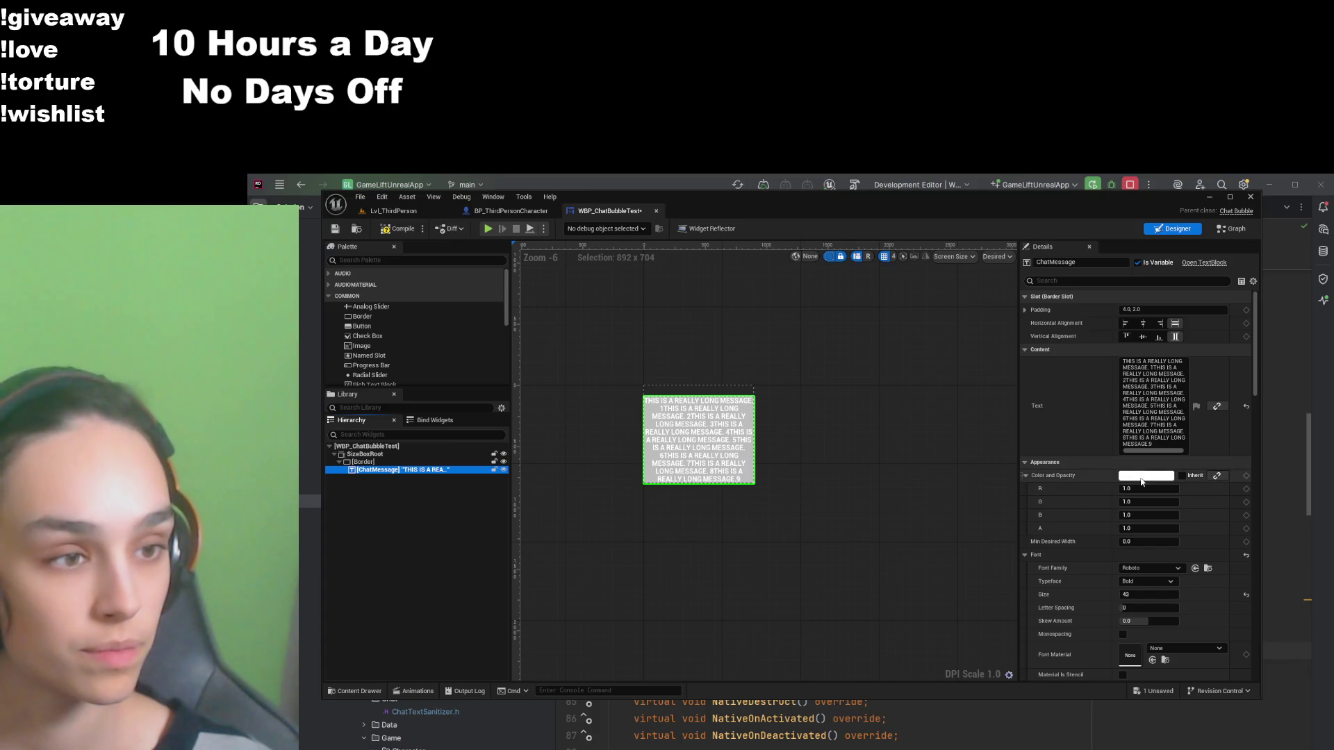
Step: Try the Bold and Light typefaces for the message, then settle on Roboto Regular
scroll(1148, 487, down, 8)
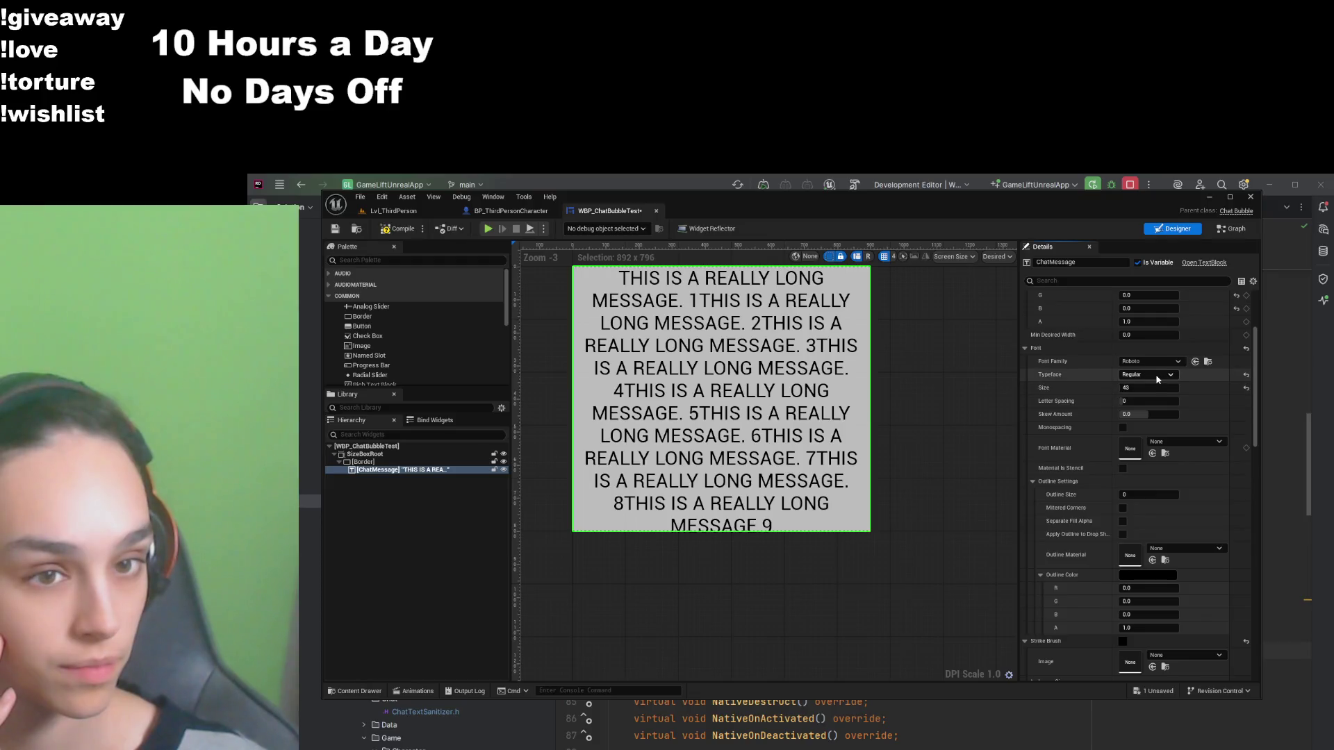
click(1158, 379)
click(1157, 386)
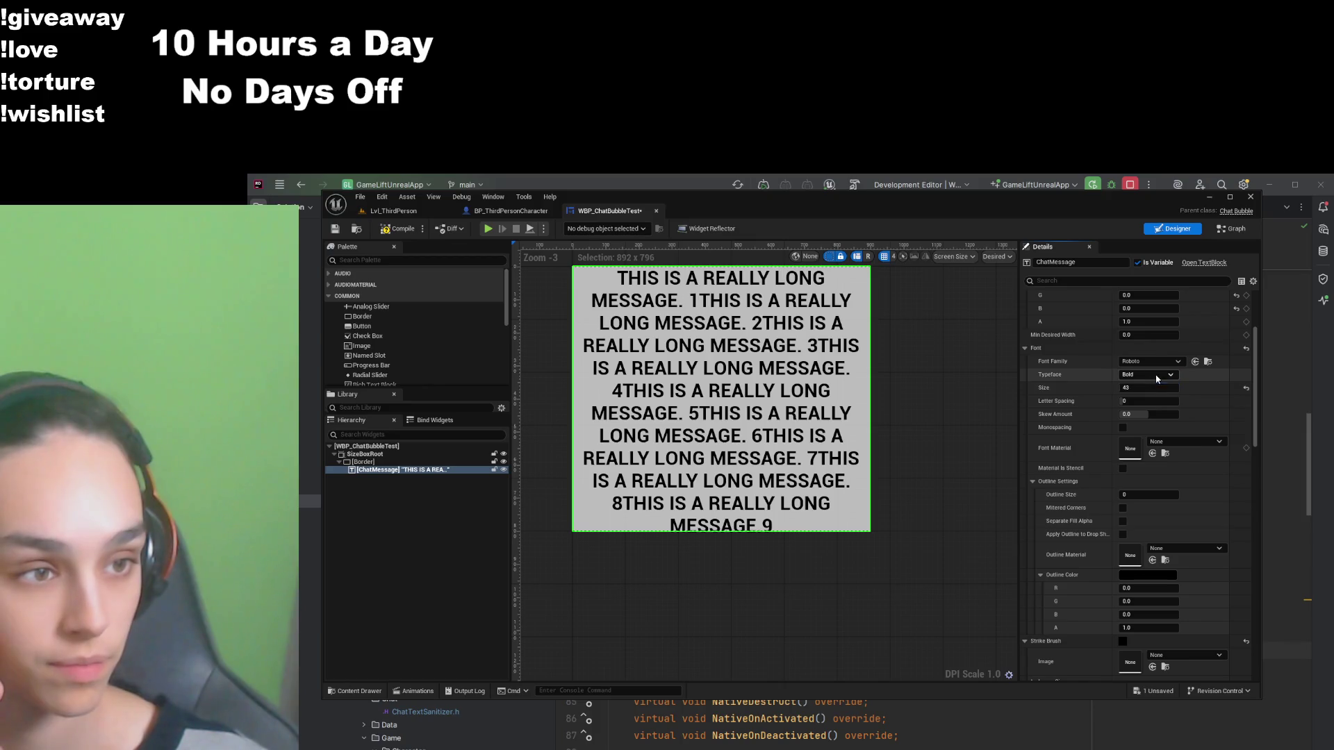
click(1148, 375)
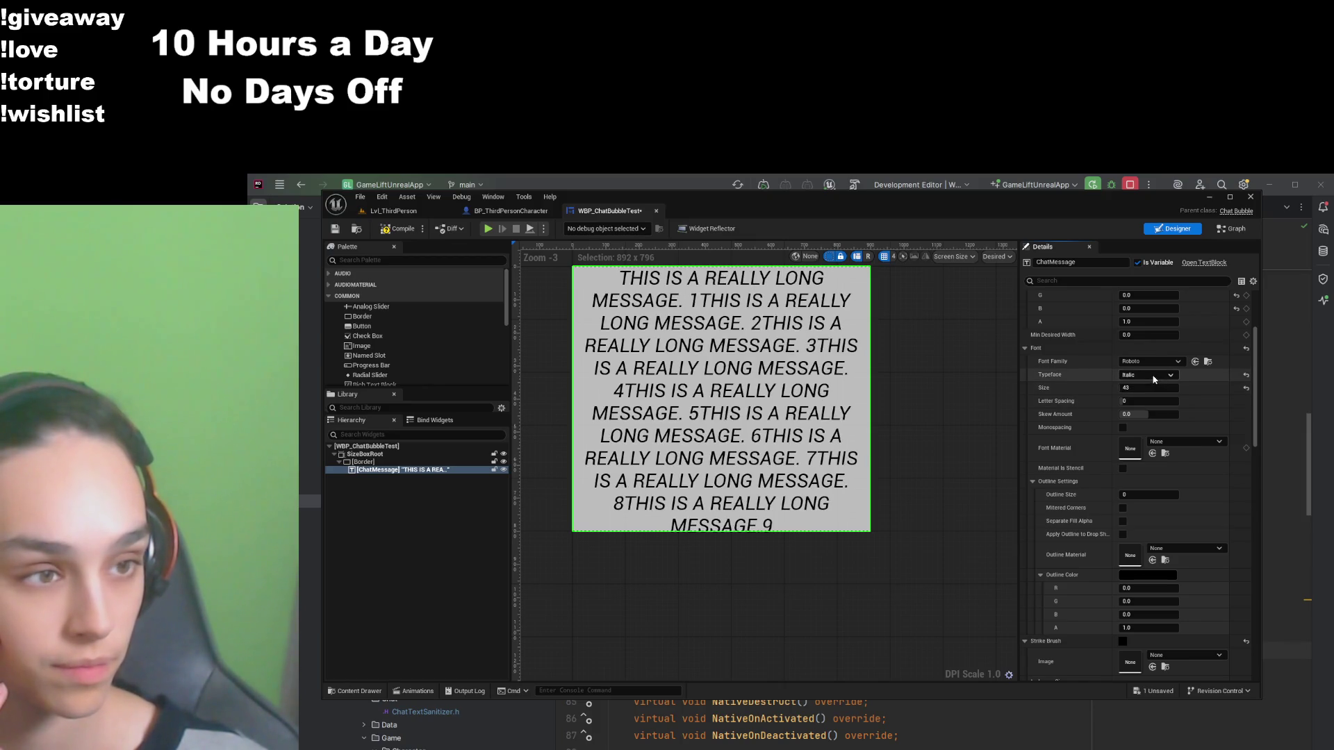
click(1152, 413)
click(1148, 375)
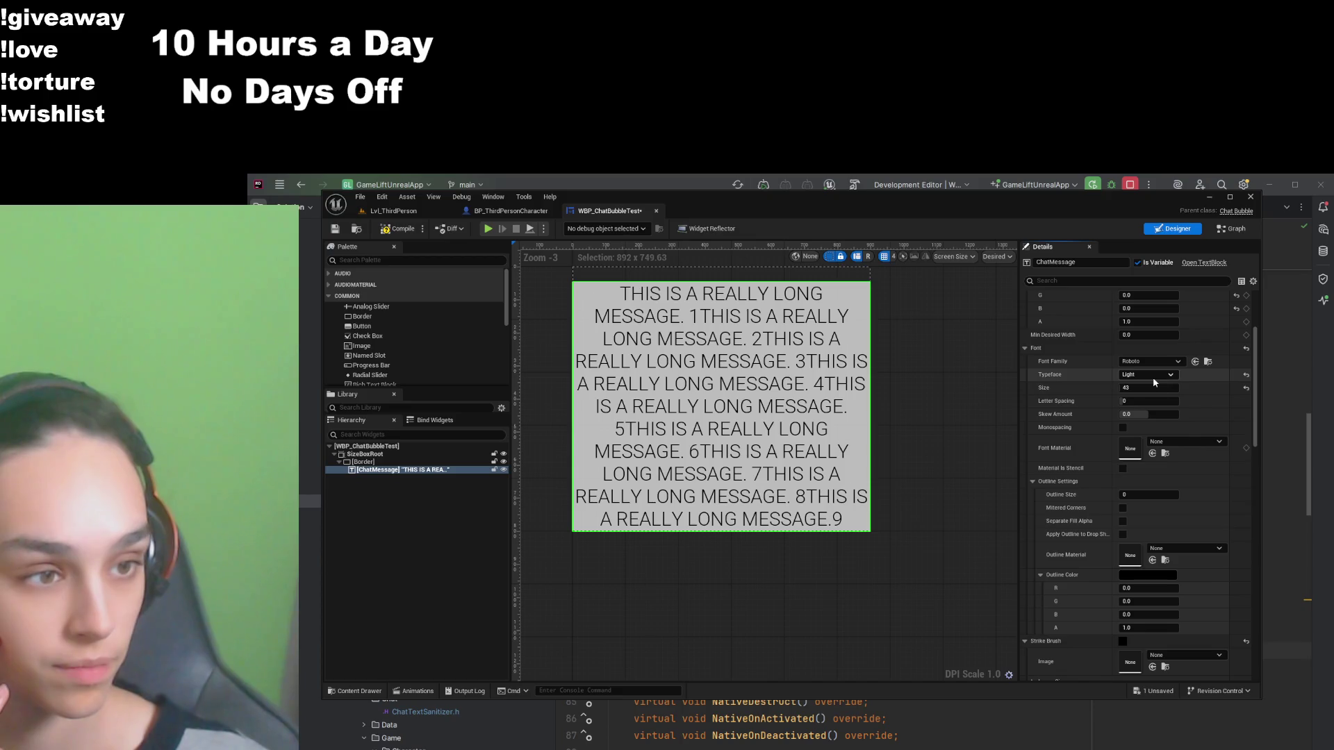
click(1147, 423)
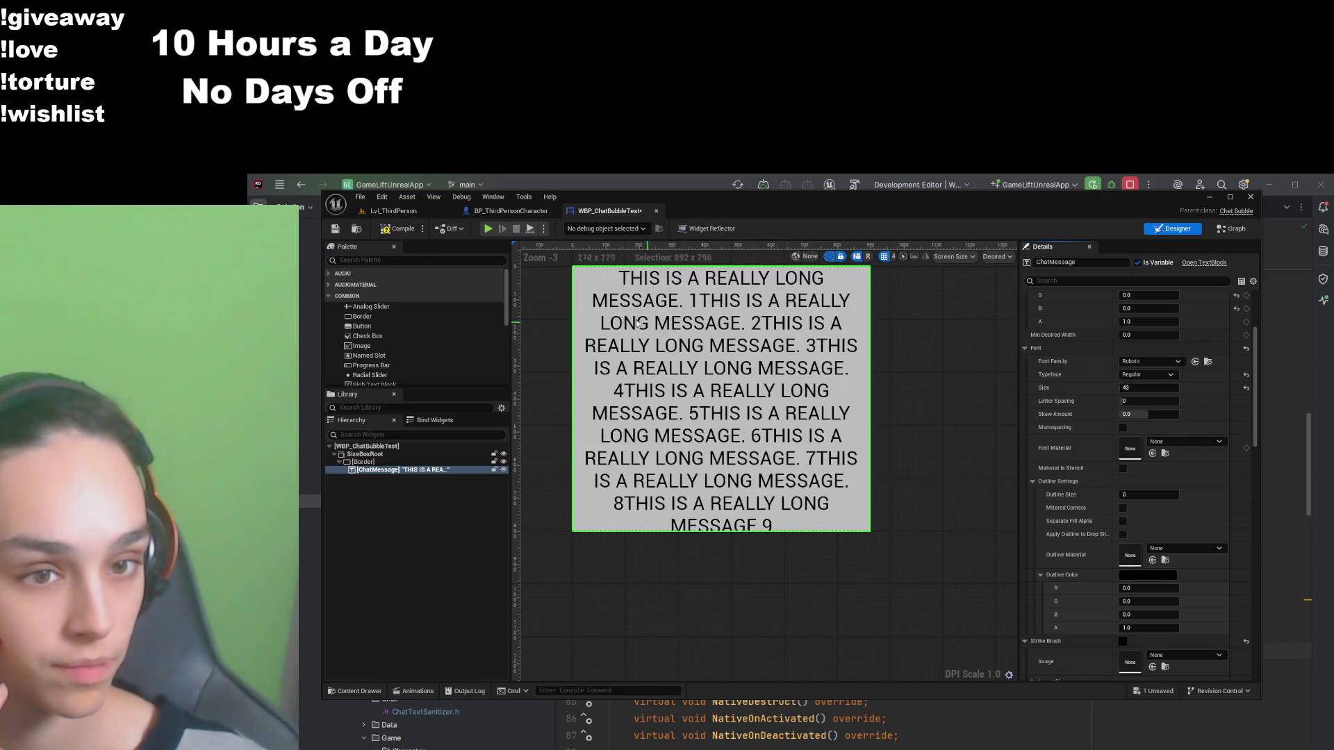
Step: Compile and save the chat bubble widget and recentre the bubble in the designer
click(396, 230)
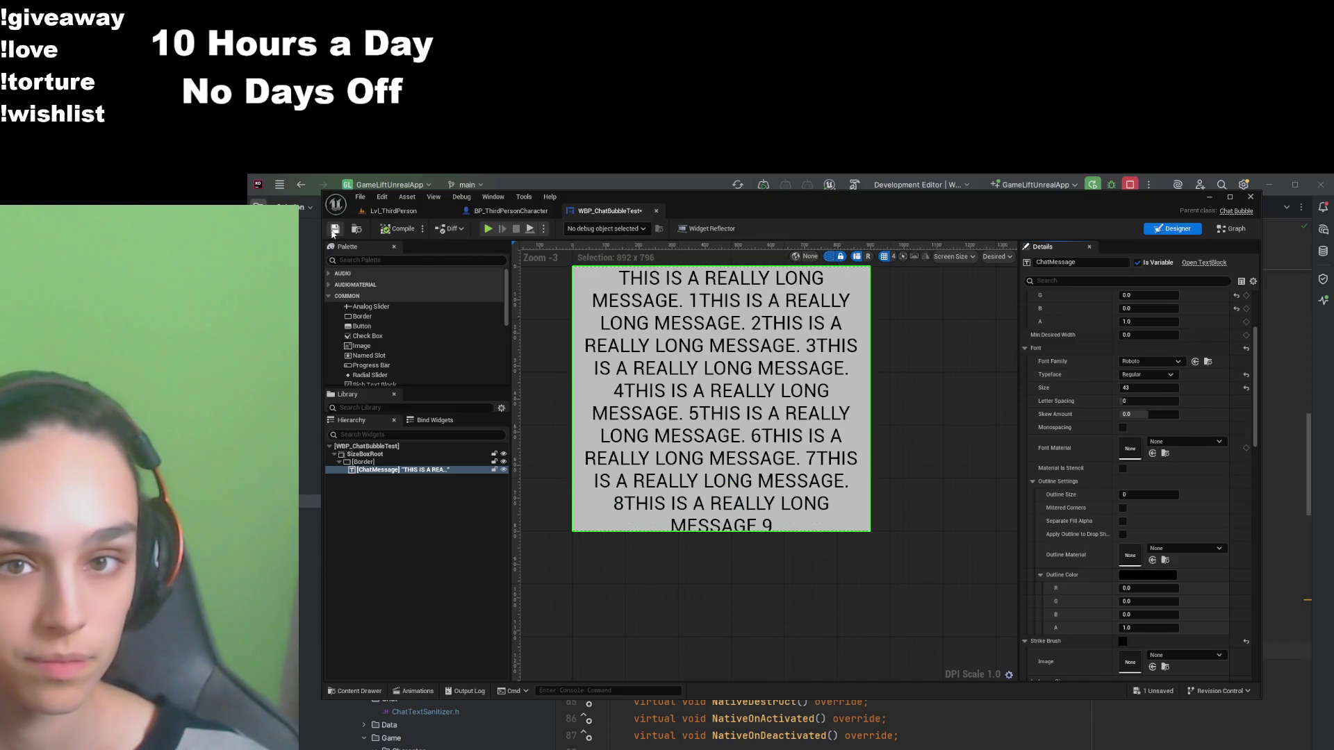
click(332, 230)
scroll(684, 384, down, 1)
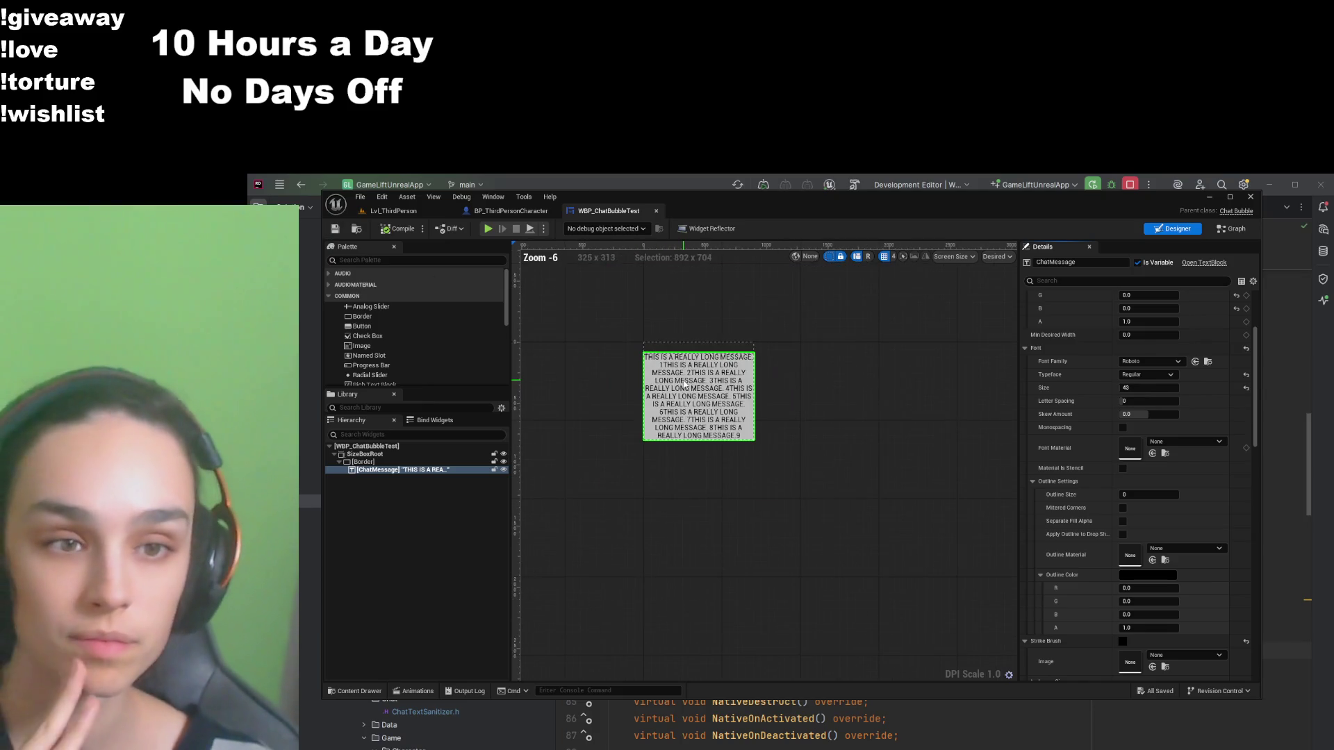
drag(684, 385, 717, 407)
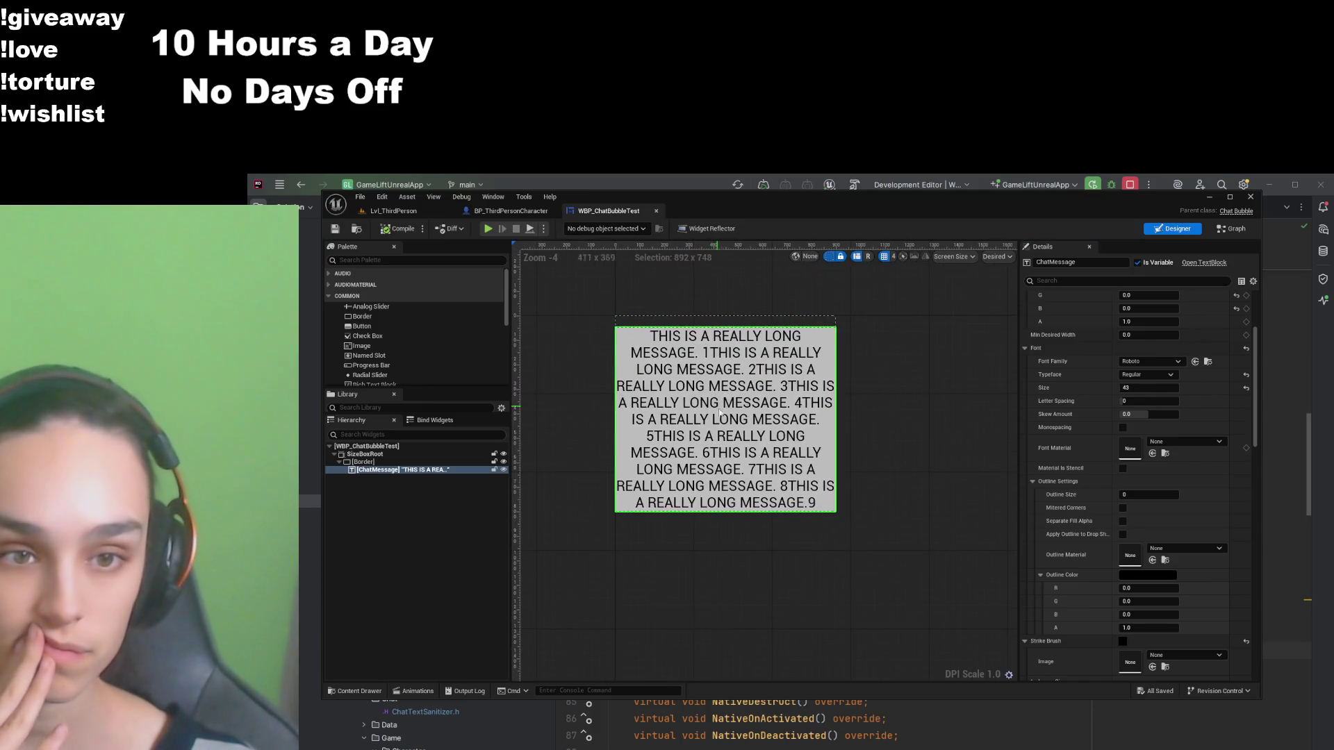
click(835, 474)
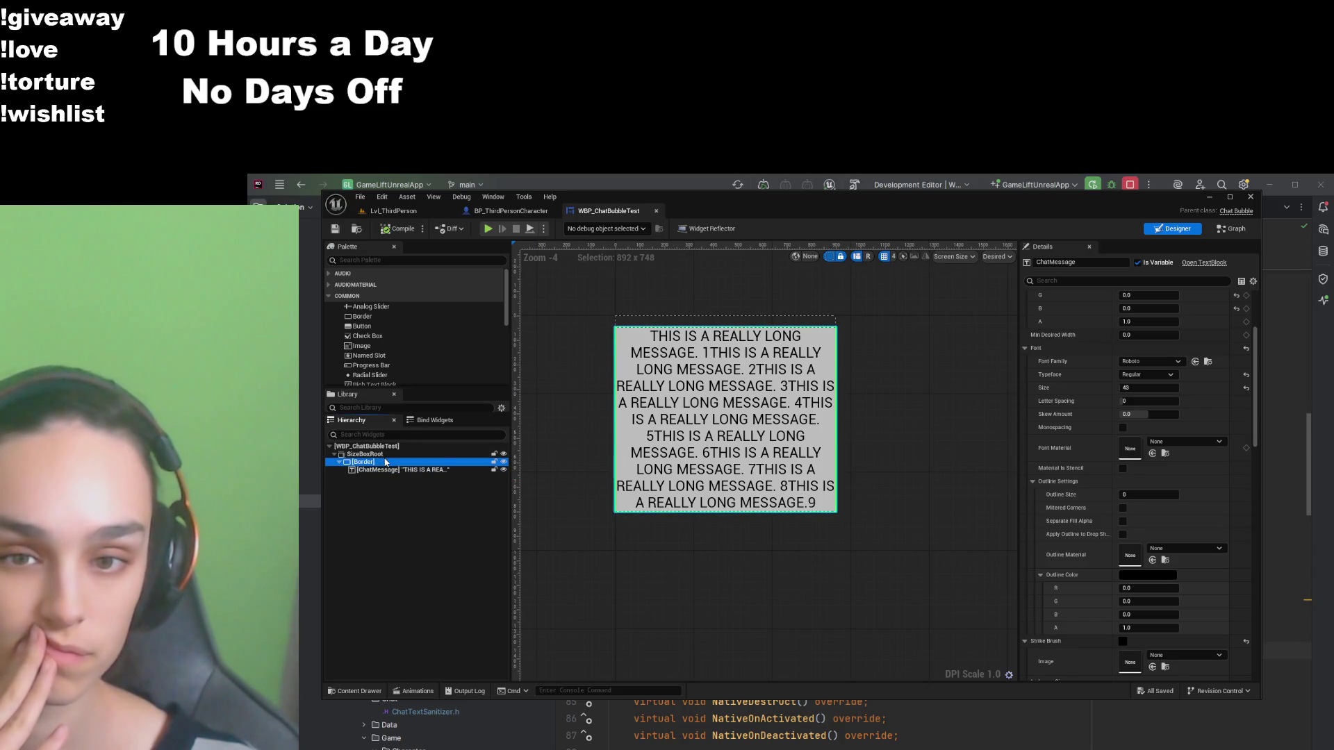
Step: Raise the Border's brush colour alpha to about 0.77 and locate its Draw As setting
scroll(1085, 500, down, 1)
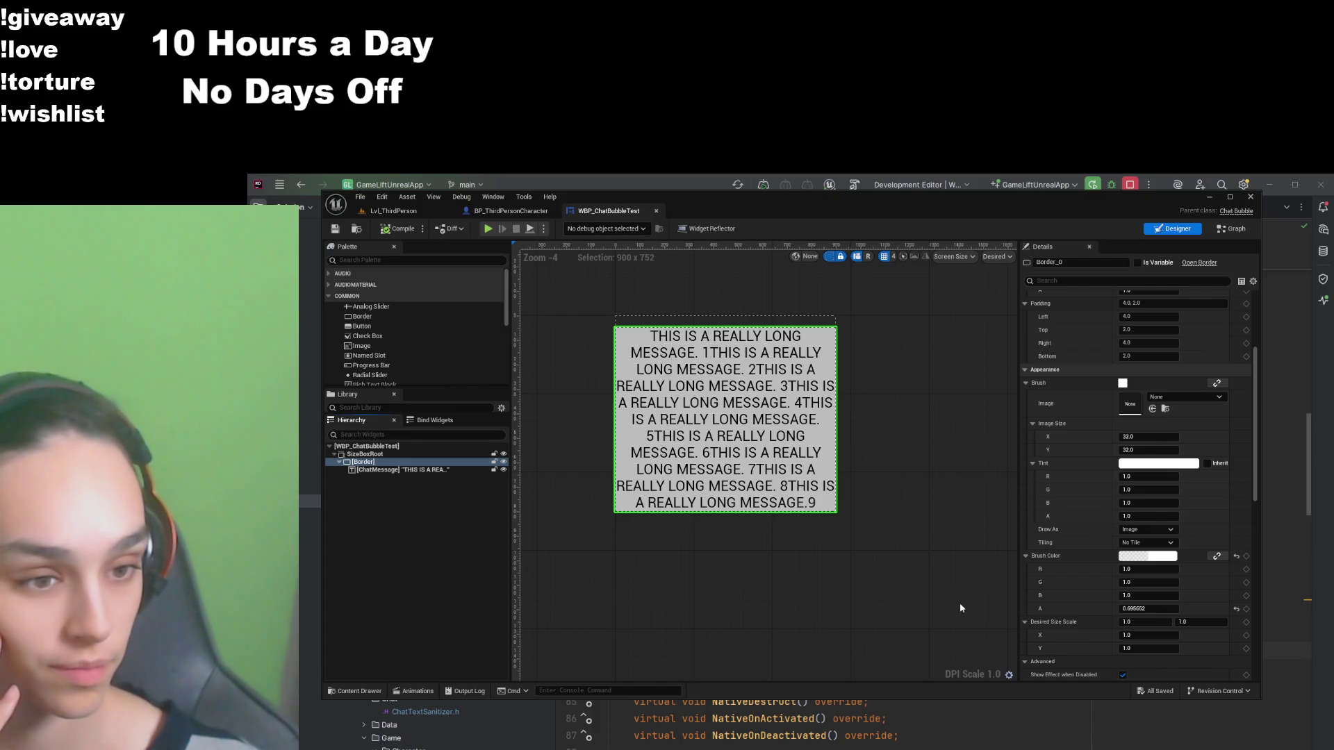
drag(960, 608, 966, 606)
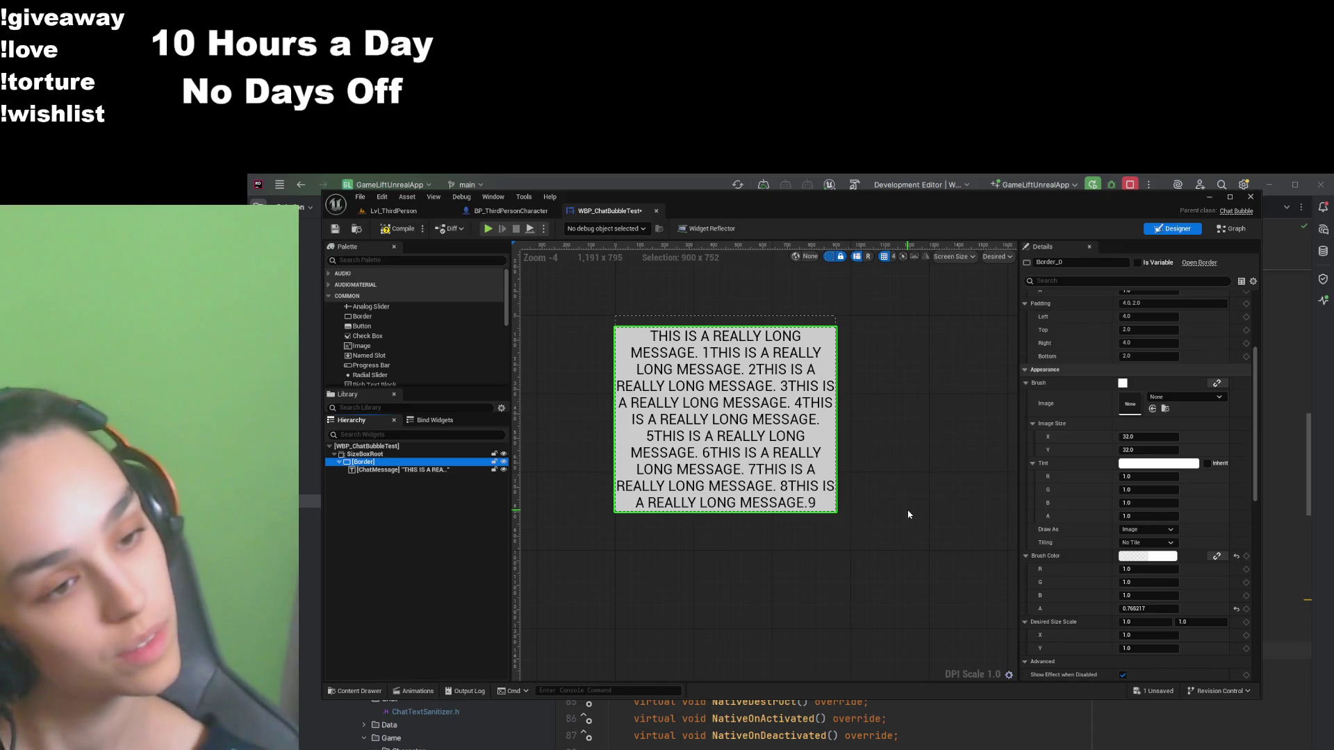
click(1068, 280)
text(tl)
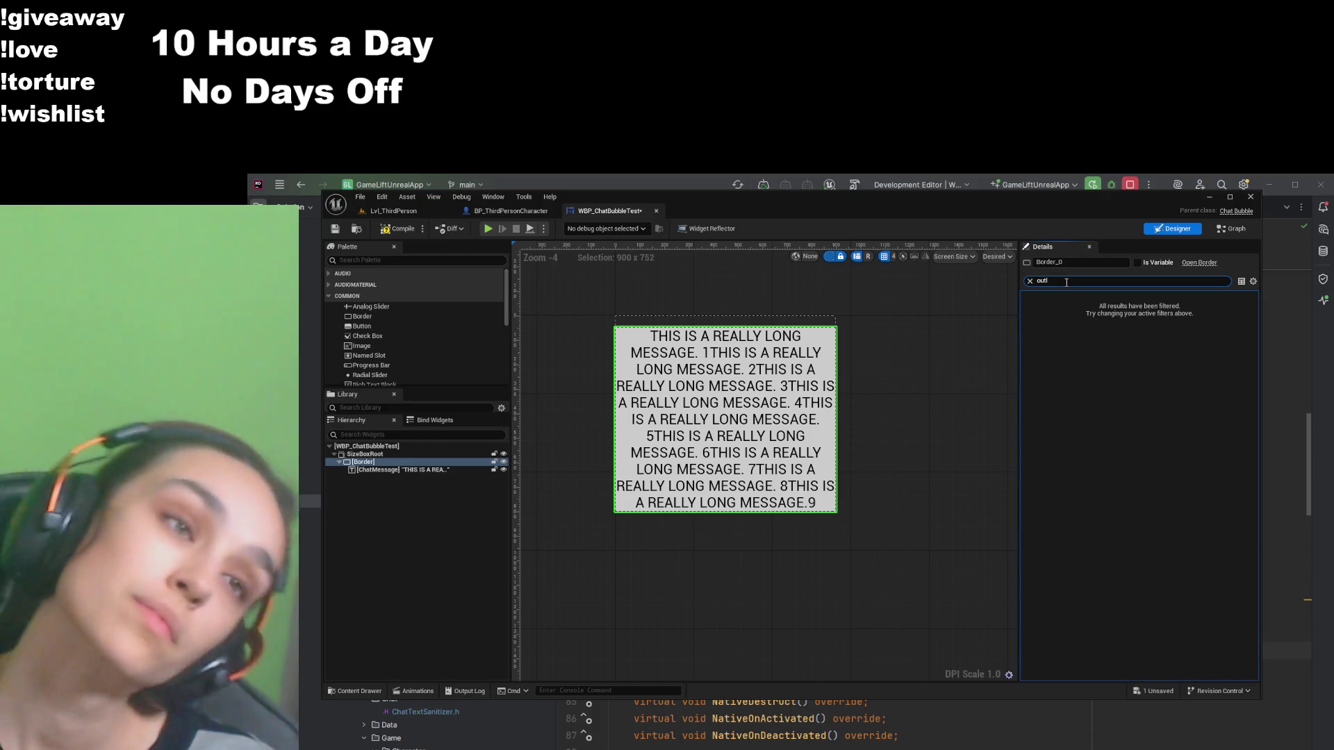
key(BackSpace)
key(BackSpace)
key(BackSpace)
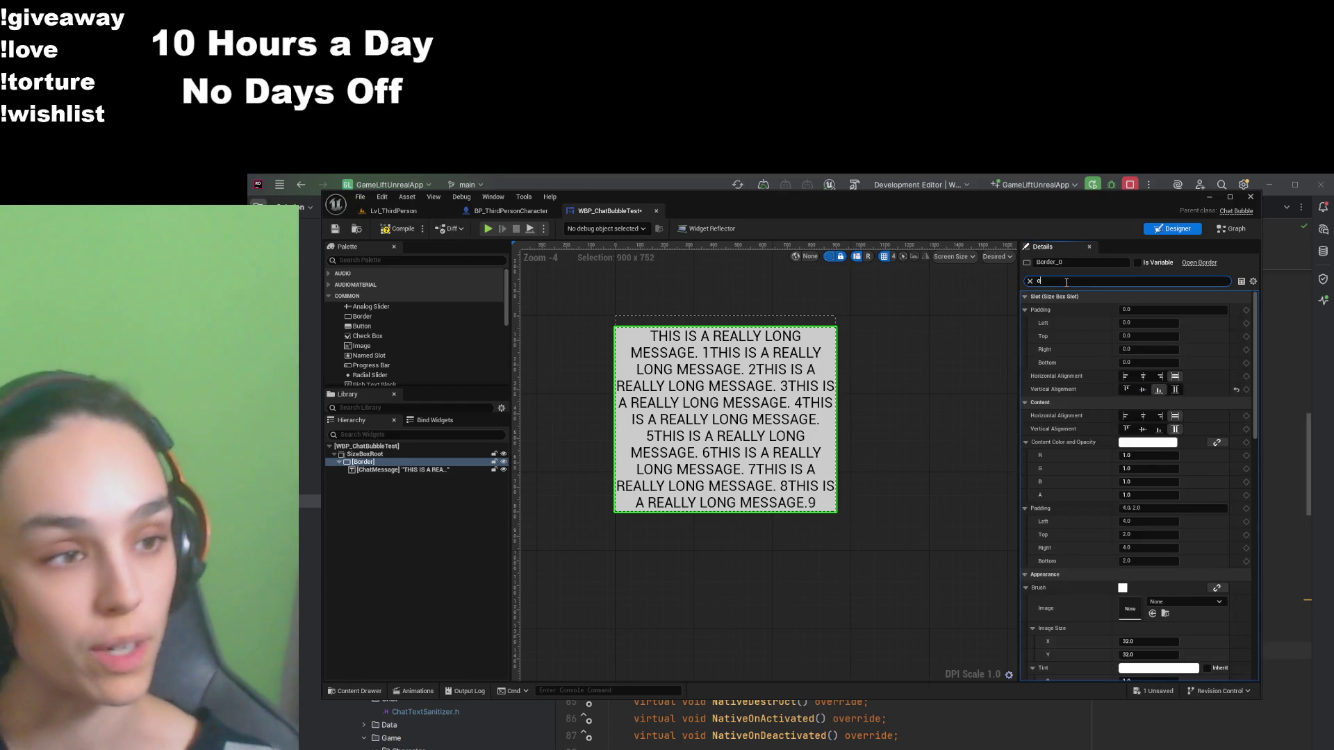
scroll(1166, 504, down, 3)
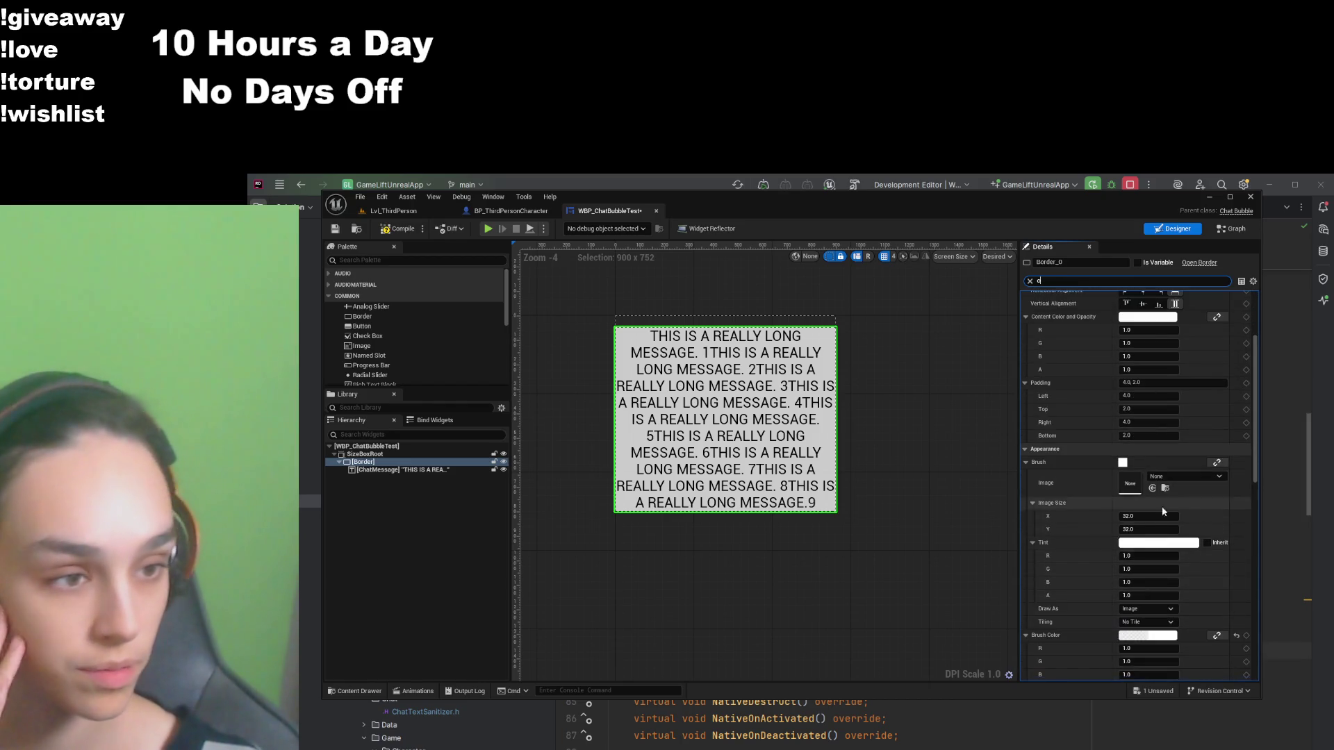
scroll(1126, 542, down, 2)
click(1146, 546)
Step: Draw the Border background as a Rounded Box and enter corner radius values of 1
click(1143, 582)
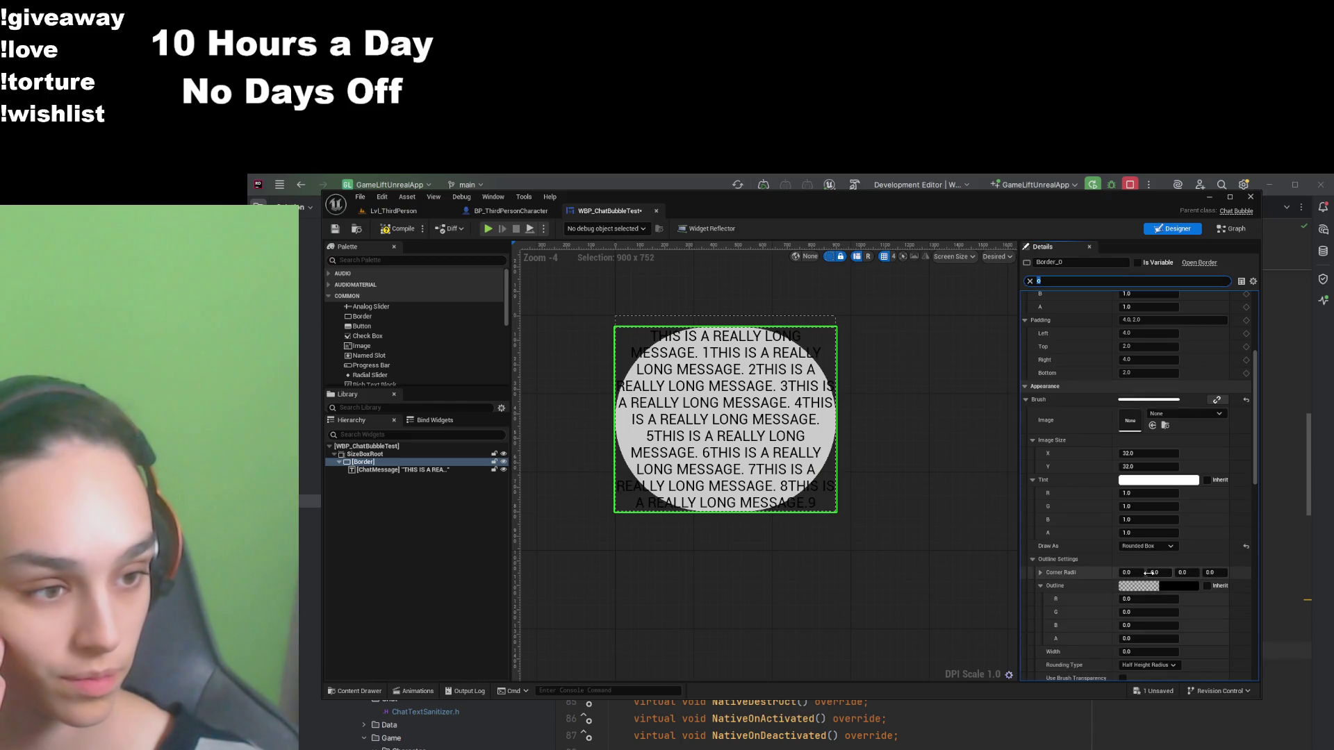
click(1134, 573)
text(1)
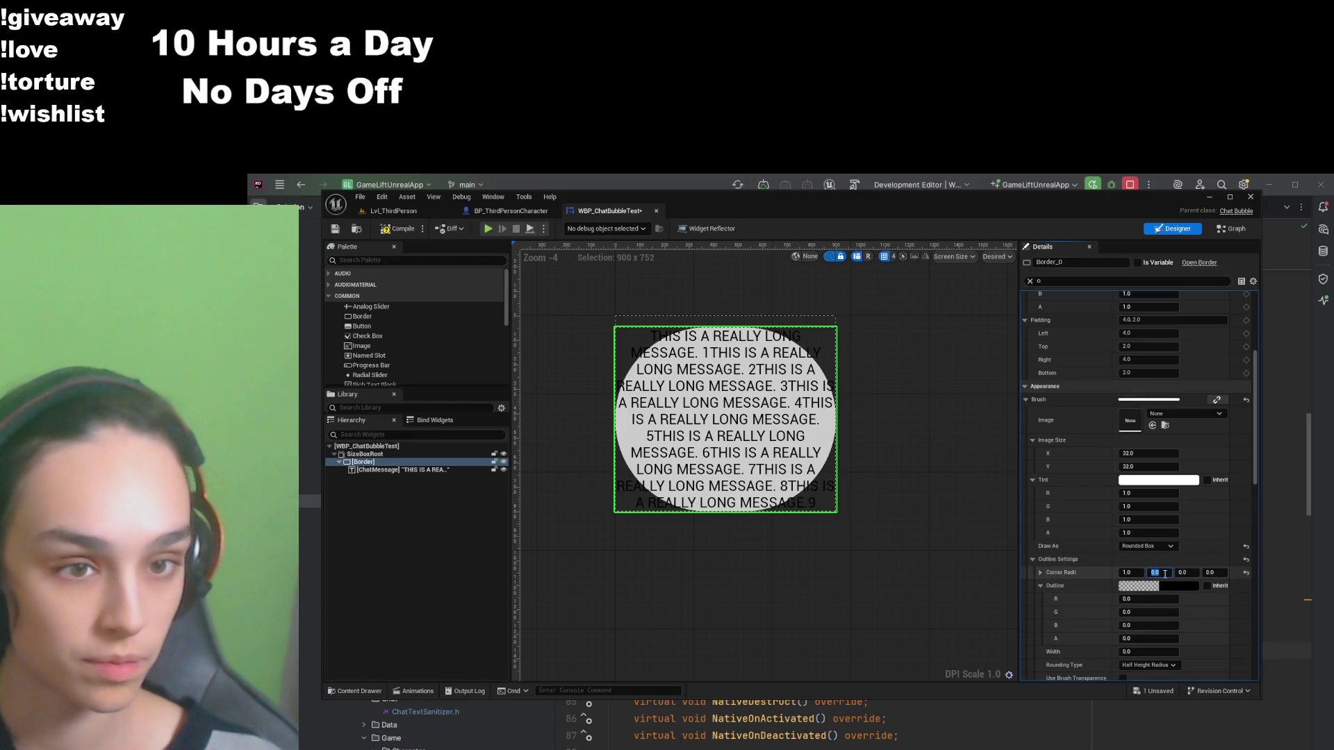
click(1212, 573)
text(1)
key(Return)
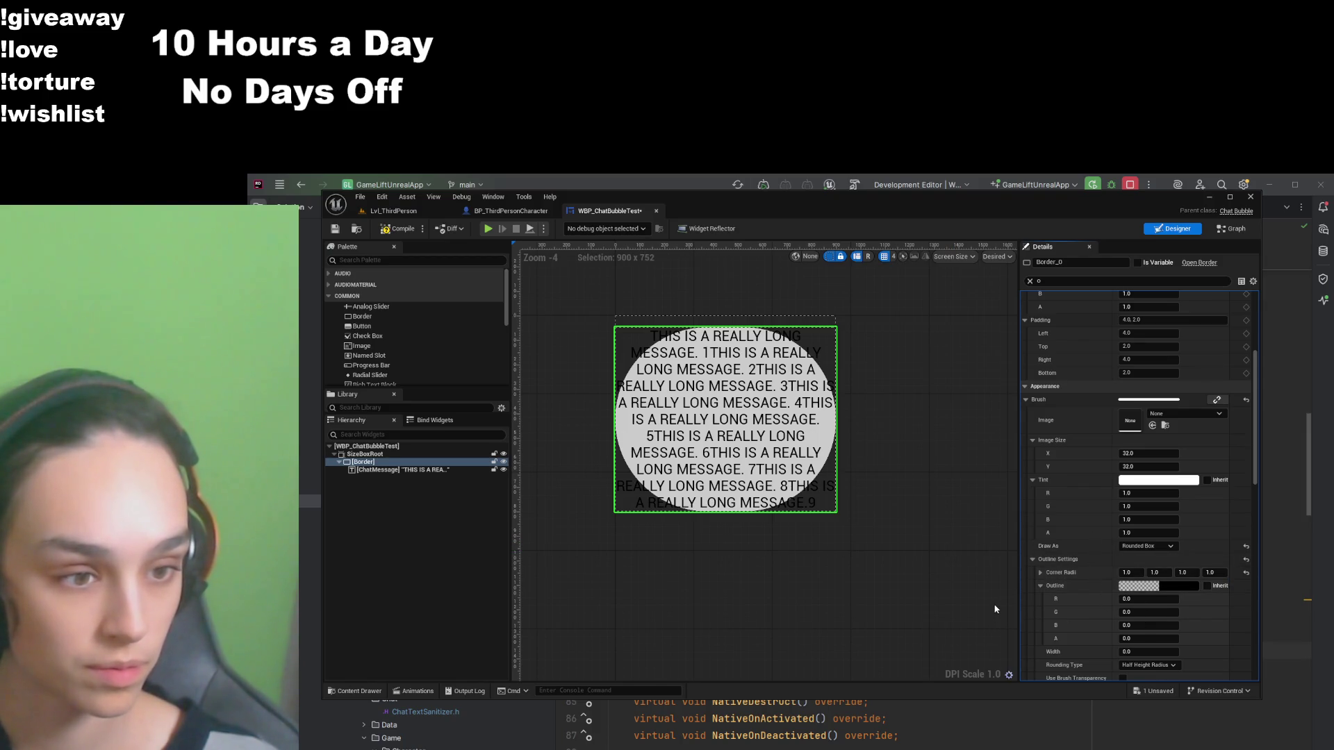
key(ctrl+f)
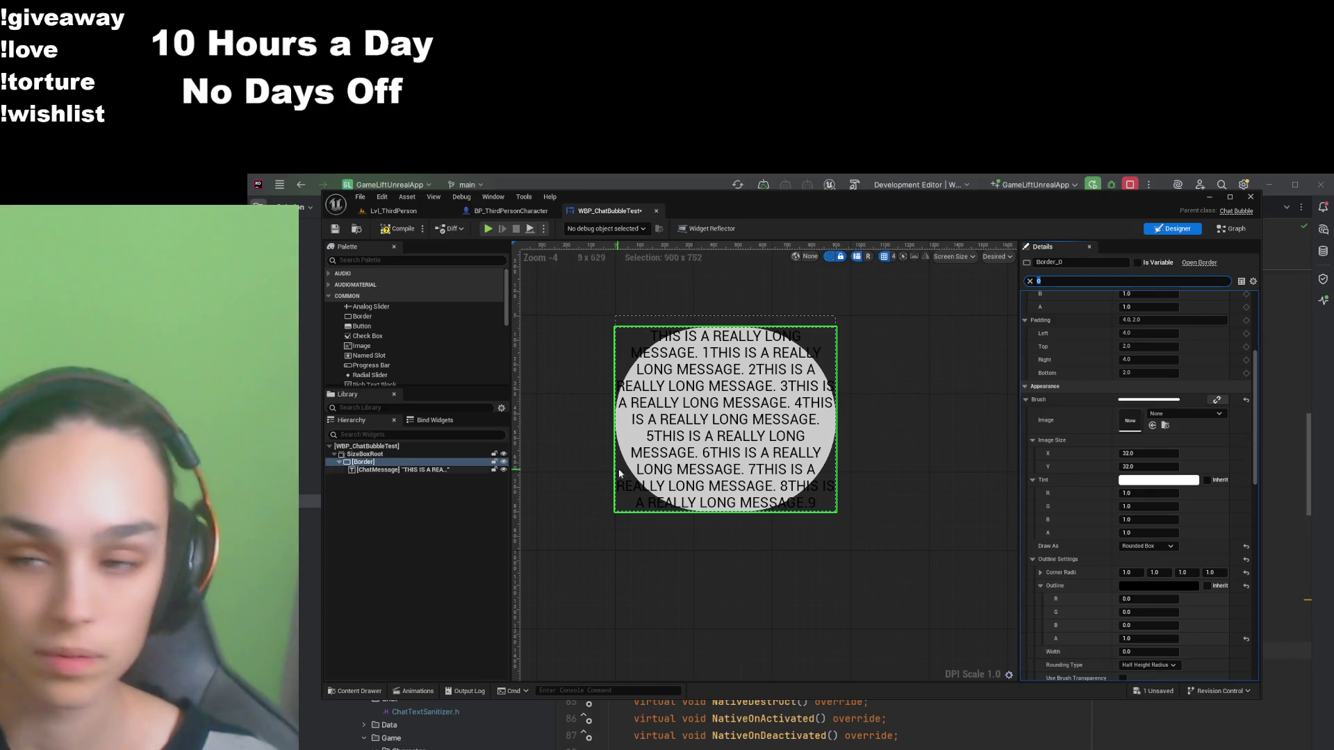
Step: Compile the widget, bring the enlarged bubble into view and adjust the first corner radius
click(397, 234)
scroll(725, 534, up, 5)
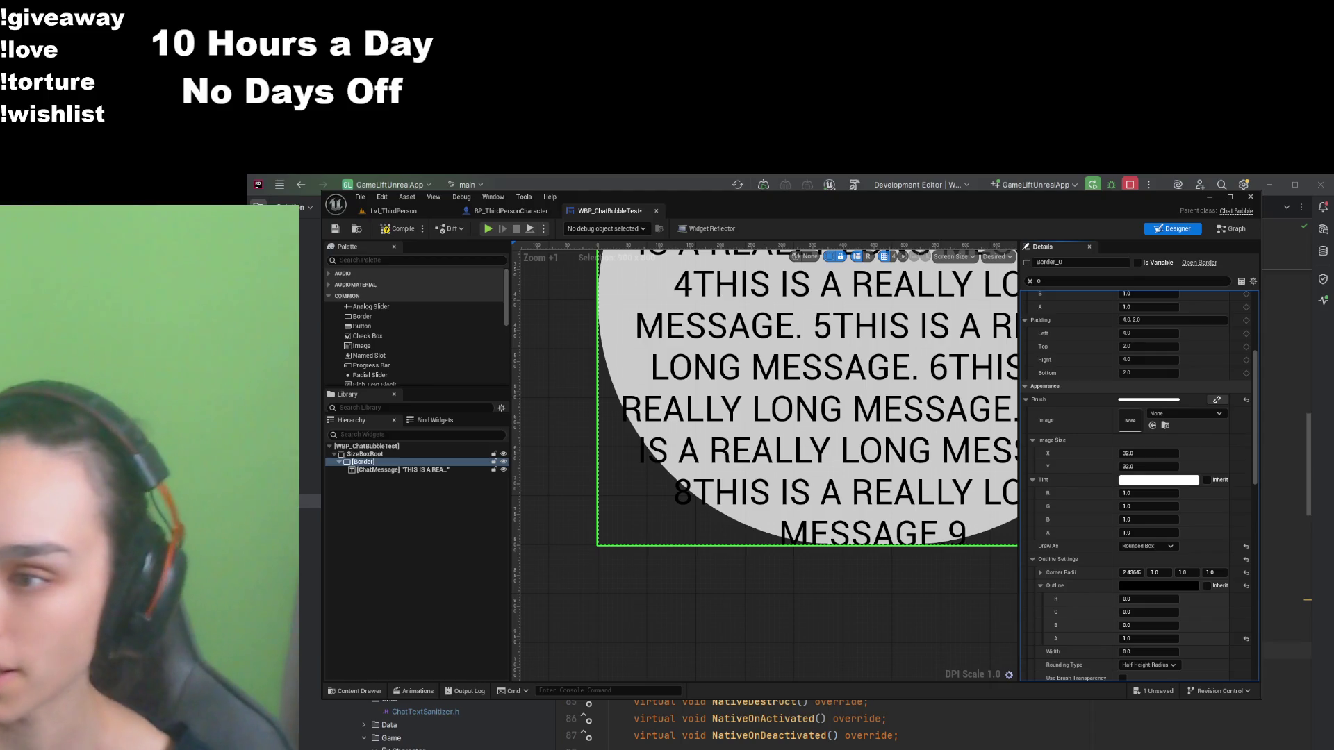
mouse_move(595, 369)
mouse_down()
mouse_move(612, 481)
mouse_move(596, 573)
mouse_up()
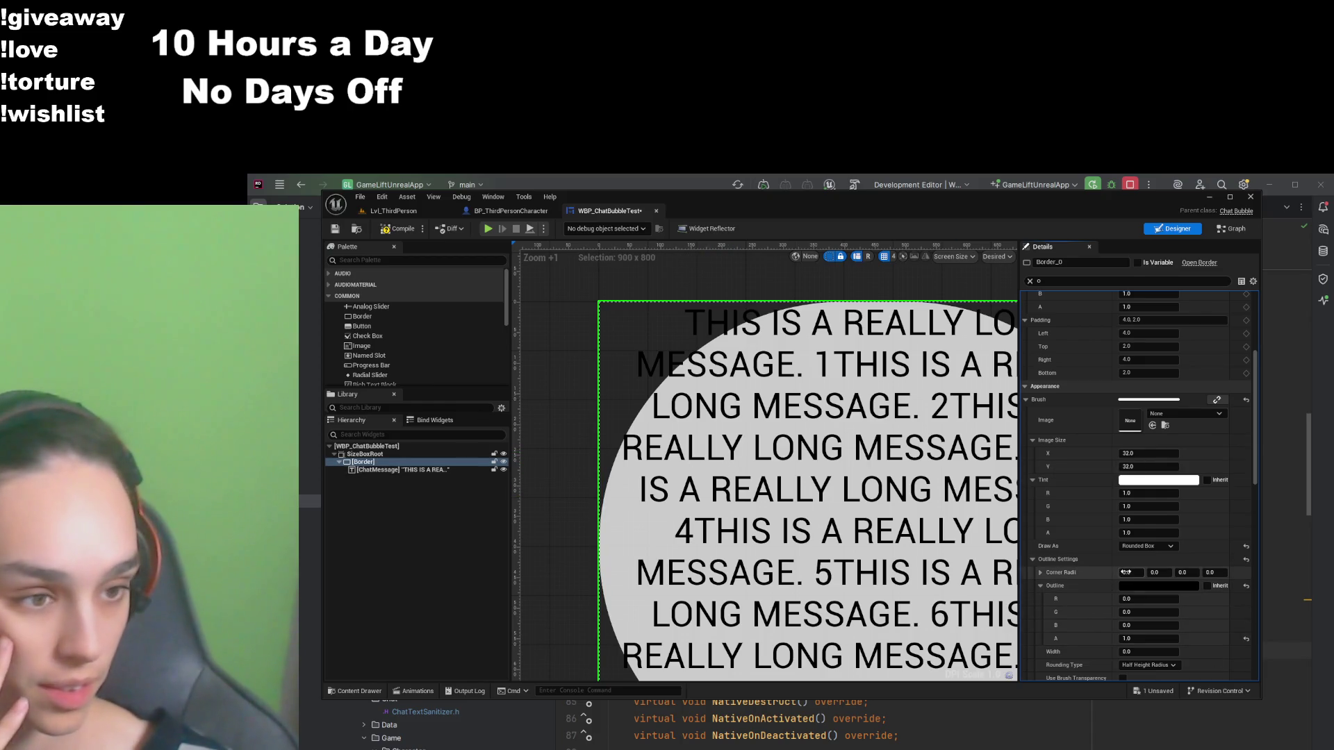
drag(1125, 572, 1133, 573)
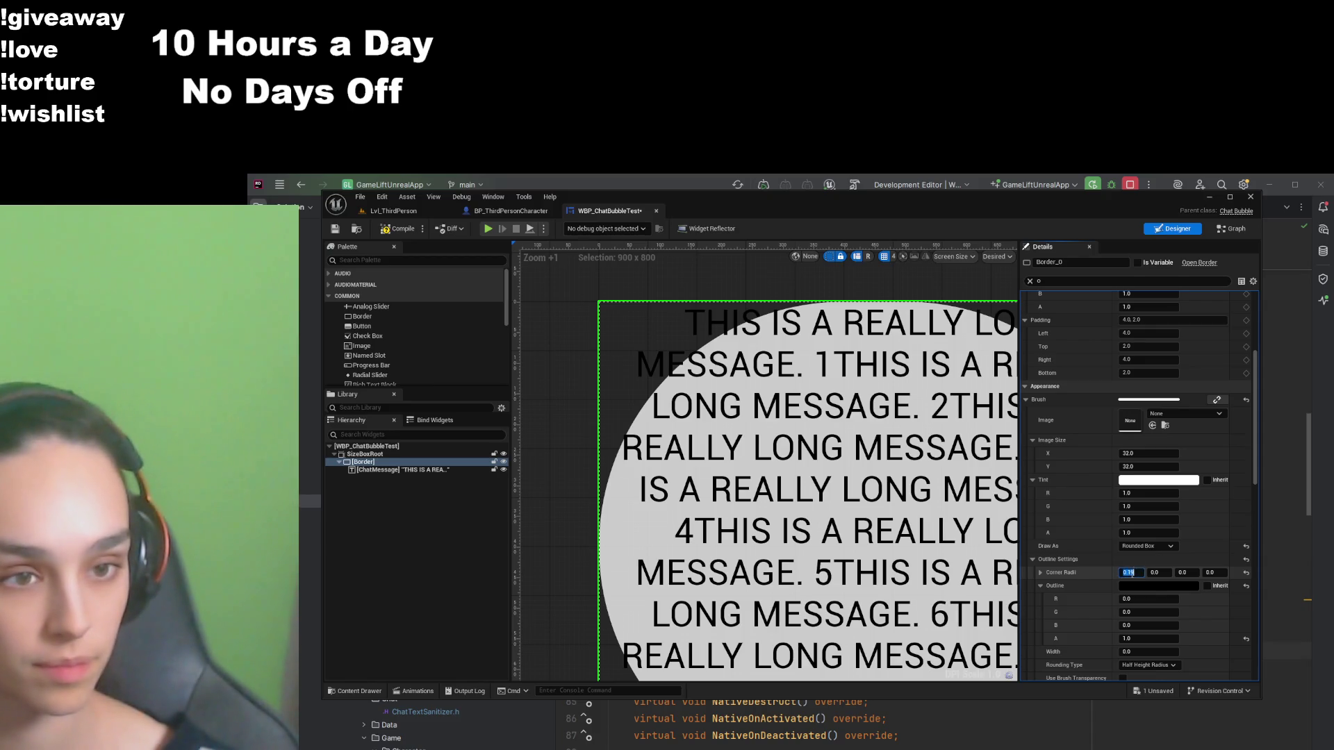
Step: Set the Border's brush image size to 1000 by 1000 and compile the widget
text(10)
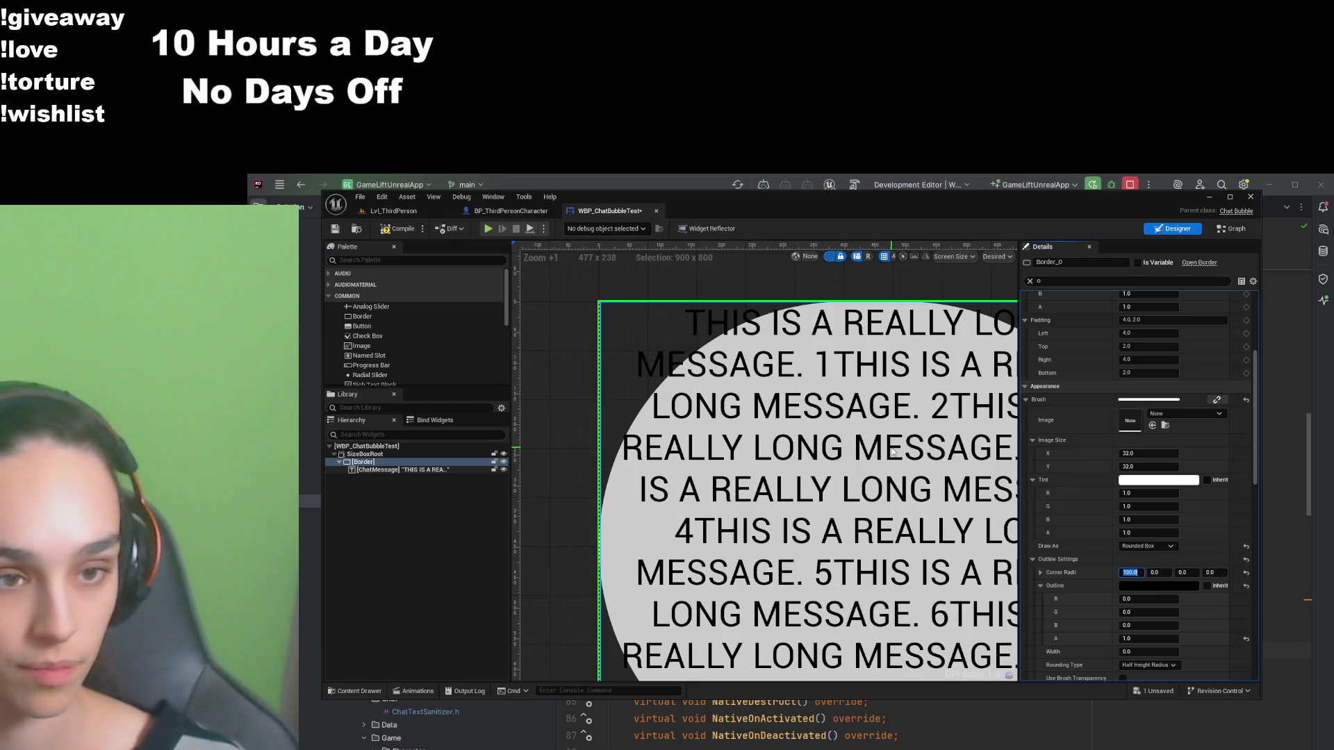
mouse_move(892, 452)
mouse_down()
mouse_move(854, 246)
mouse_move(935, 453)
mouse_move(867, 445)
mouse_up()
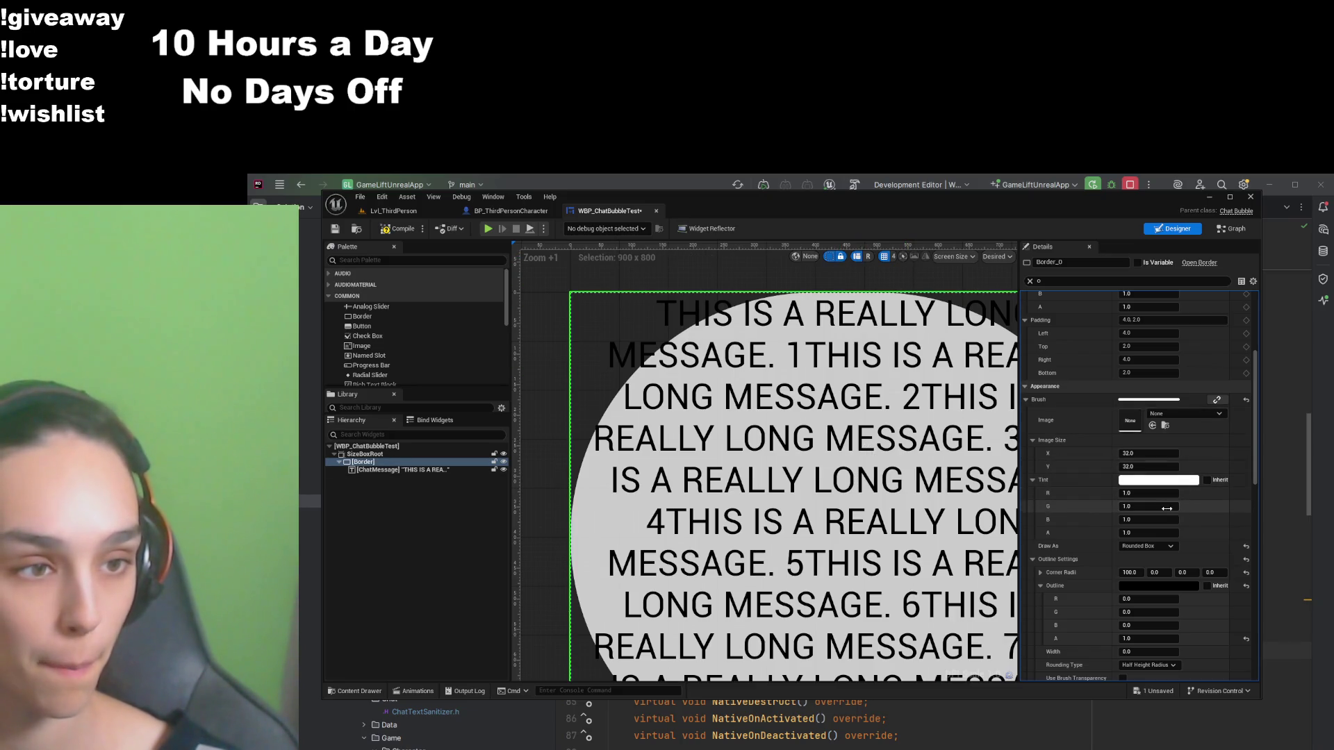
click(1157, 455)
text(1000)
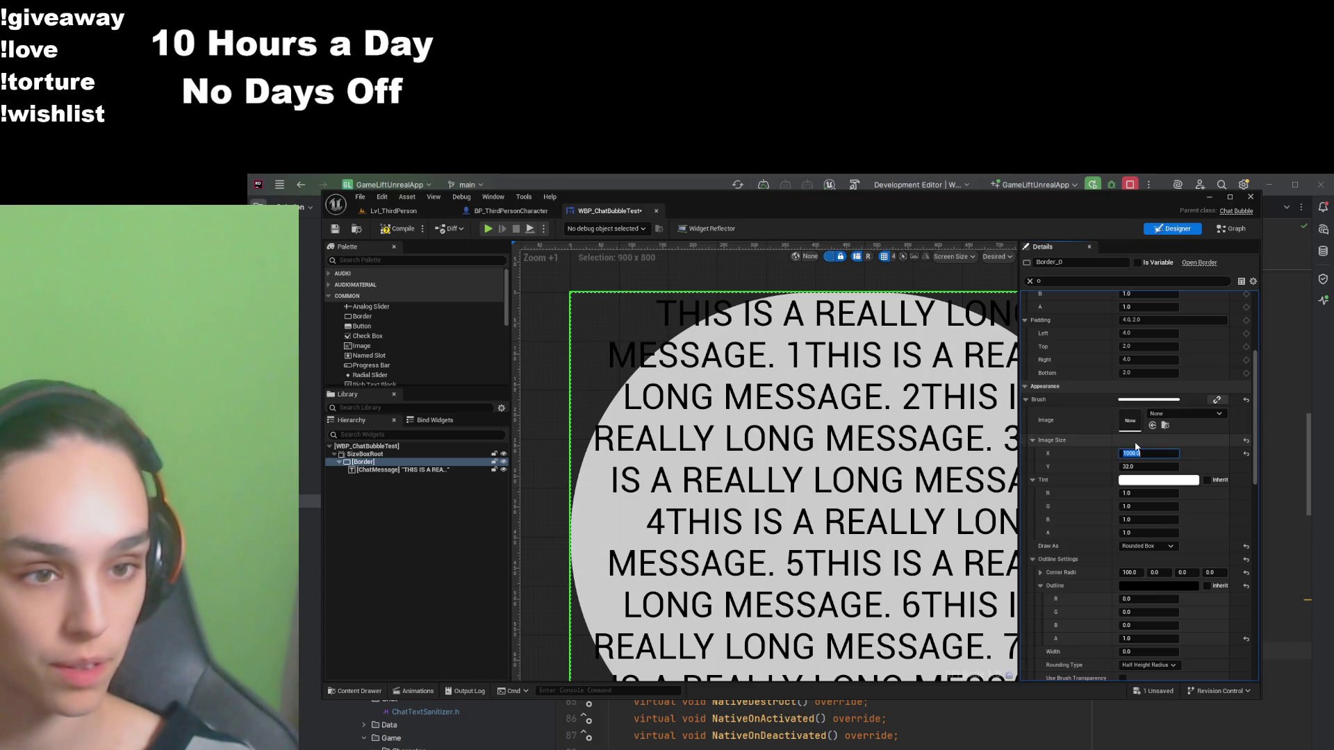
key(Tab)
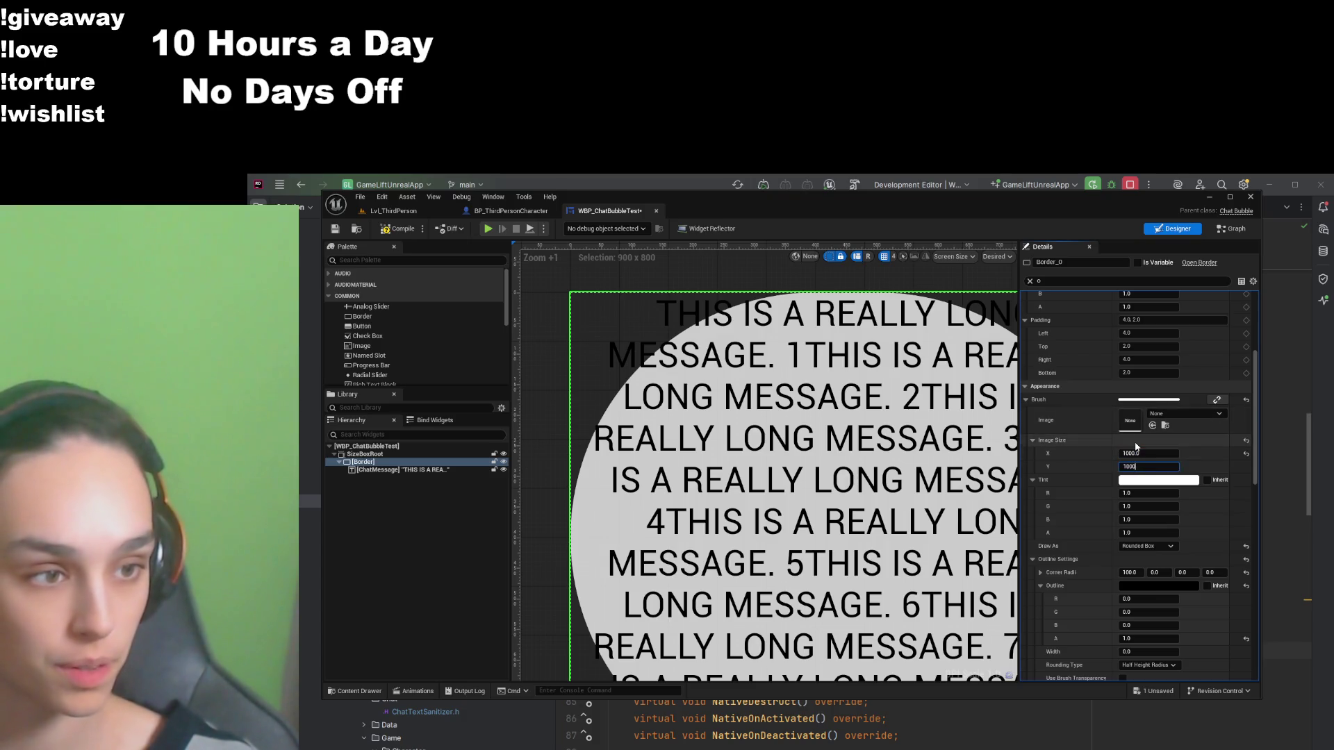
key(Return)
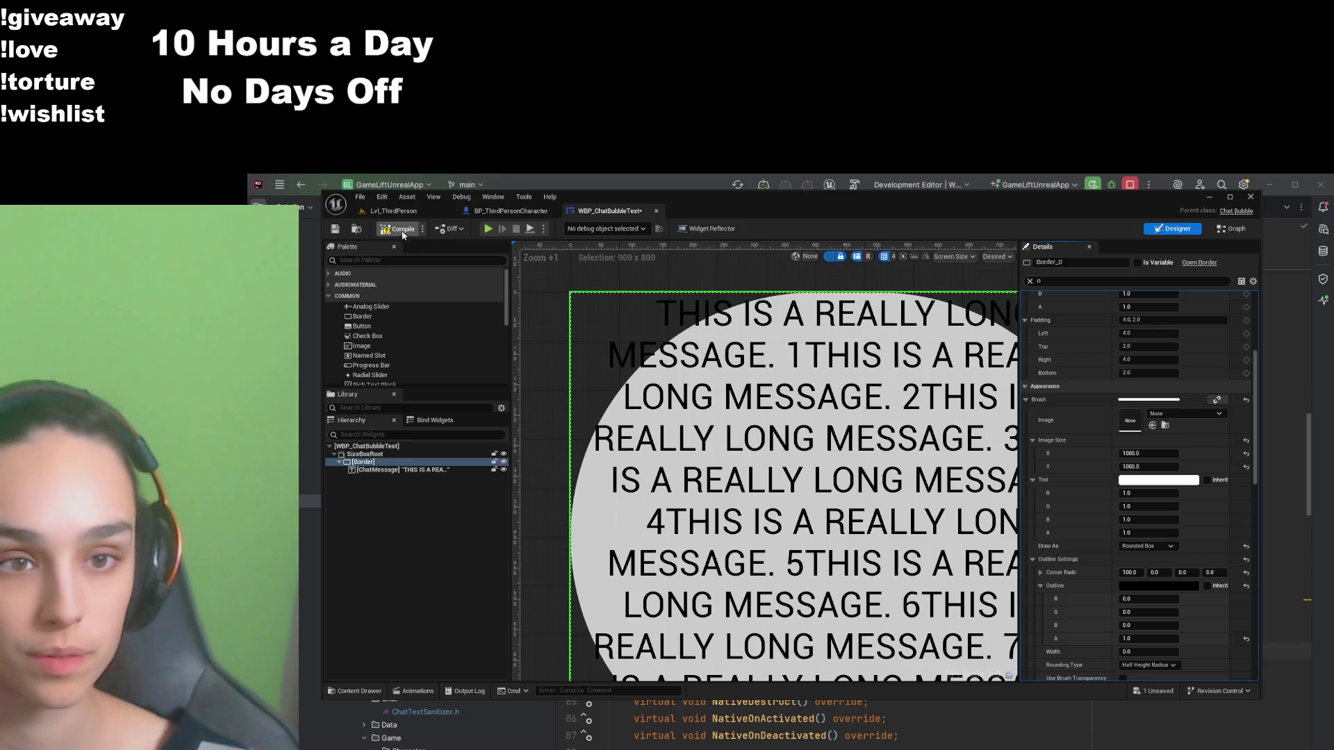
click(381, 230)
Step: Raise the first corner radius to about 2625.9, save, and reset the image width
scroll(817, 551, down, 4)
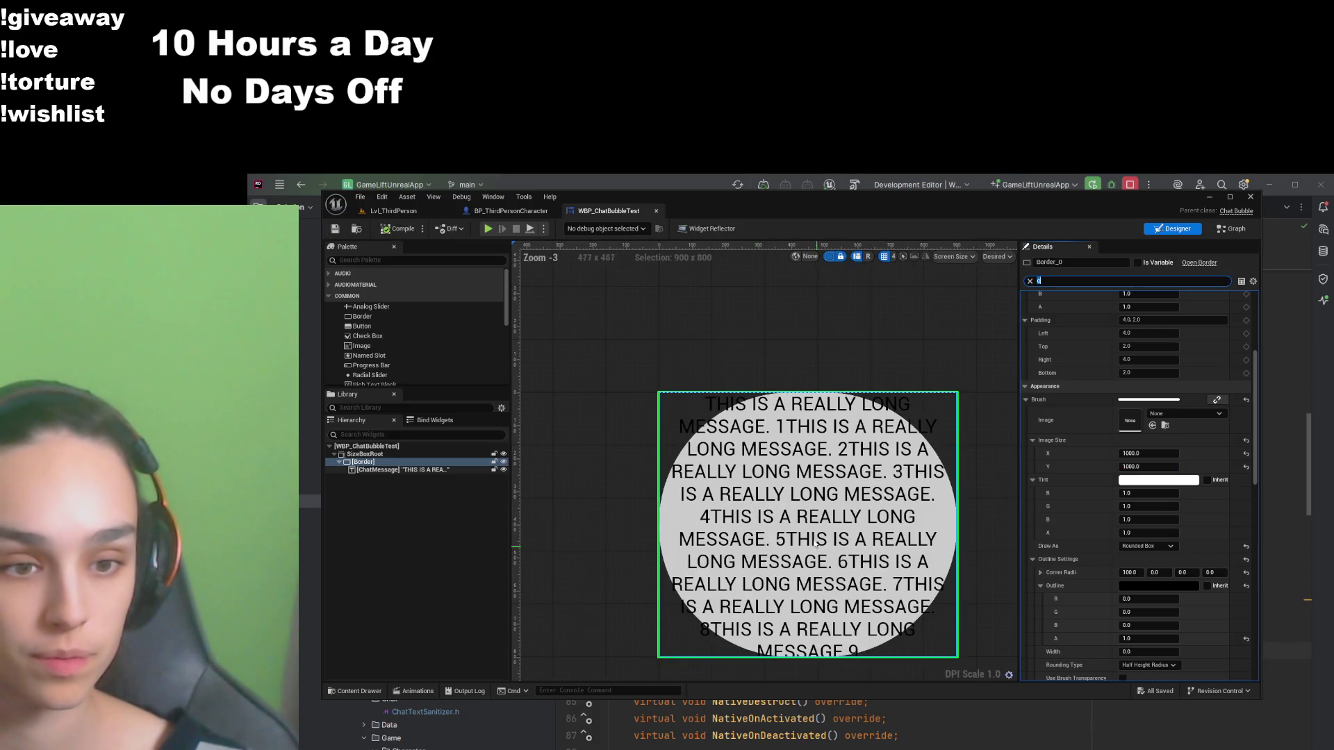
scroll(765, 552, up, 5)
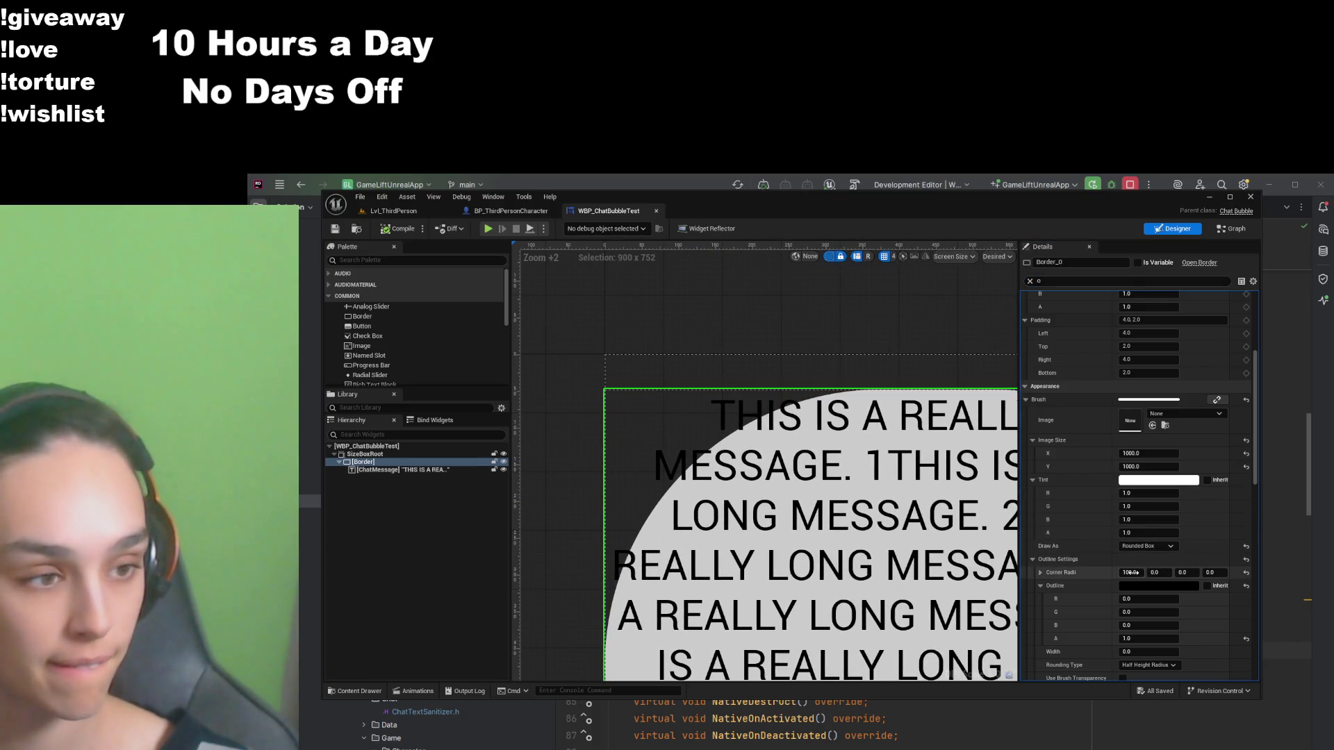
drag(1132, 572, 1216, 572)
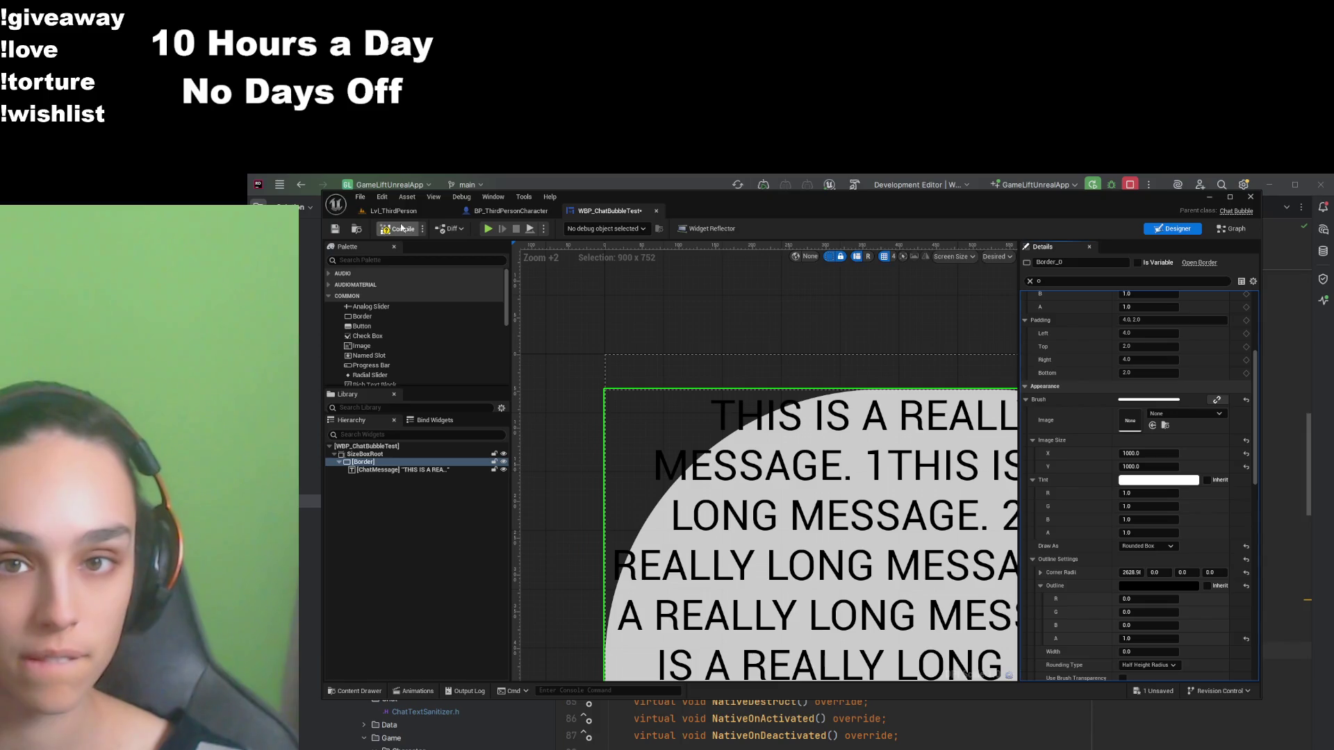
key(ctrl+s)
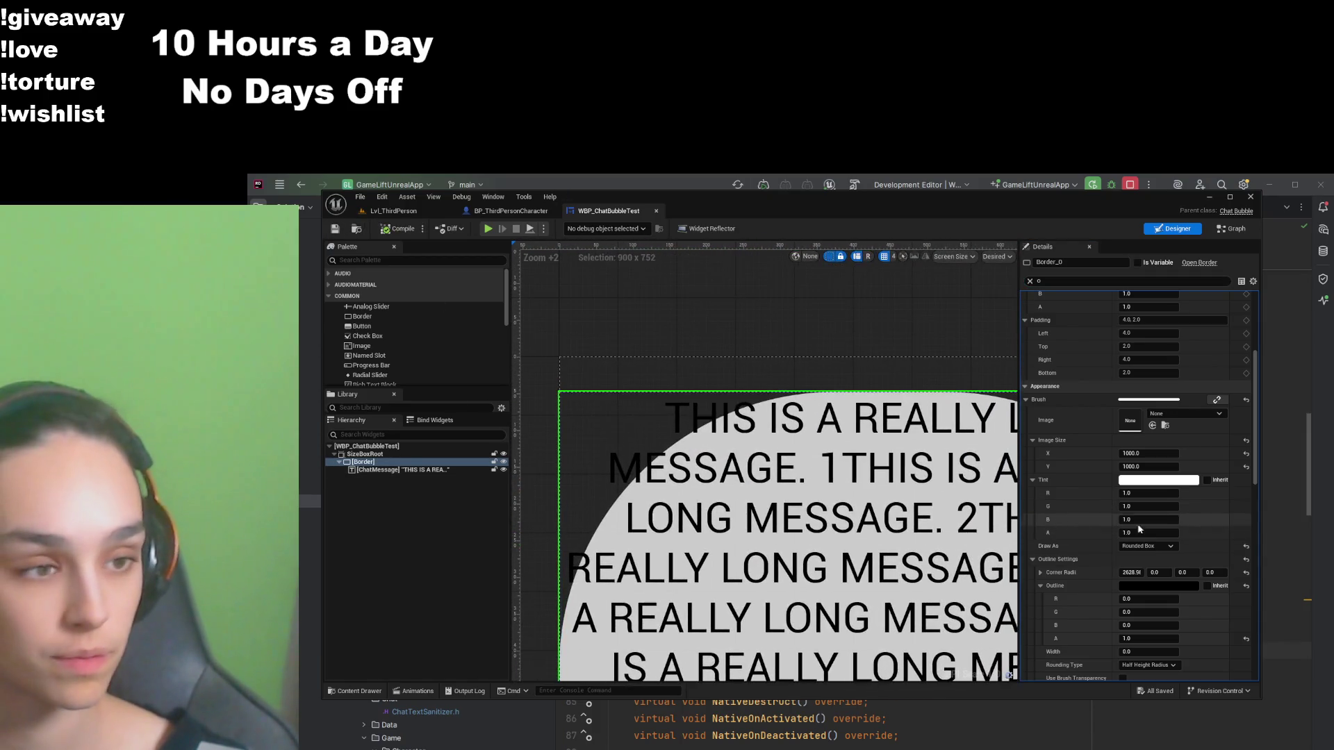
click(1246, 453)
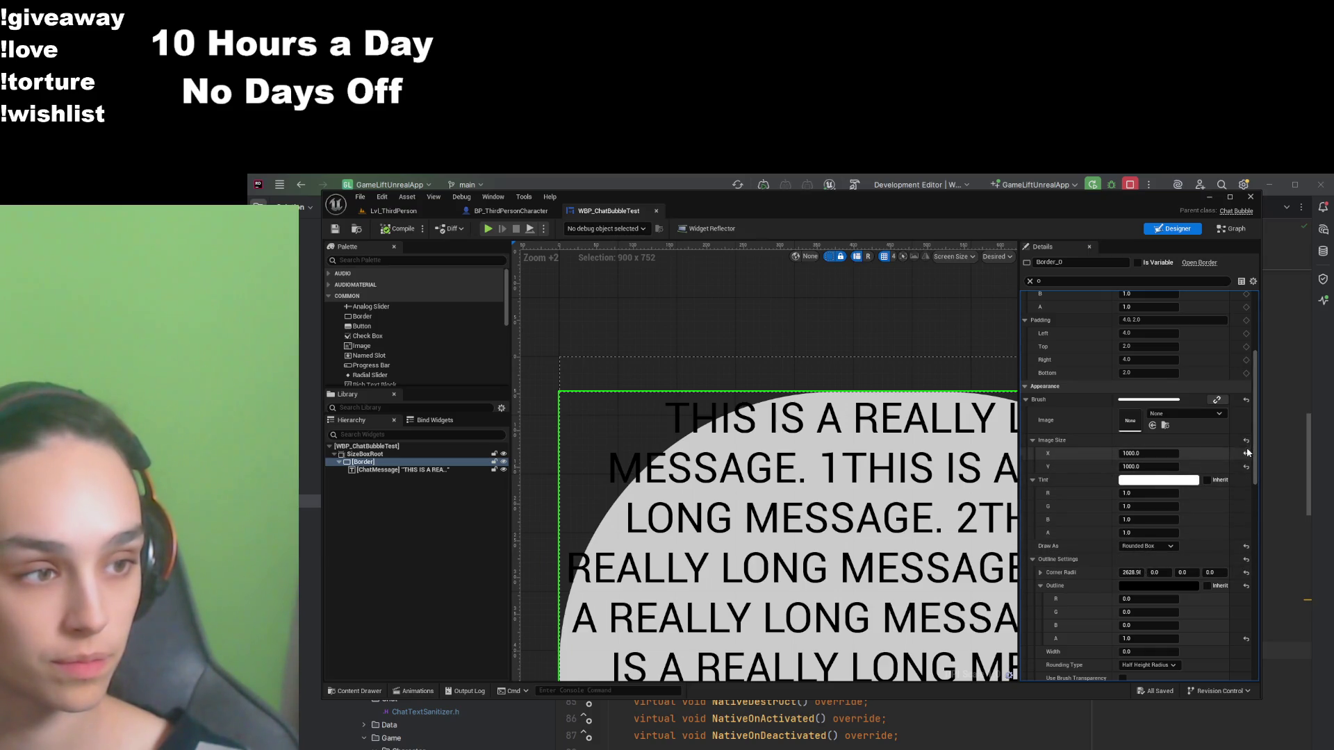
Step: Reset the image size to 32 × 32, set the first corner radius to 0.1, compile and save
click(1246, 466)
scroll(1147, 508, down, 2)
click(1128, 526)
text(0.1)
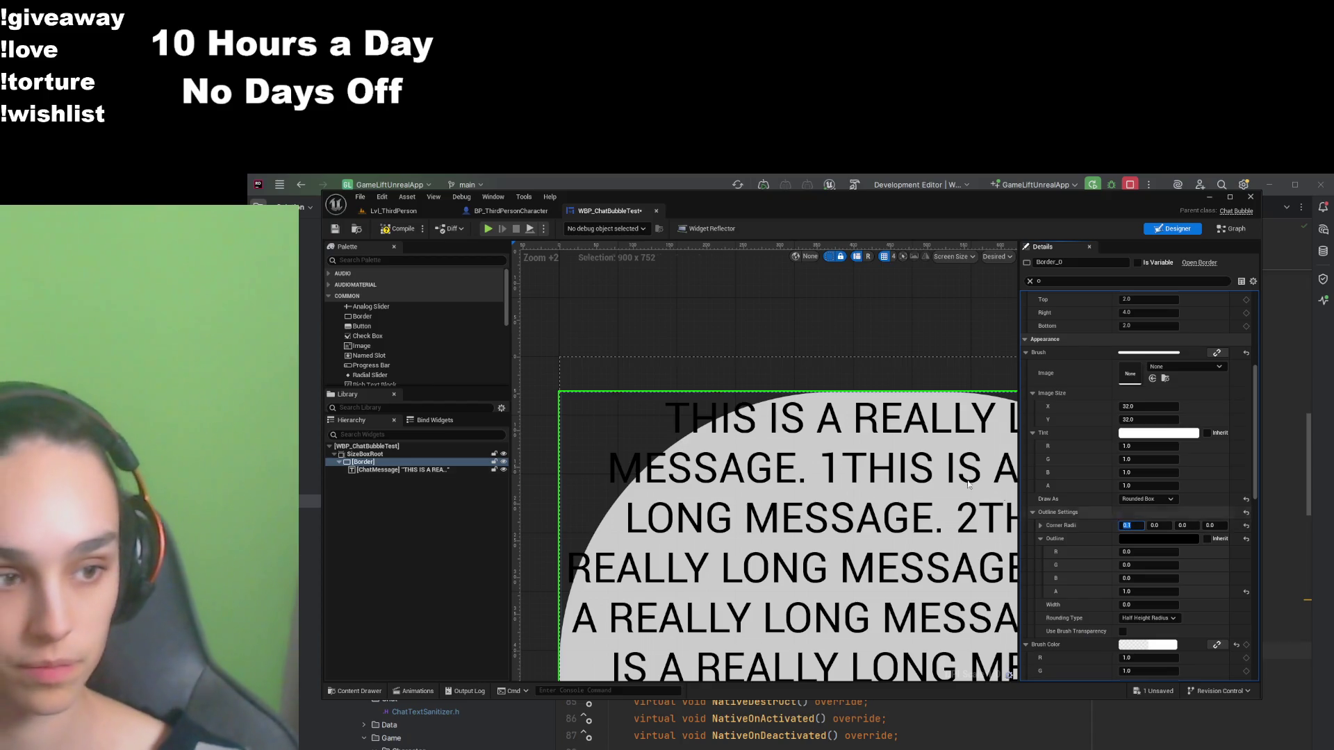
click(383, 230)
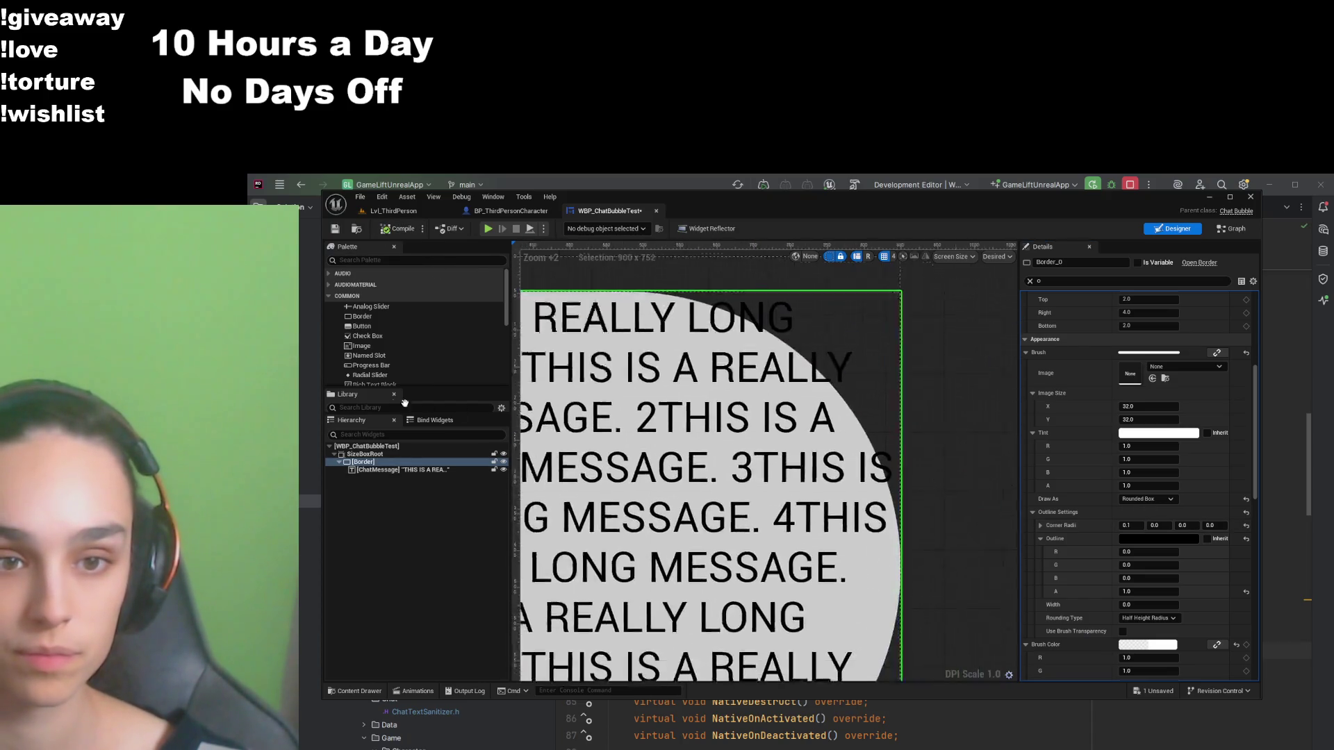
key(ctrl+s)
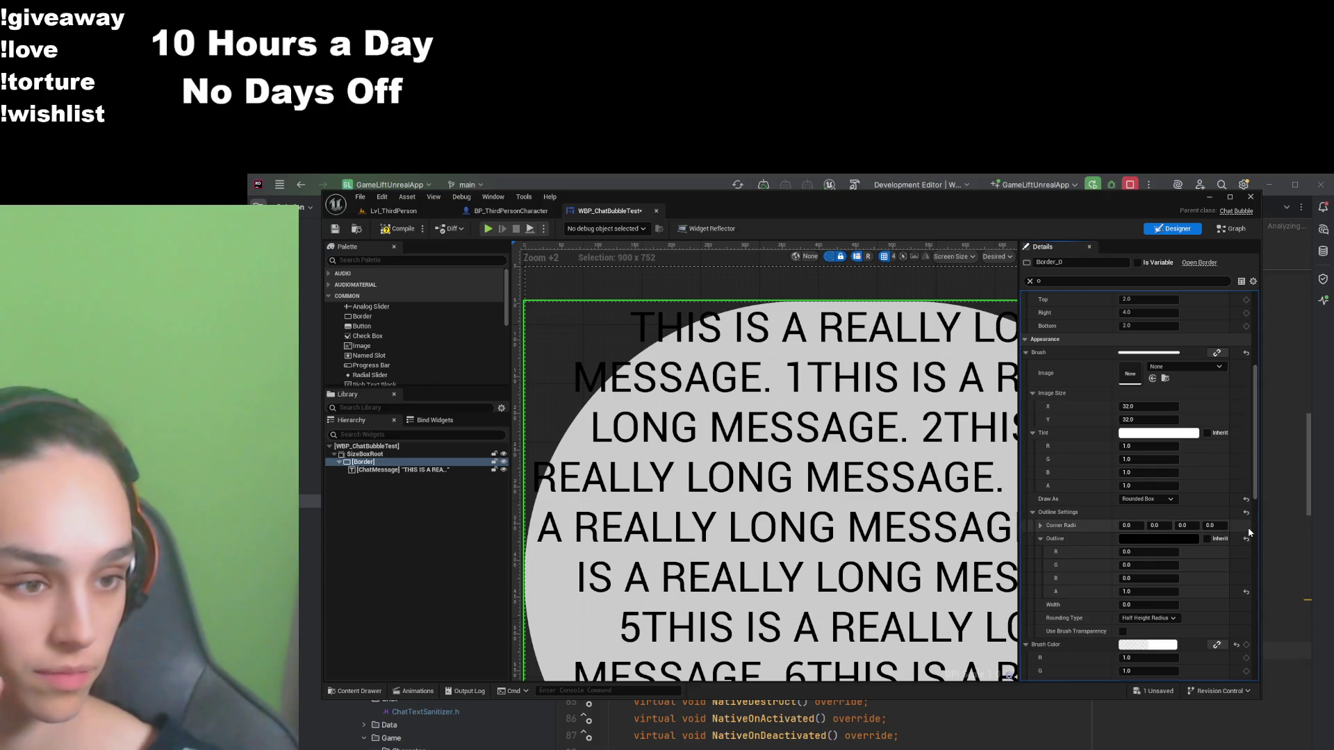
click(1165, 500)
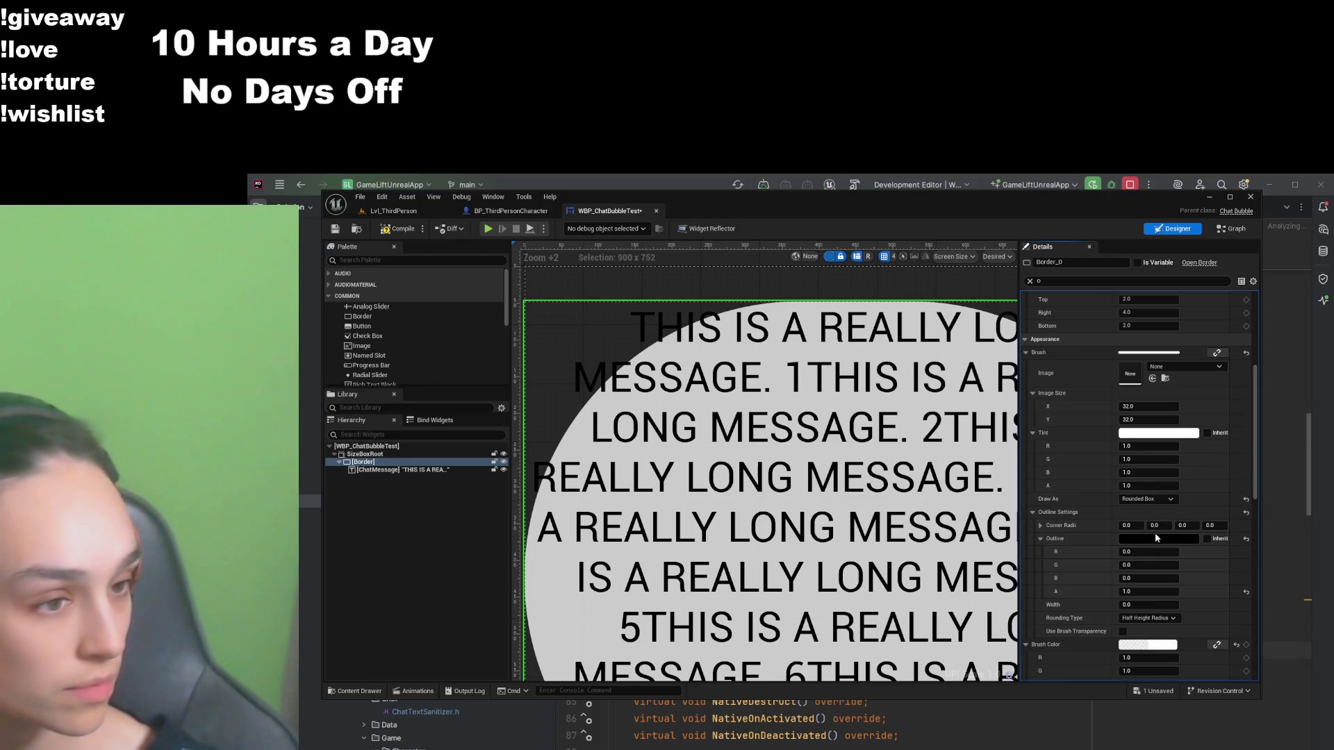
Step: Try drawing the background as a Border, then undo back to Rounded Box
click(1155, 532)
click(1157, 514)
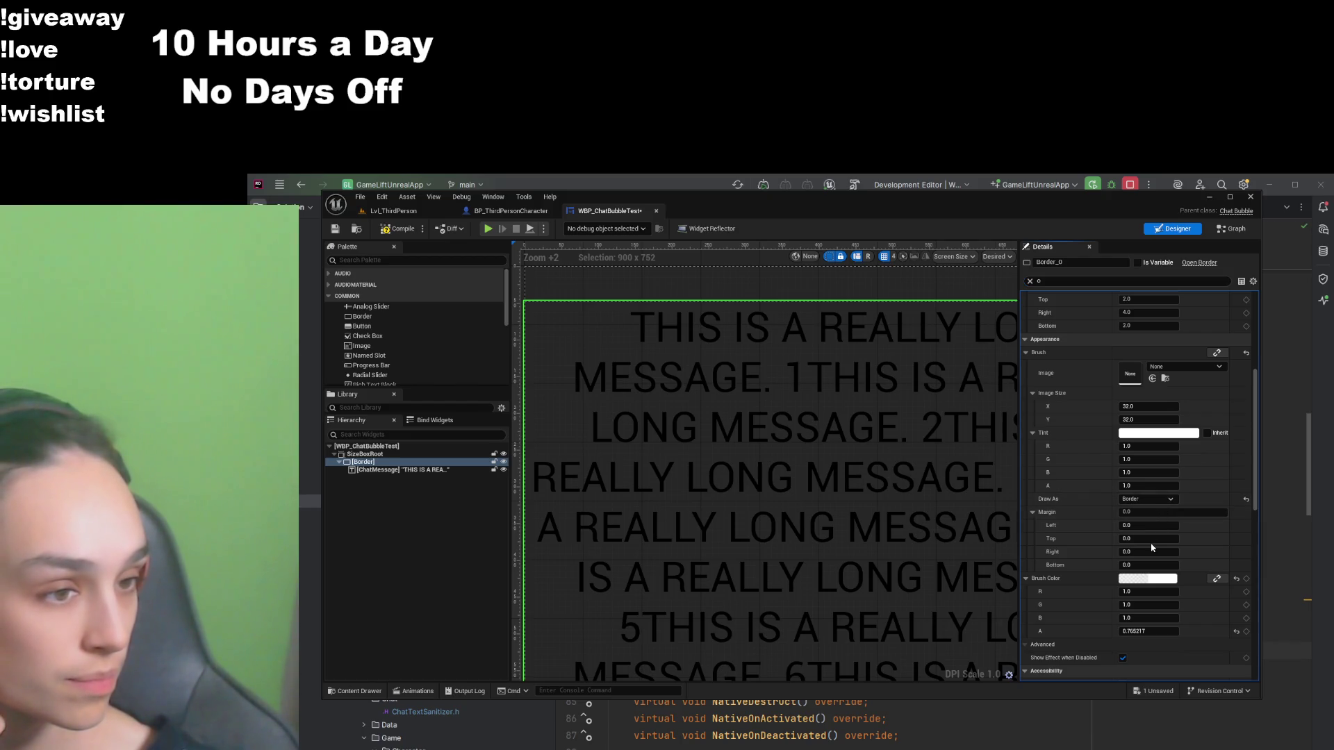
key(ctrl+z)
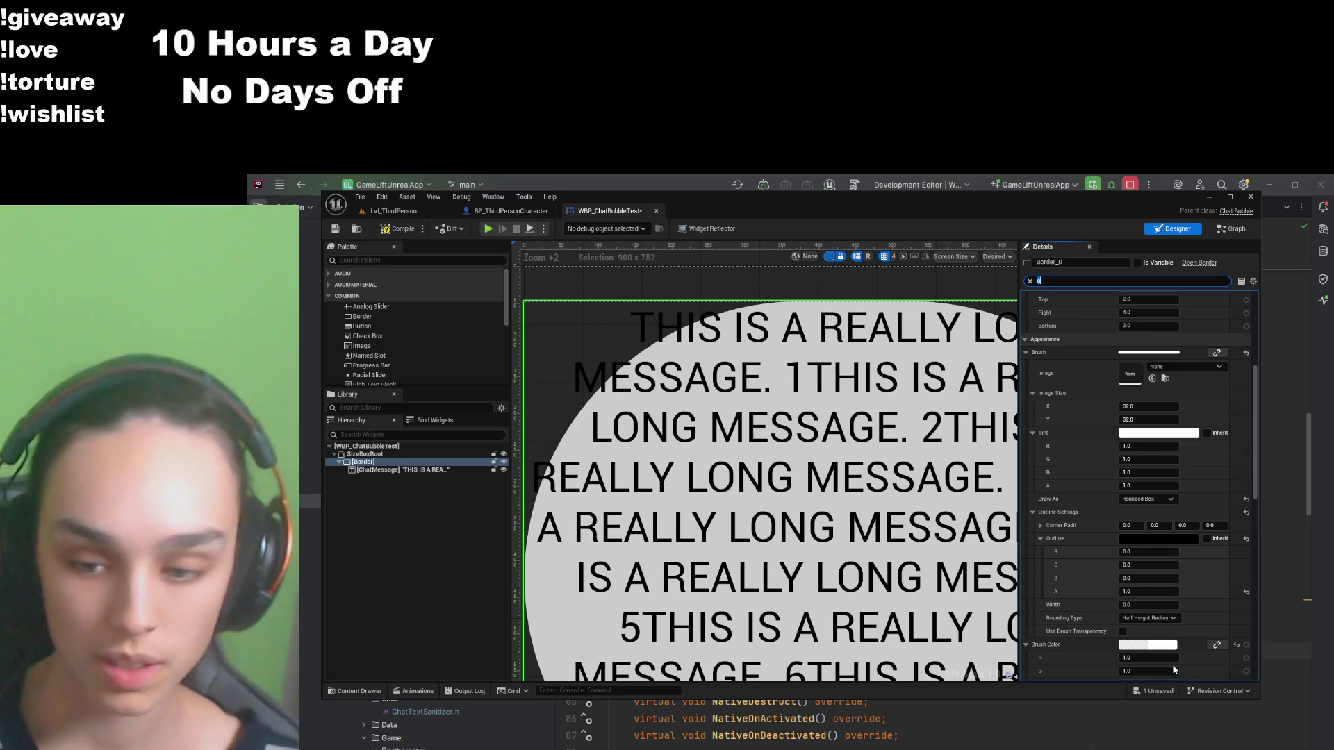
Step: Set the outline rounding type to Fixed Radius and save the chat bubble widget
click(1148, 618)
click(1139, 644)
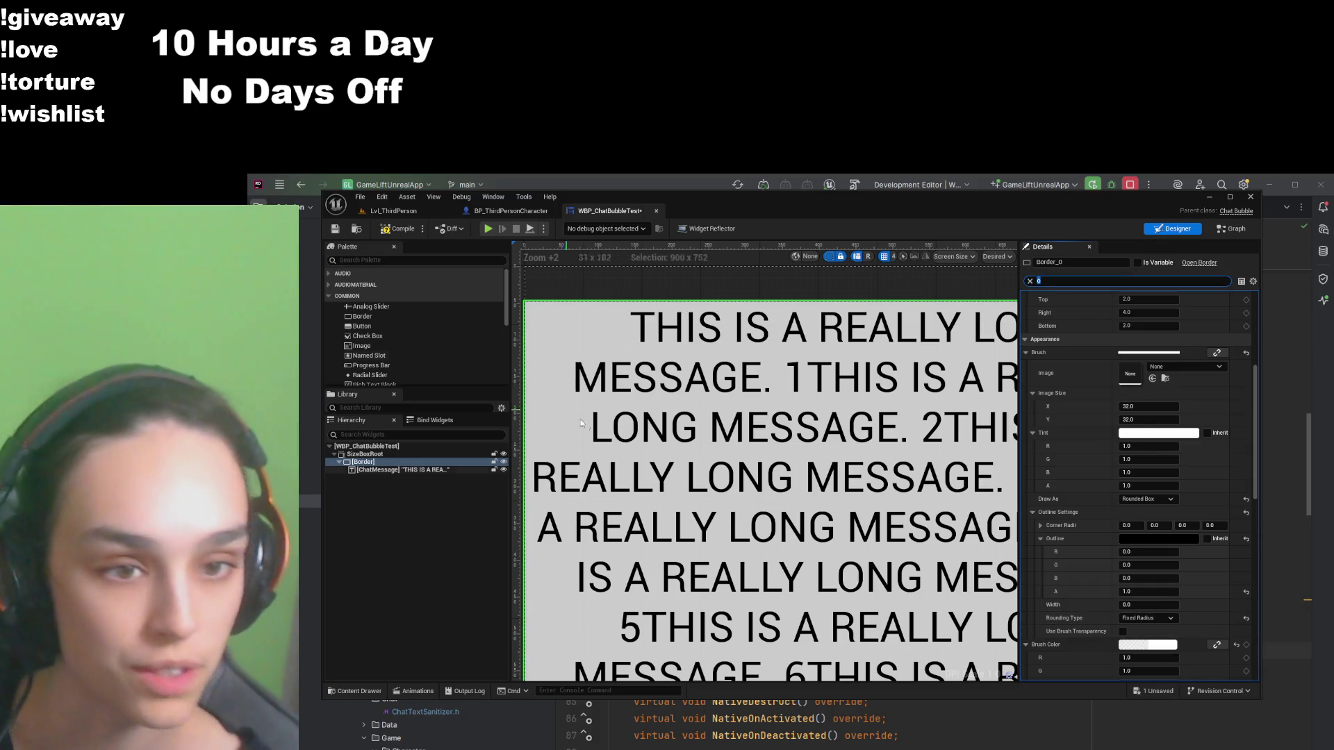
scroll(746, 511, down, 1)
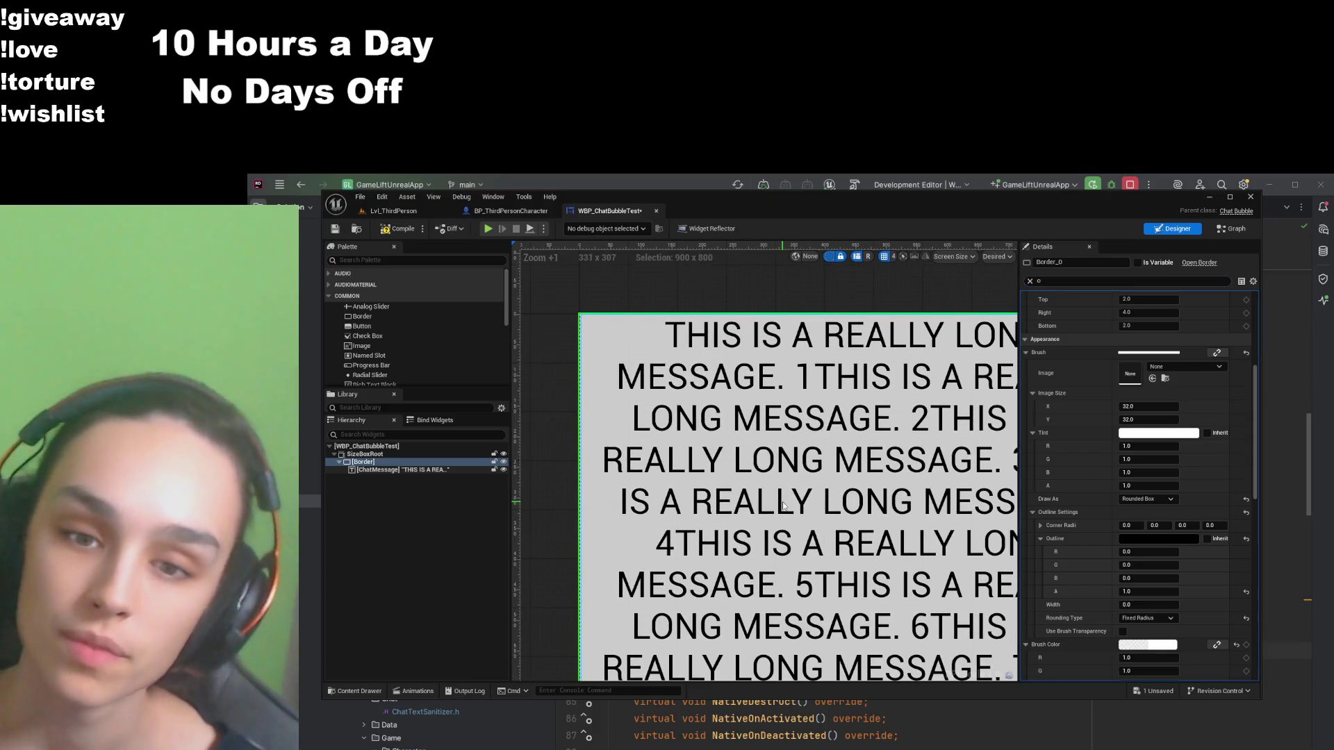
click(341, 231)
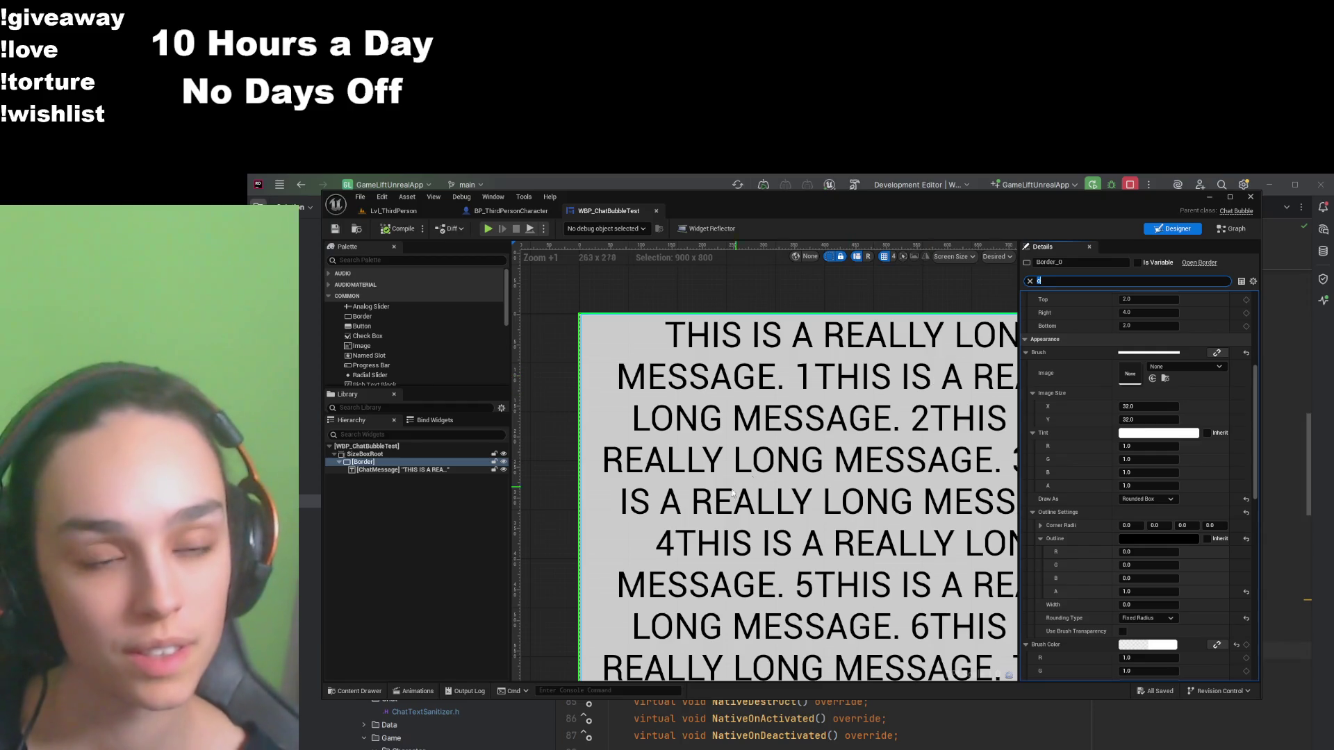
scroll(698, 492, up, 3)
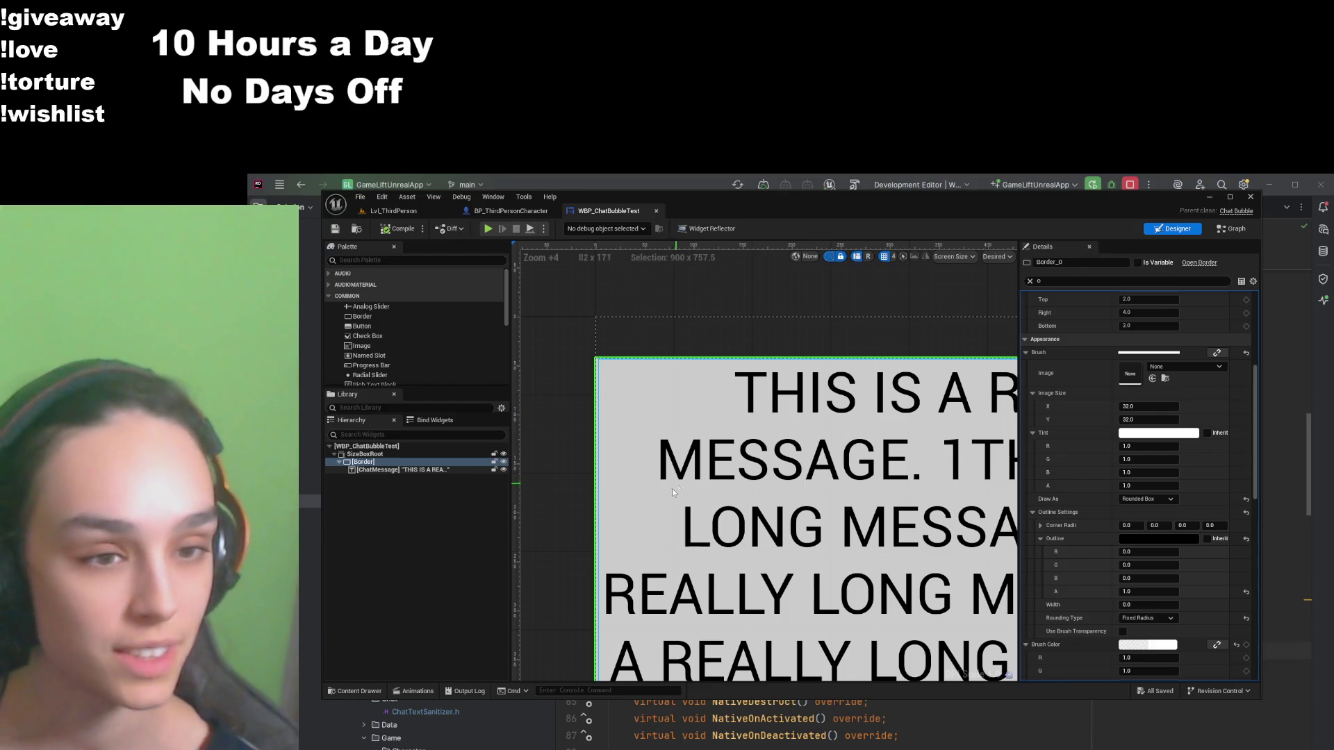
scroll(640, 437, up, 4)
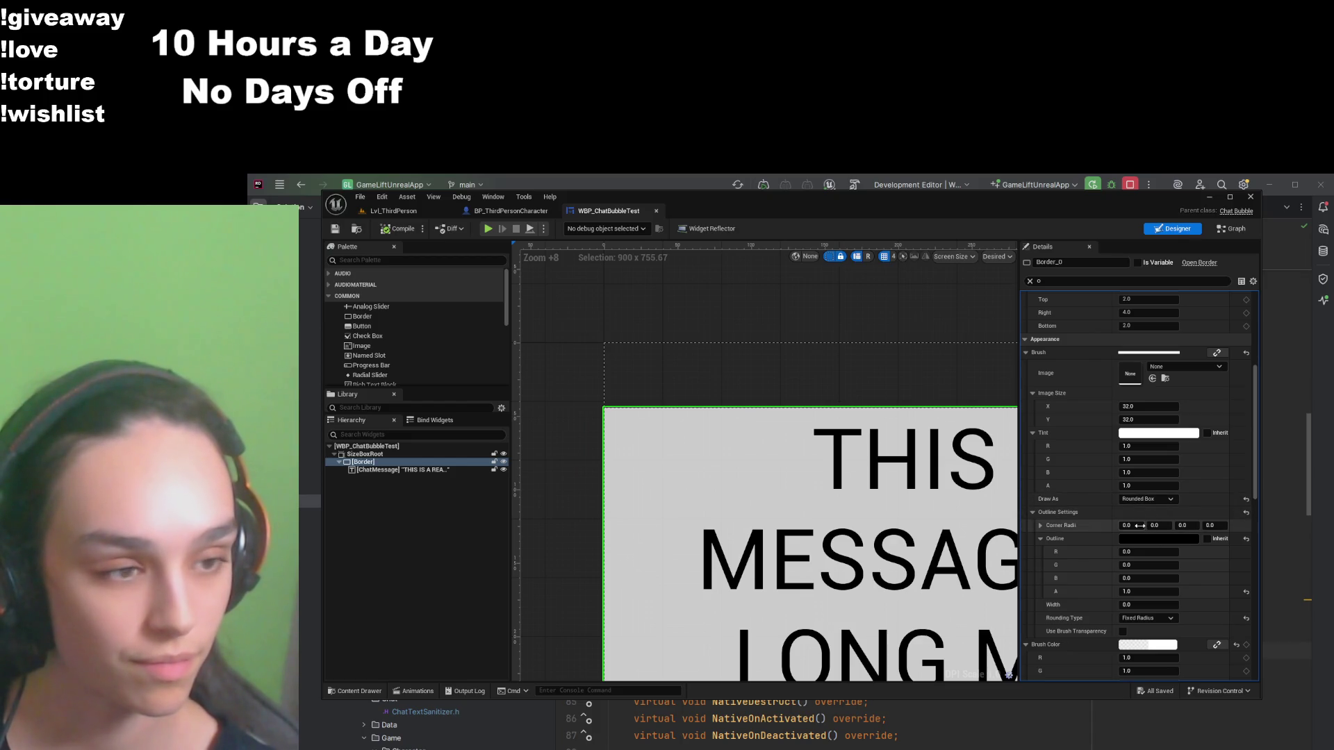
Step: Try a first corner radius of 1 and pan to inspect the bubble's corner
click(1145, 526)
text(1)
key(Return)
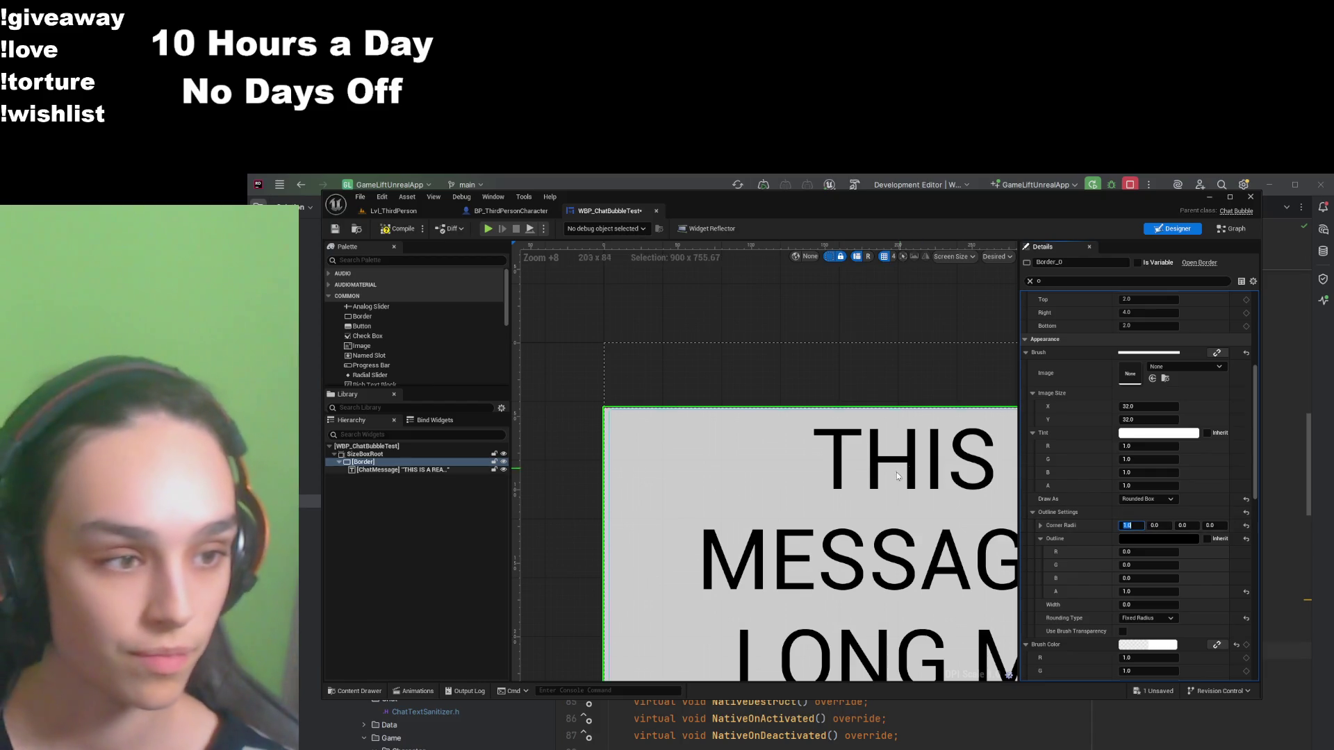
scroll(904, 494, down, 6)
scroll(908, 522, up, 2)
scroll(764, 486, down, 2)
mouse_move(678, 486)
mouse_down()
mouse_move(1128, 252)
mouse_move(772, 274)
mouse_move(751, 546)
mouse_up()
scroll(654, 470, up, 6)
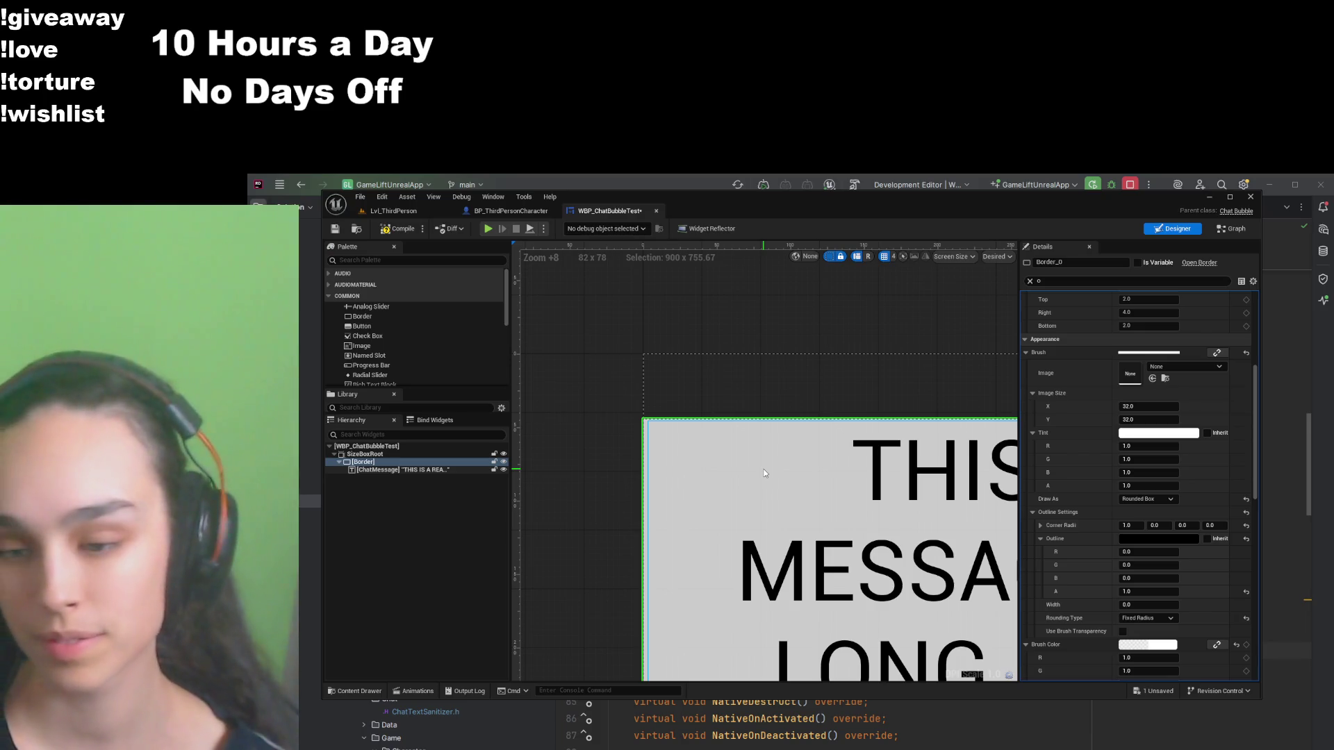
Step: Set the first two corner radii to 15 after trying 10, then select the ChatMessage text
click(1137, 526)
text(10)
key(Return)
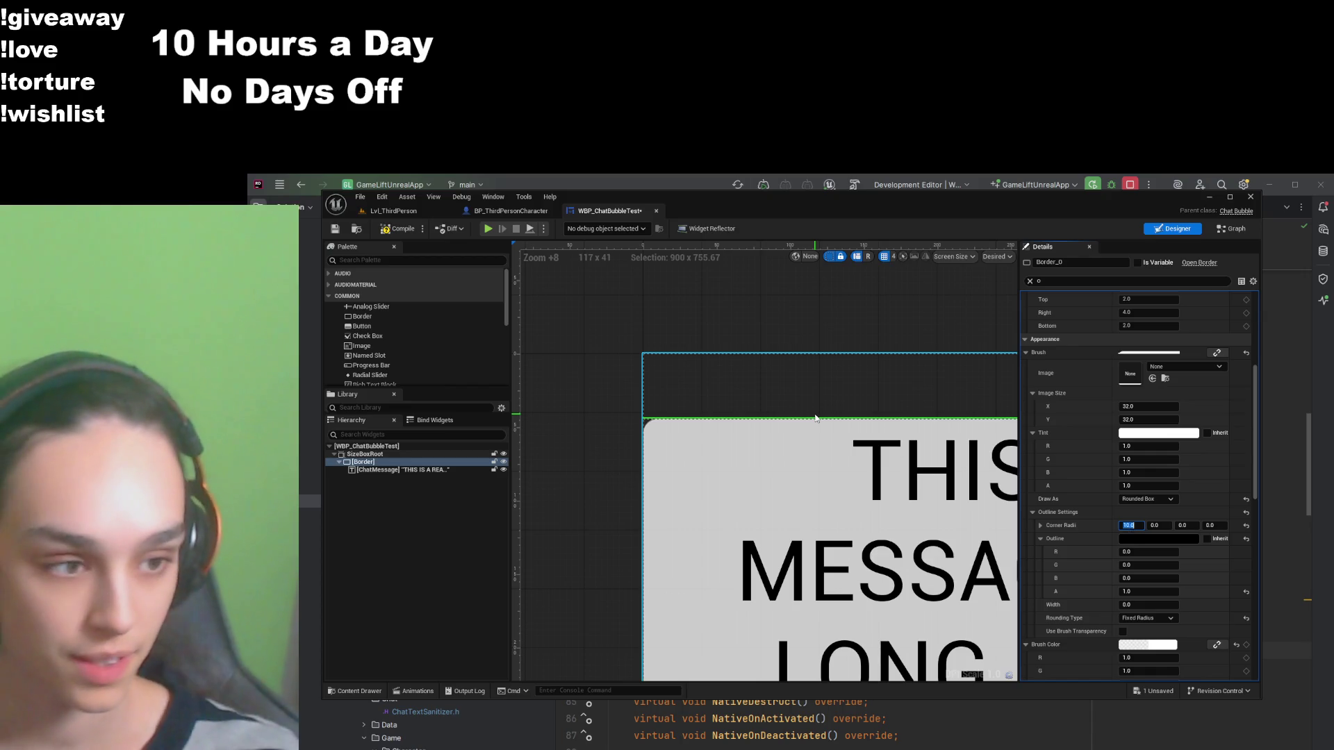
click(1131, 527)
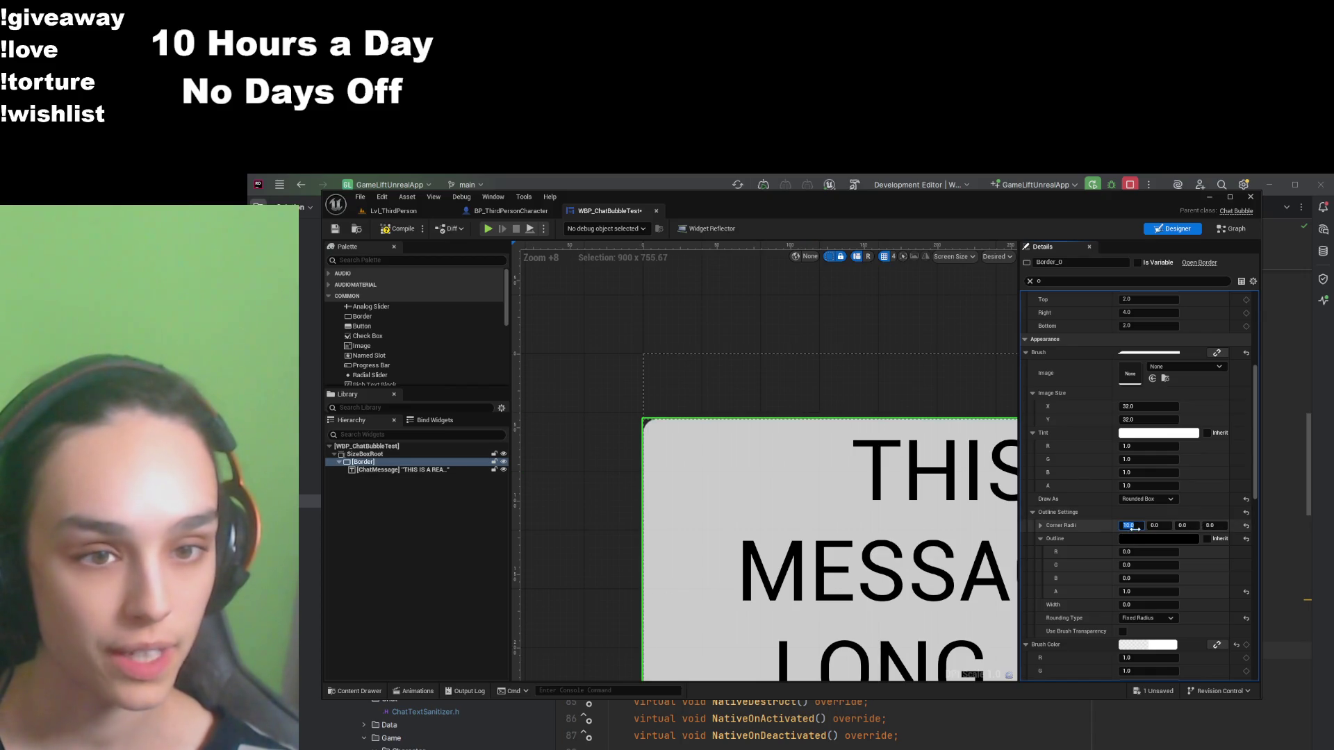
text(15)
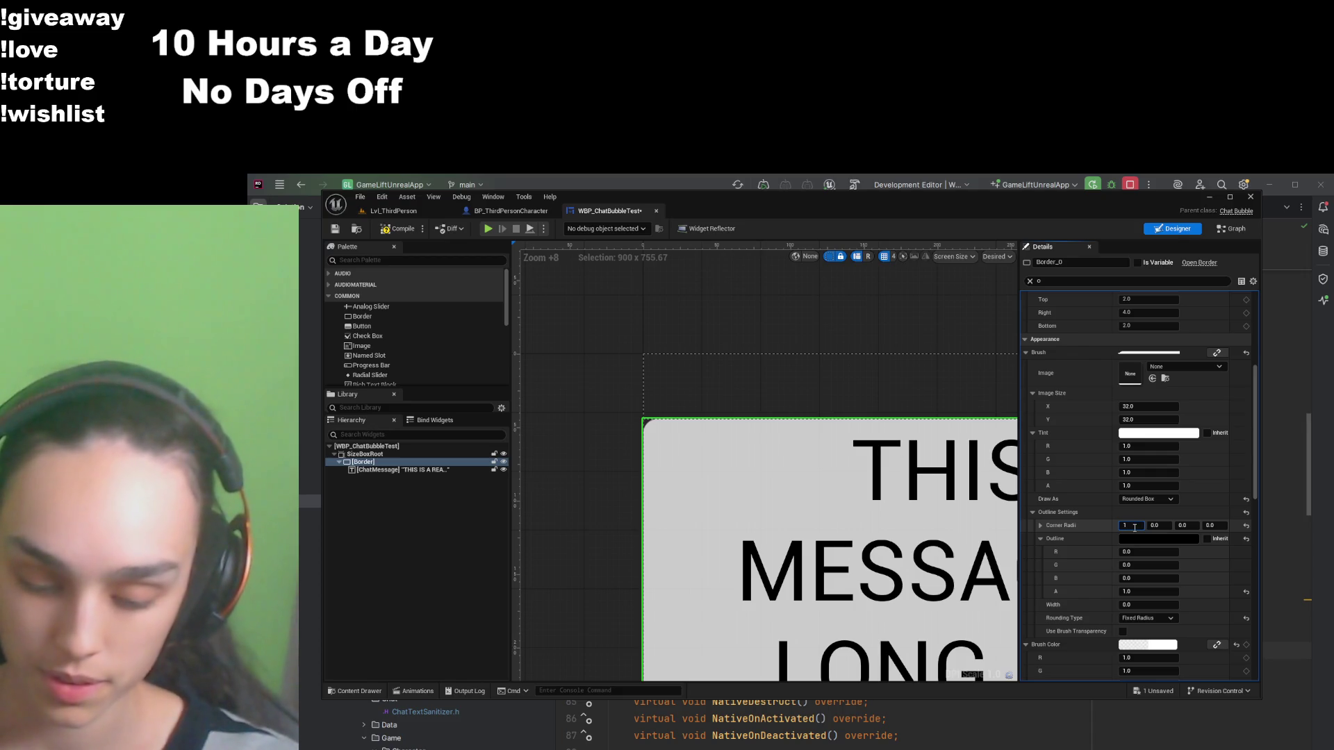
key(Return)
click(1155, 525)
text(15)
key(Return)
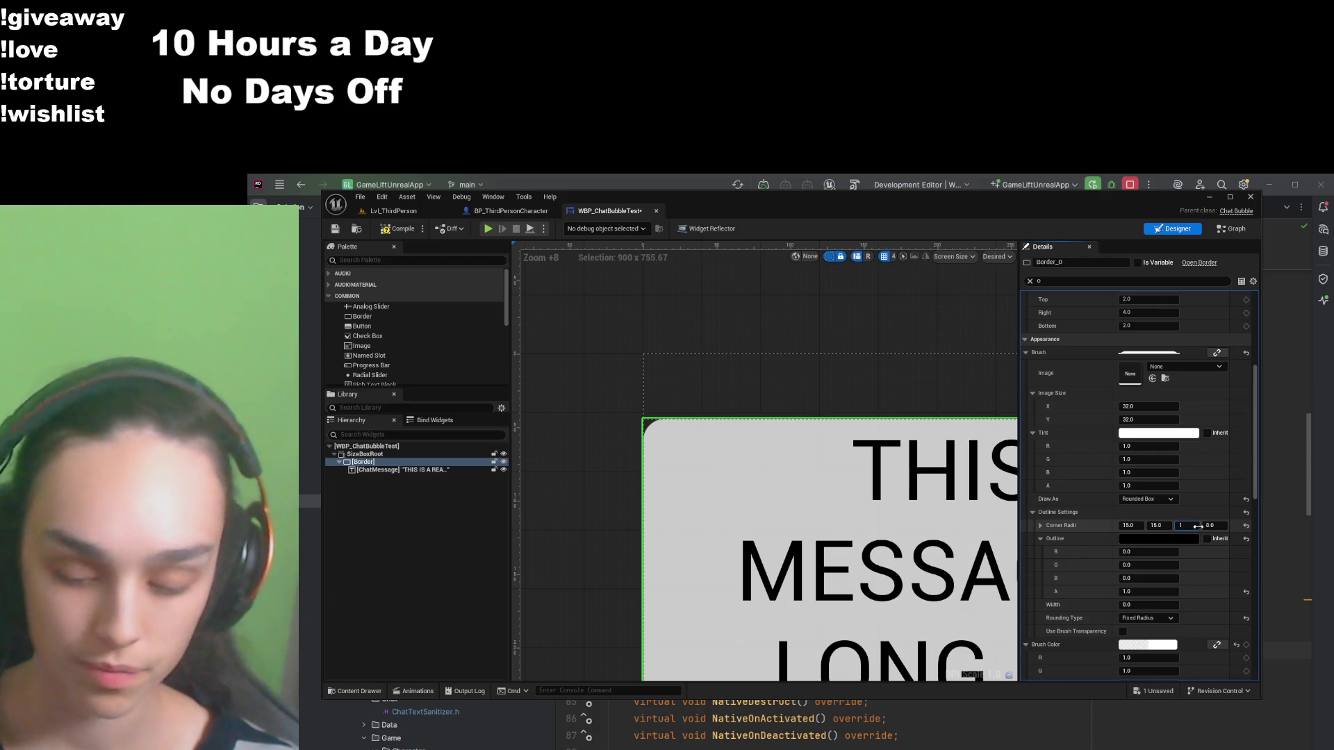
text(5)
click(722, 445)
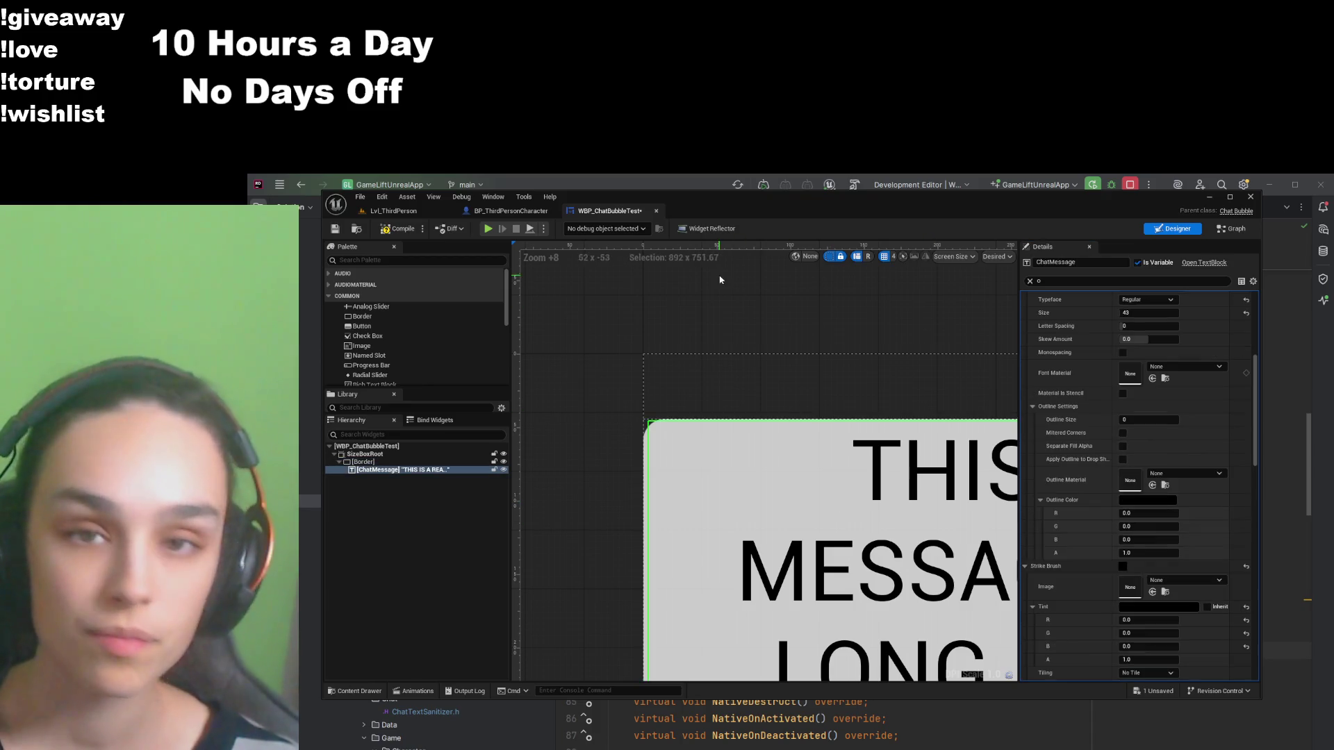
Step: Compile and save the widget, then pan to the bubble's bottom edge
key(F7)
key(ctrl+s)
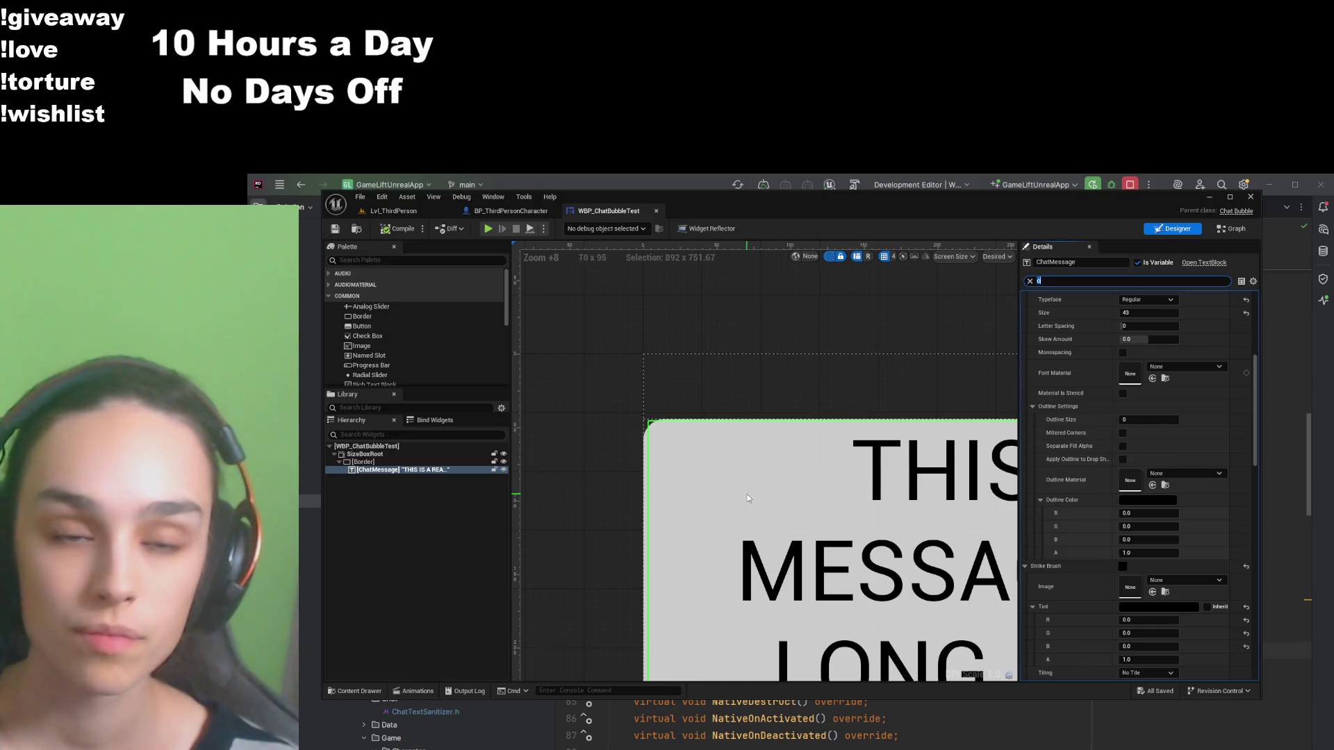
scroll(748, 494, down, 3)
mouse_move(783, 308)
mouse_down()
mouse_move(736, 208)
mouse_move(869, 462)
mouse_move(894, 472)
mouse_up()
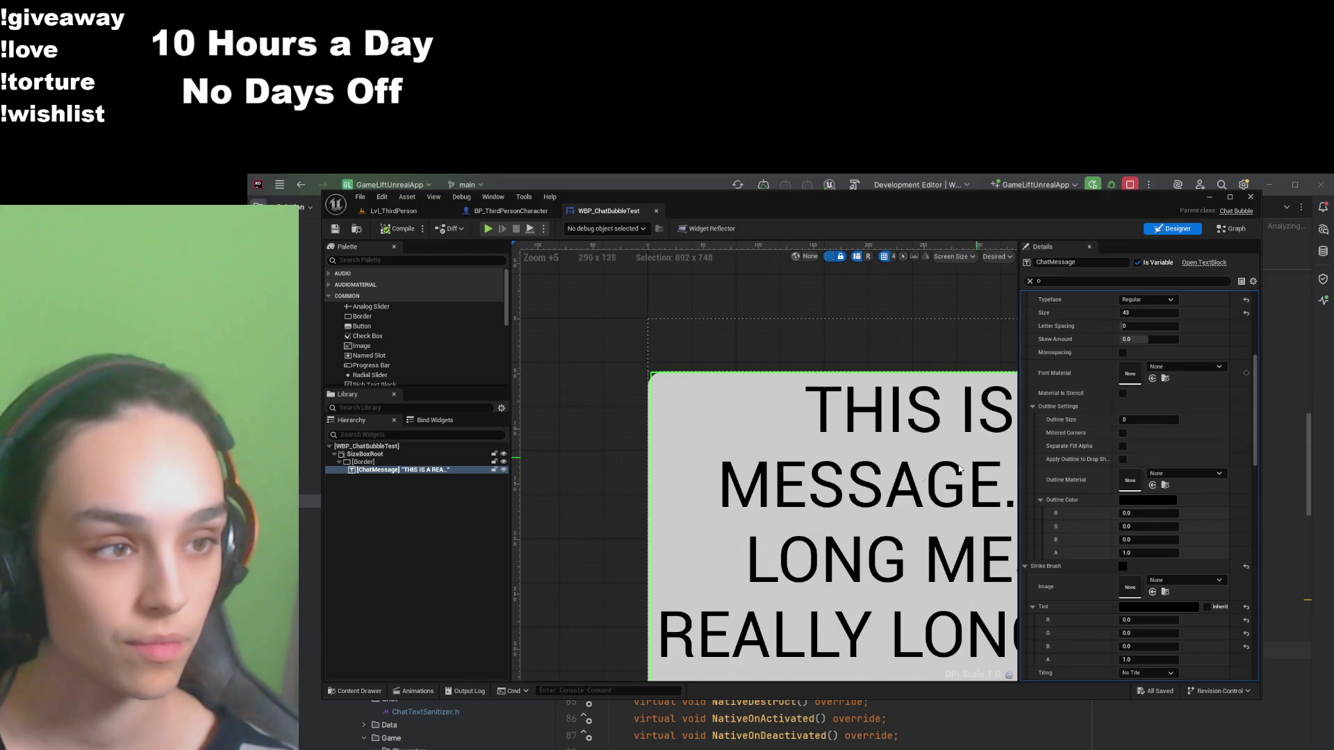
Step: Review the ChatMessage text block's settings, then reselect the Border
click(440, 471)
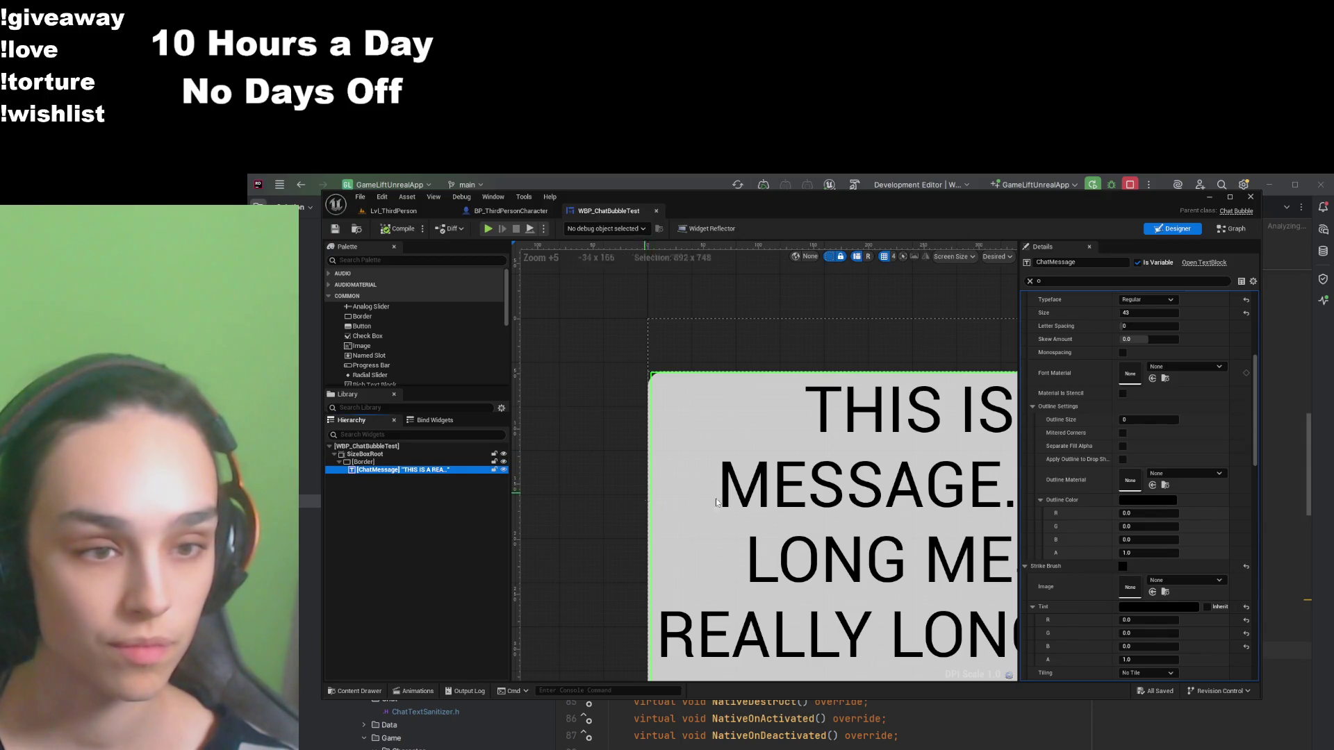
key(F2)
scroll(1096, 552, up, 3)
scroll(1096, 553, down, 4)
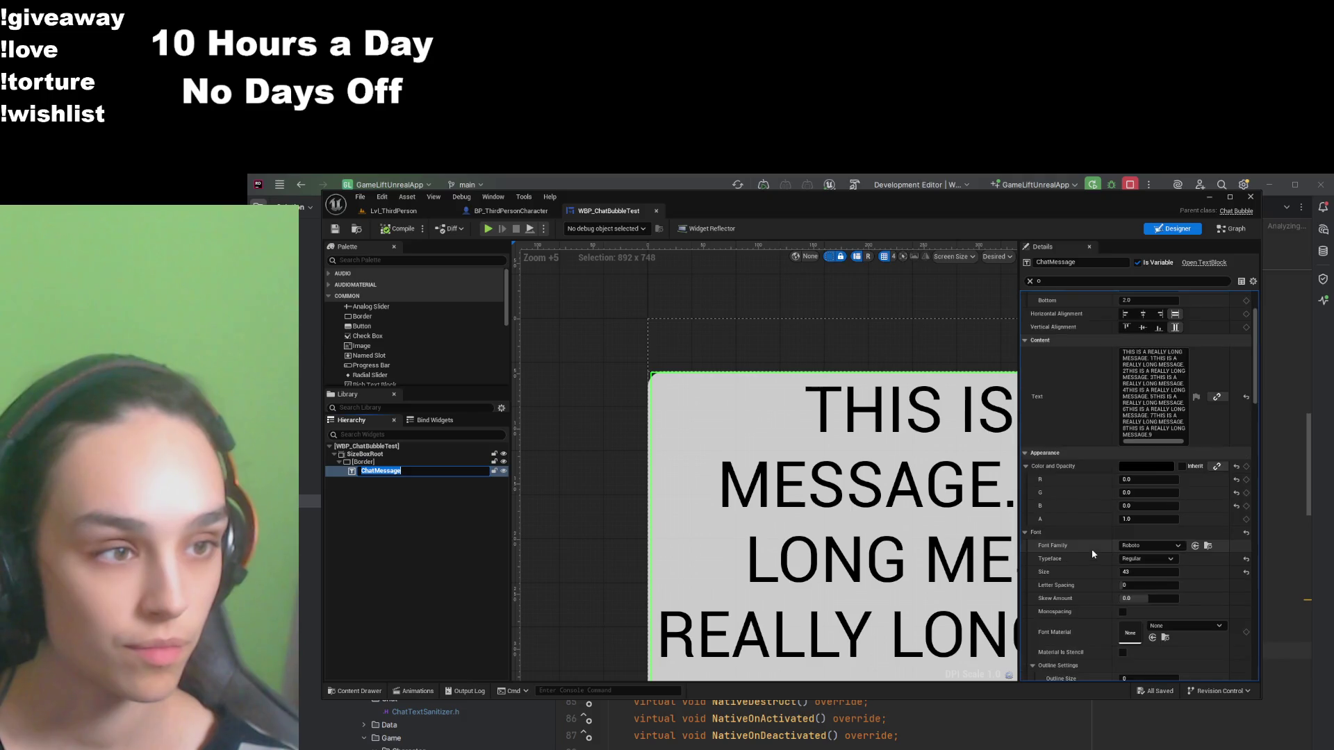
scroll(1088, 559, down, 5)
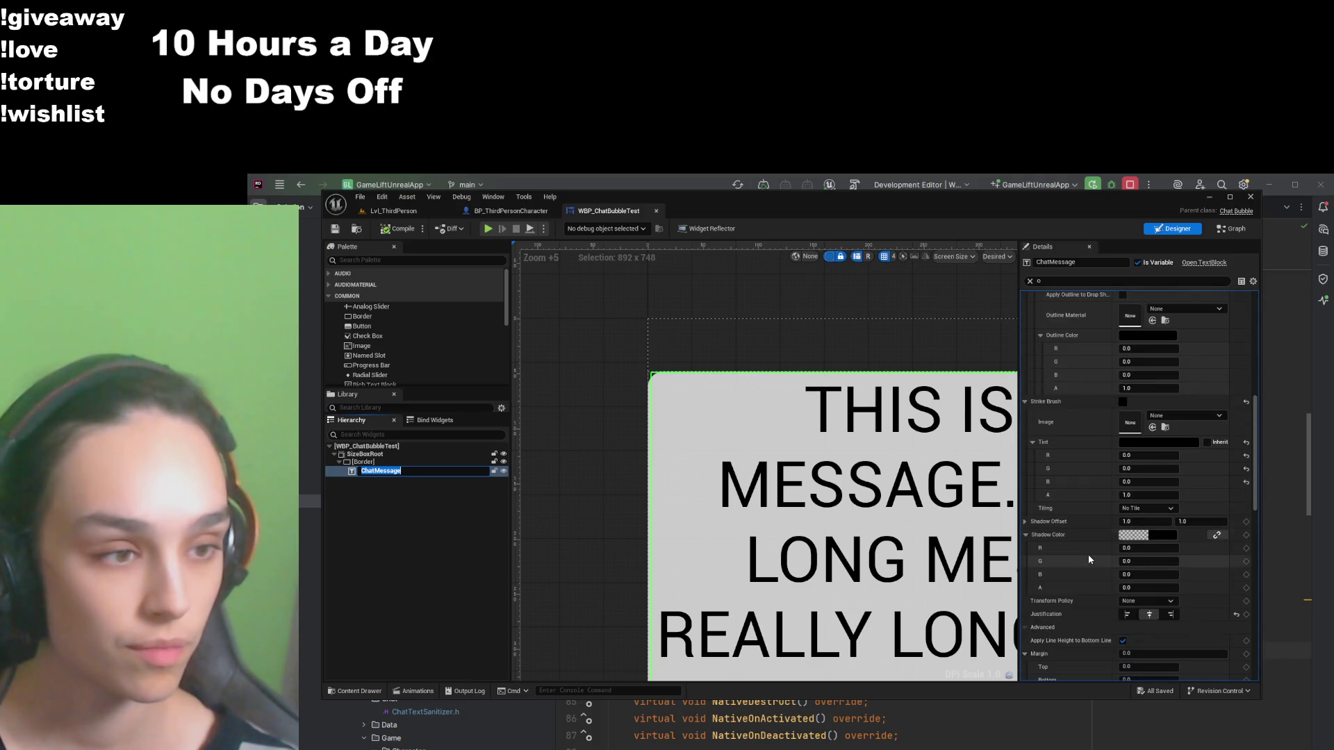
click(397, 462)
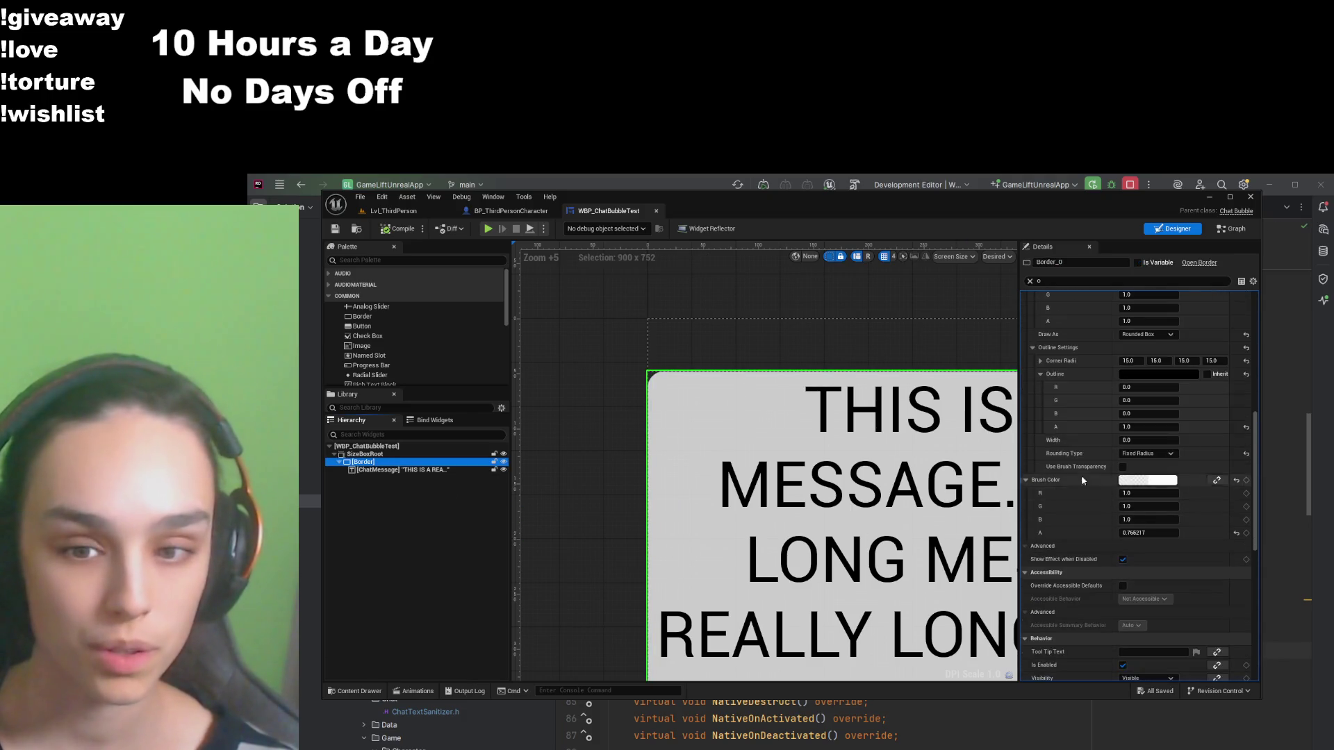
Step: Enter 20 in all four Border Corner Radii fields, select SizeBoxRoot, and save
click(1142, 360)
text(20)
key(Tab)
text(20)
key(Tab)
text(20)
key(Tab)
text(20)
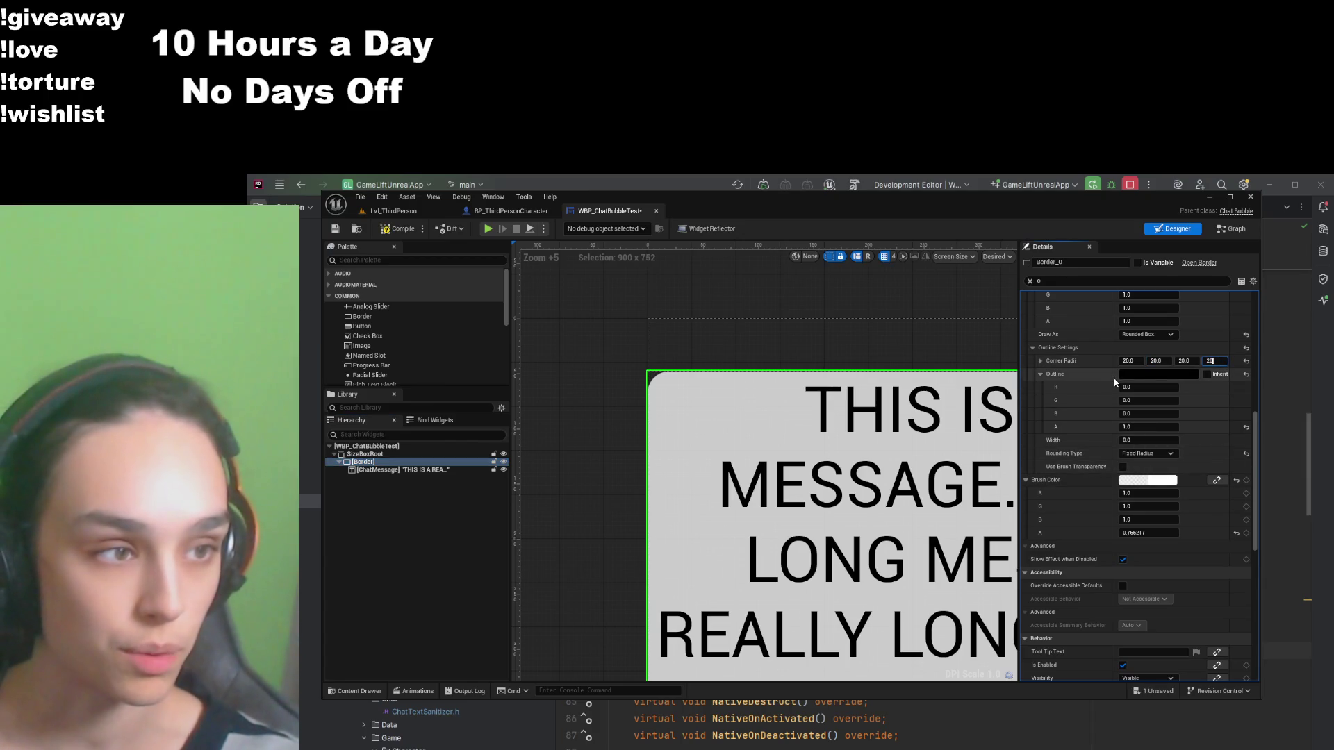
click(720, 339)
key(ctrl+s)
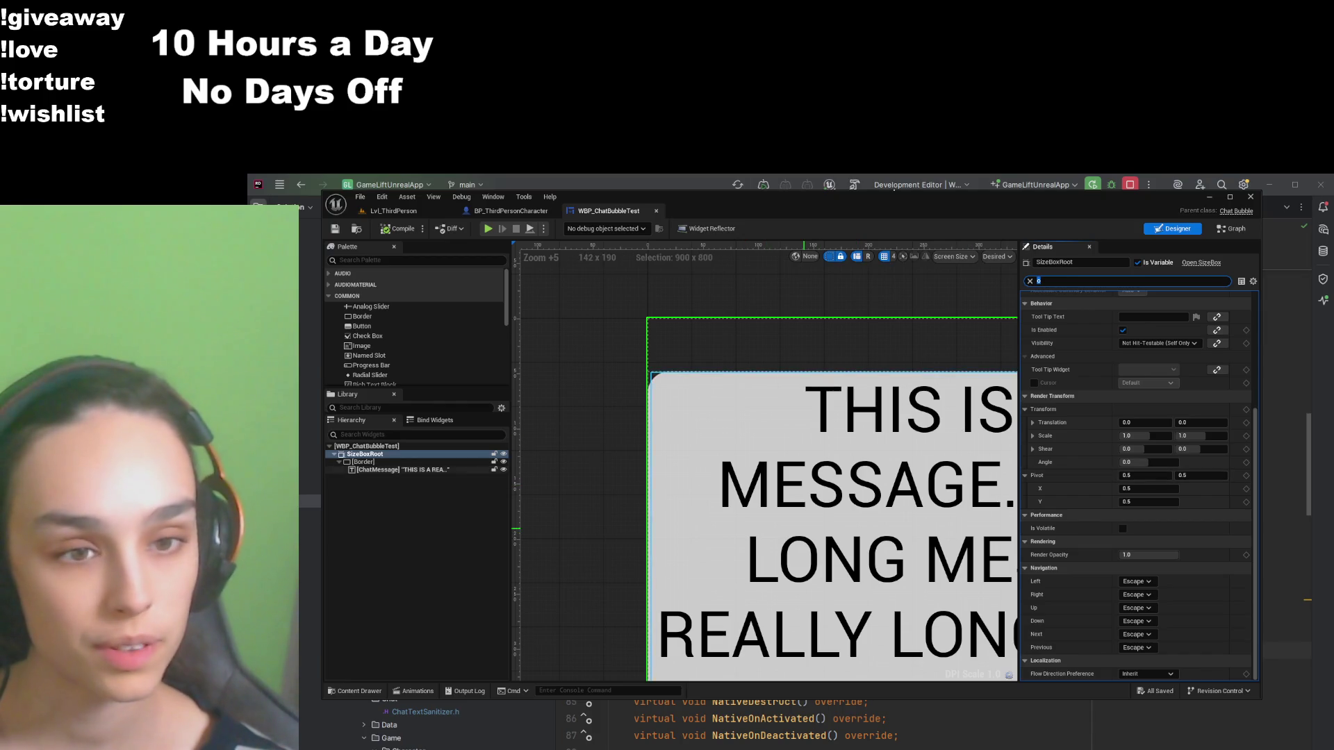
scroll(804, 488, down, 6)
mouse_move(804, 488)
mouse_down()
mouse_move(320, 497)
mouse_move(486, 514)
mouse_move(507, 546)
mouse_move(715, 665)
mouse_up()
scroll(602, 398, up, 6)
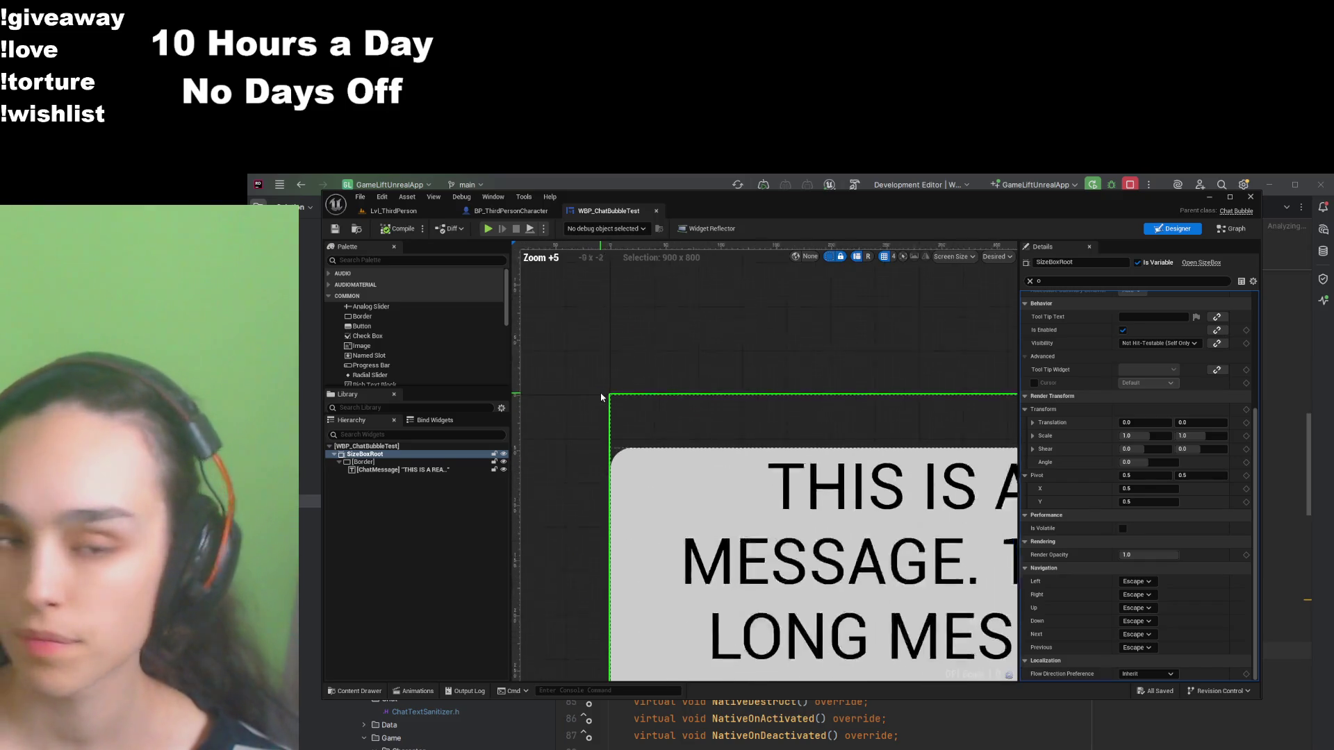
scroll(602, 397, up, 5)
scroll(662, 469, down, 5)
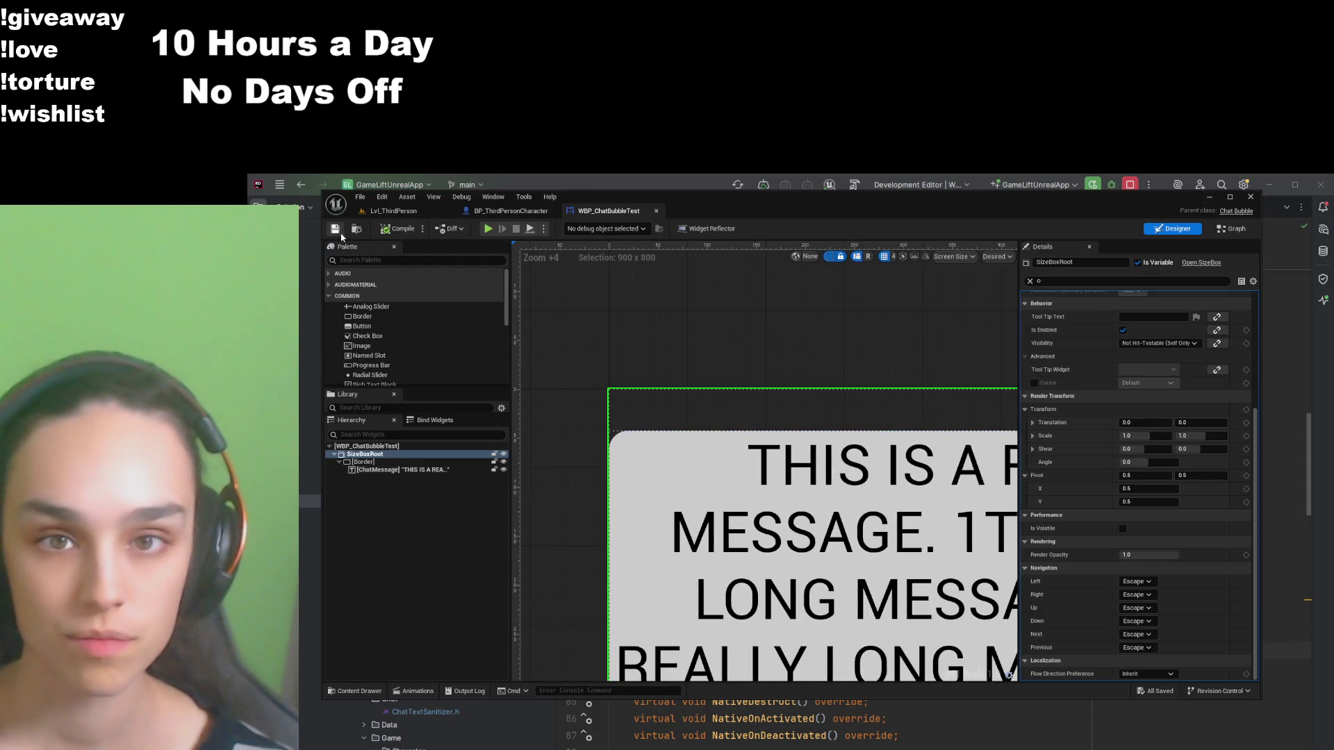
scroll(811, 533, down, 4)
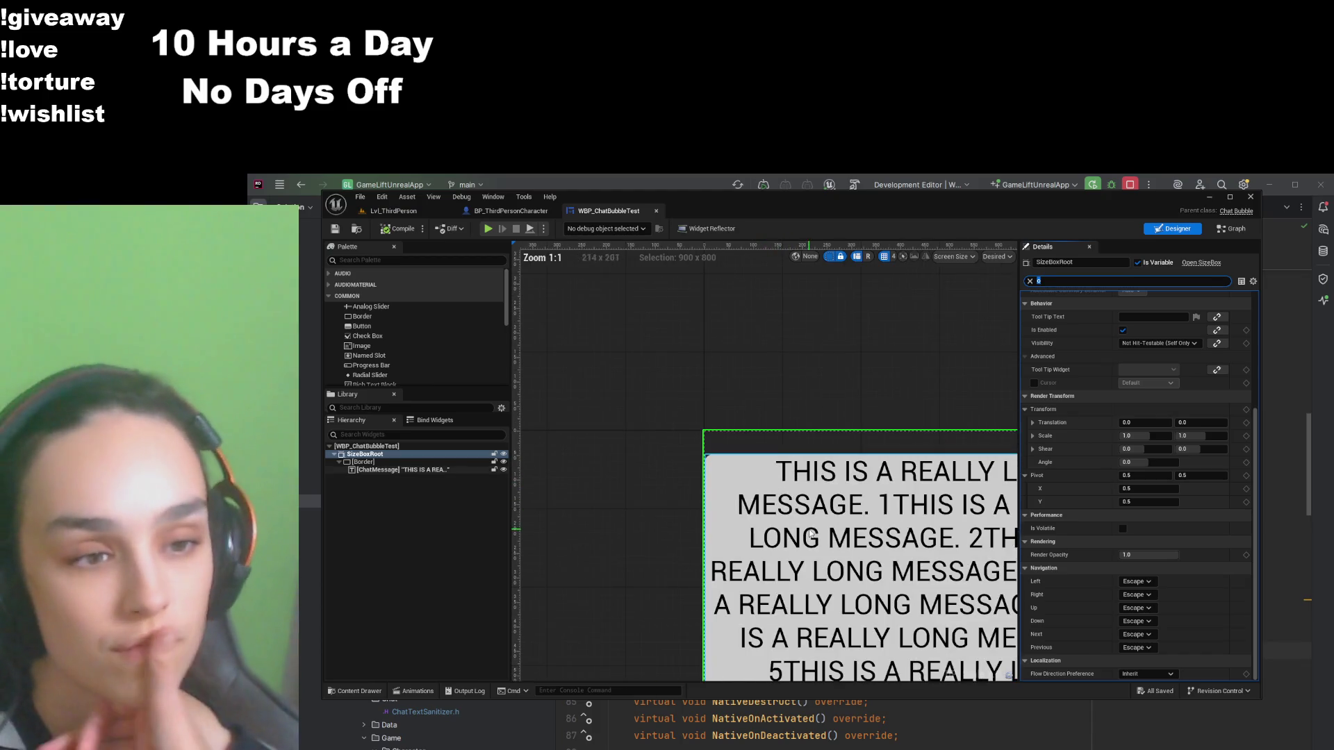
scroll(811, 533, down, 3)
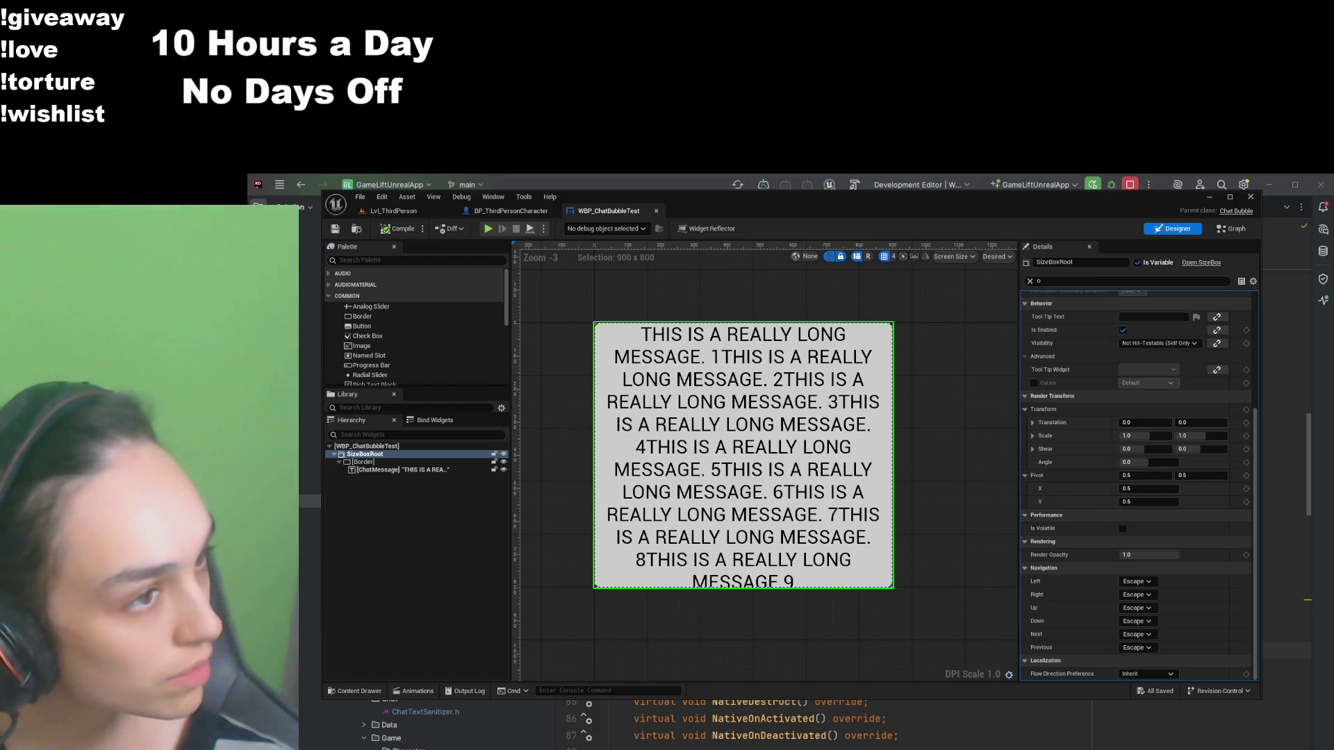
scroll(598, 587, up, 11)
scroll(840, 596, up, 7)
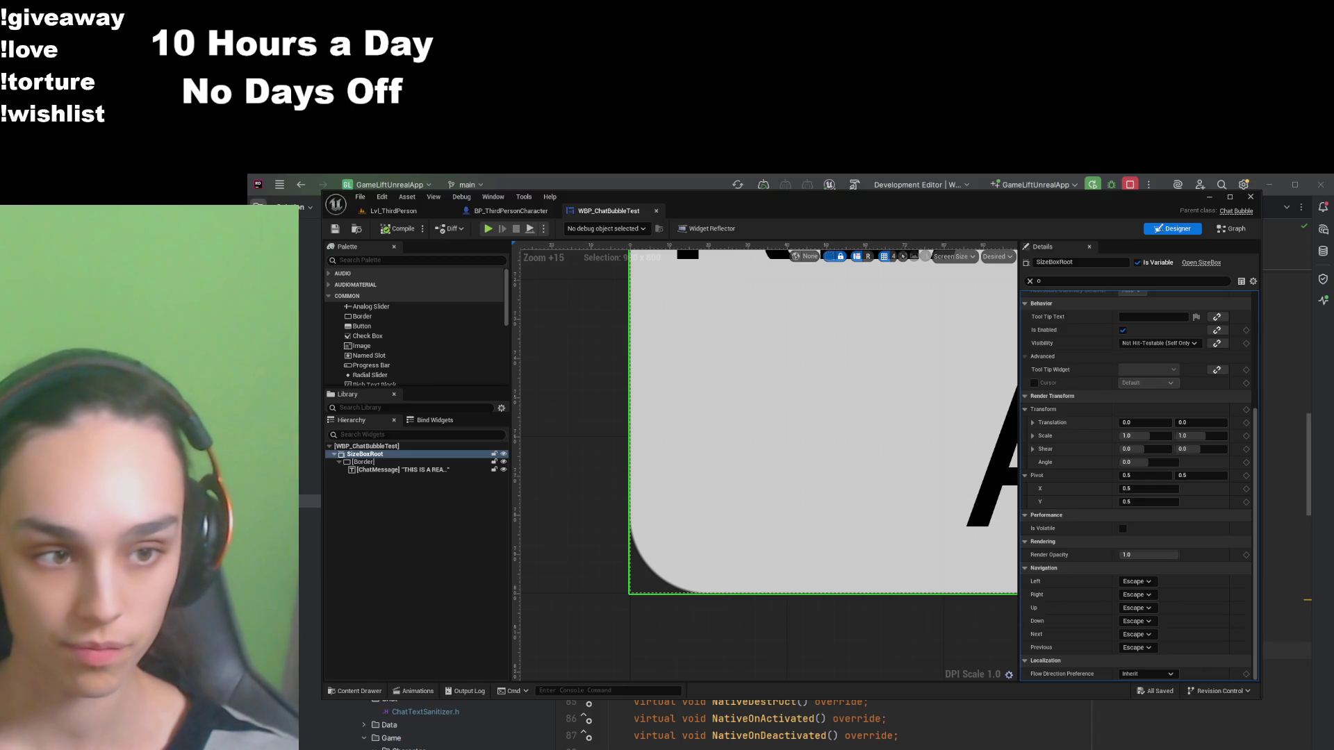
scroll(813, 462, down, 2)
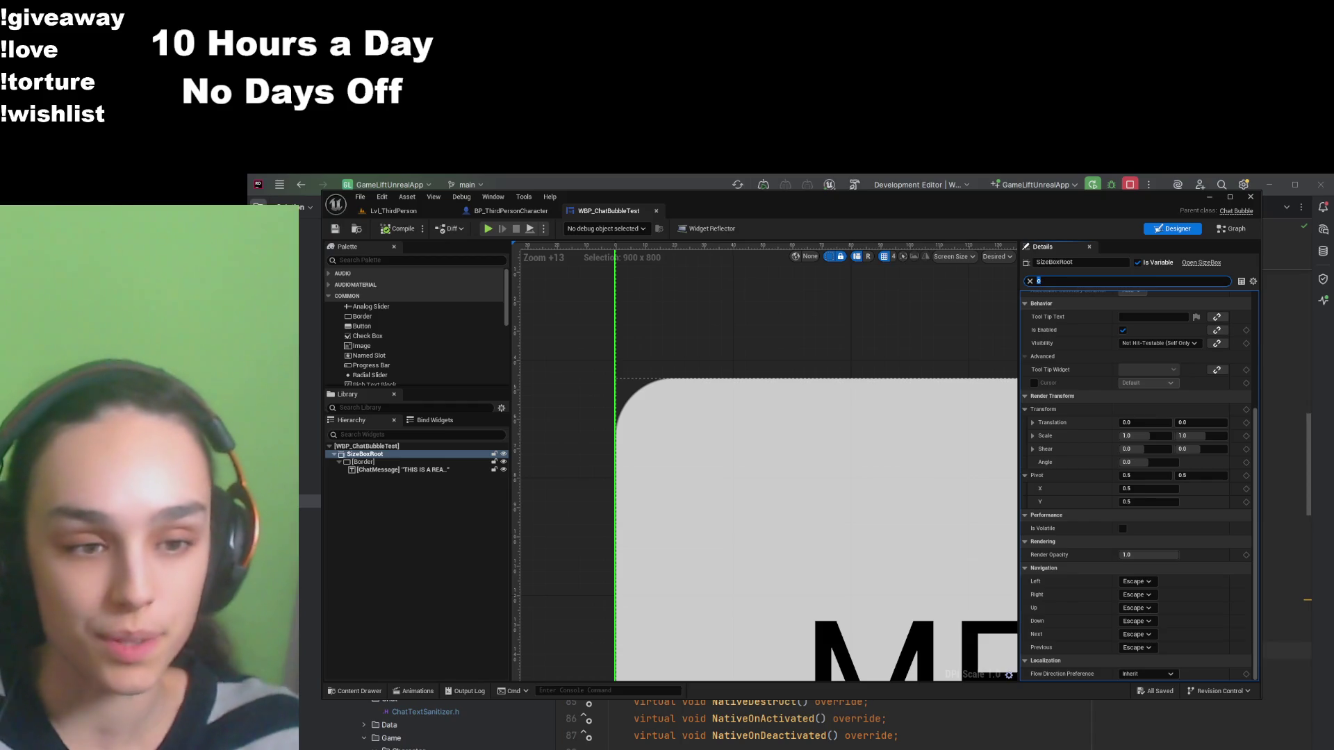
scroll(814, 461, down, 6)
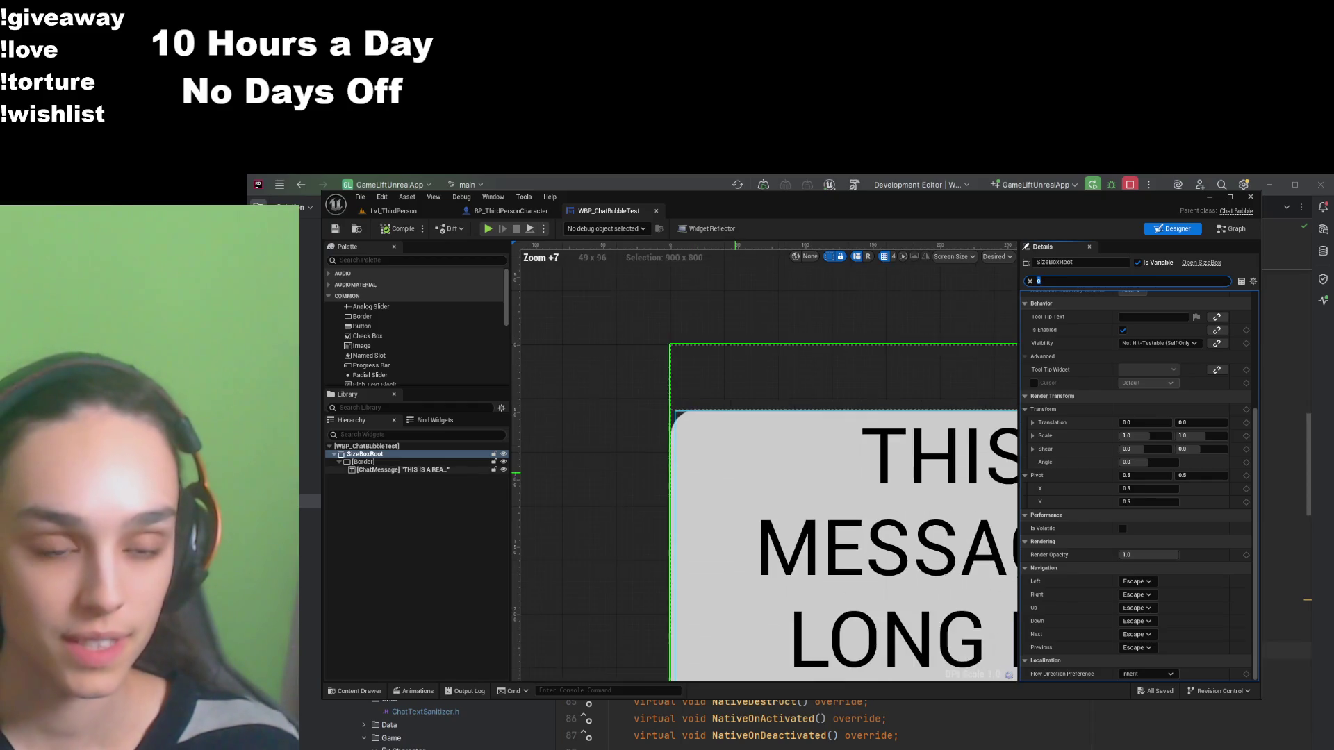
scroll(622, 461, down, 2)
scroll(695, 431, up, 2)
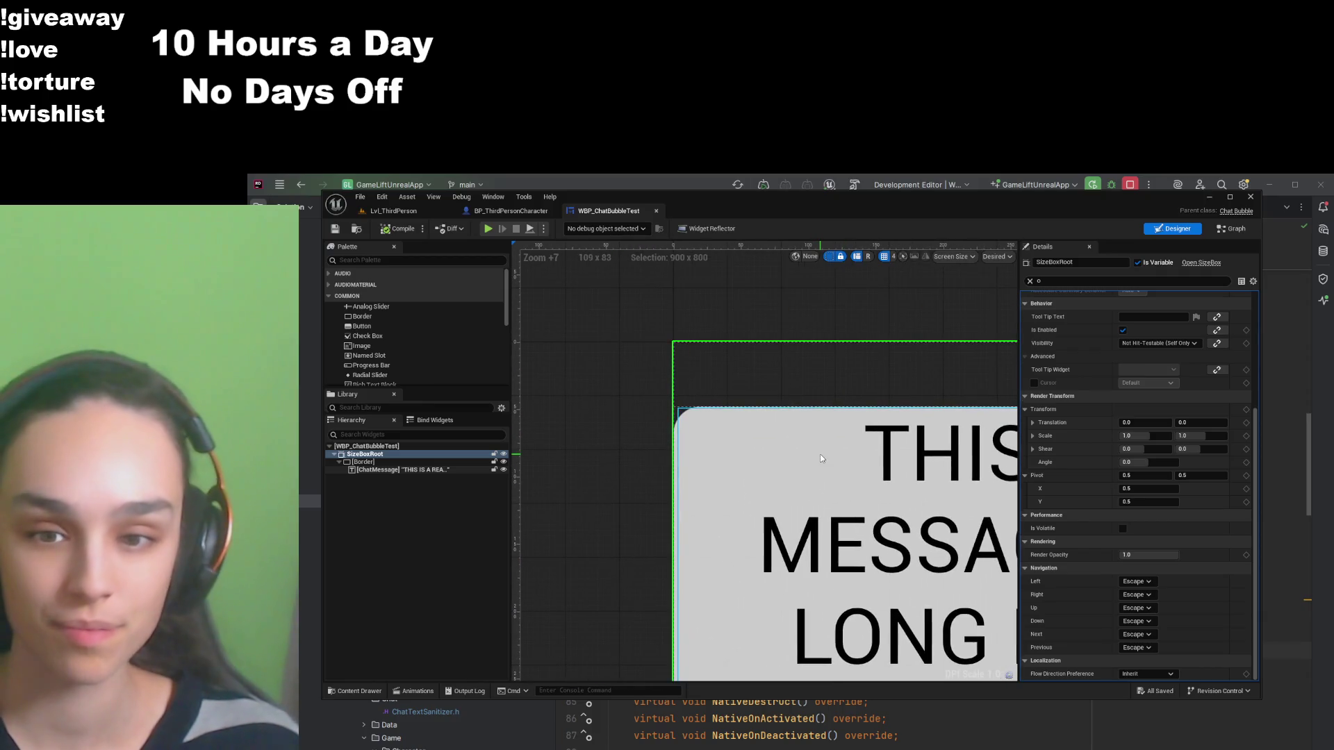
scroll(743, 403, up, 7)
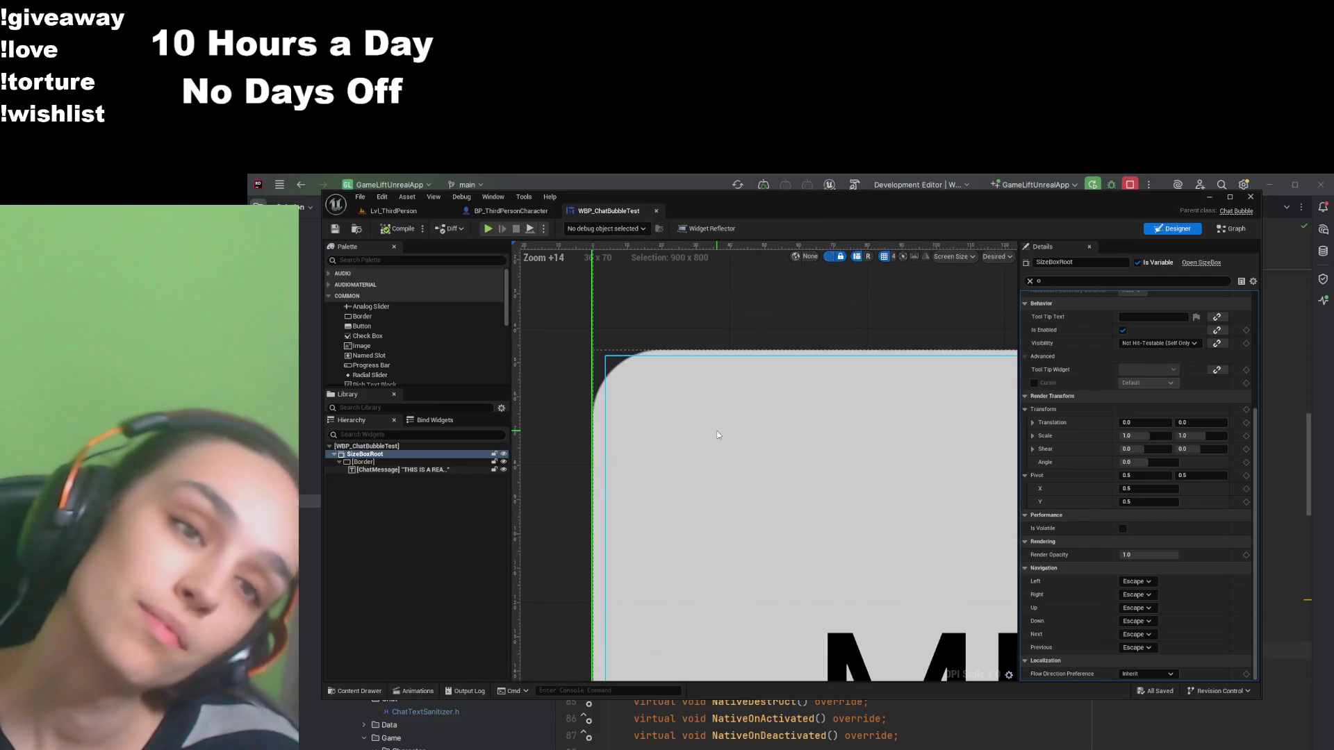
scroll(718, 435, up, 3)
scroll(718, 435, down, 3)
scroll(718, 435, down, 3)
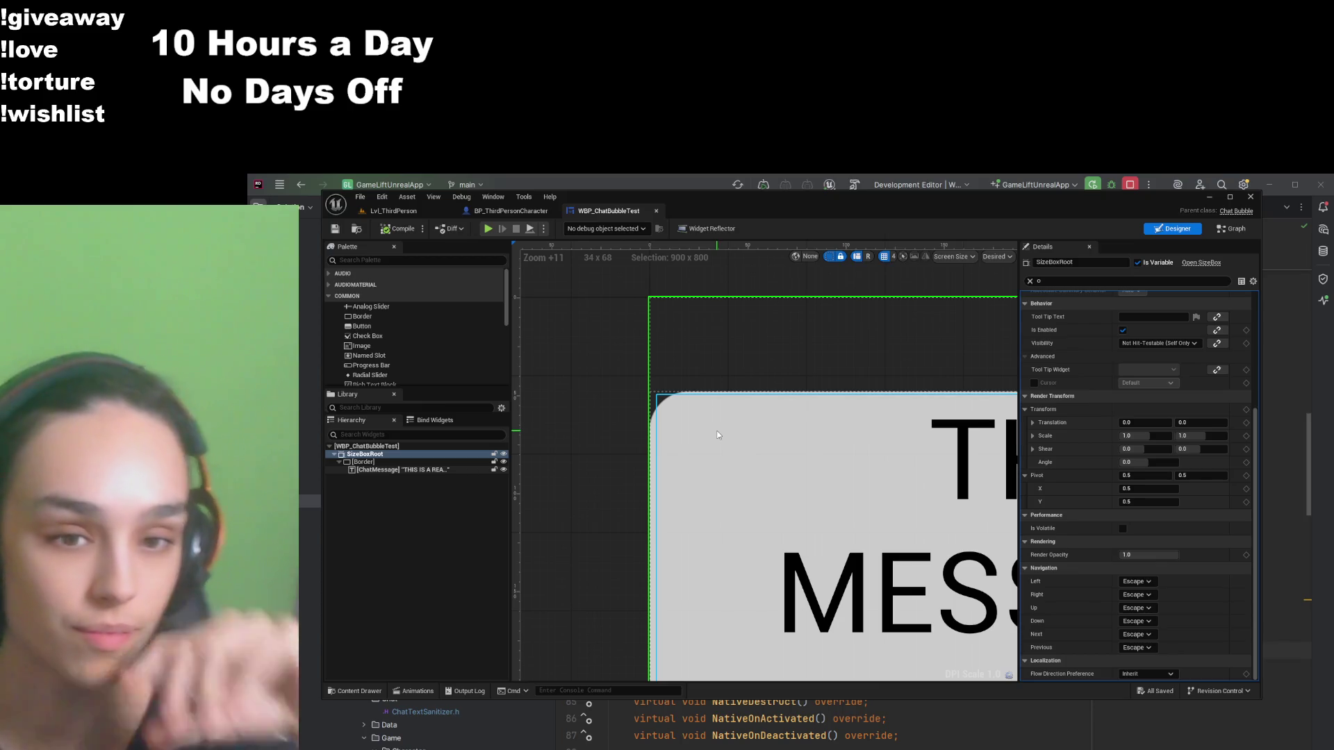
scroll(726, 437, down, 13)
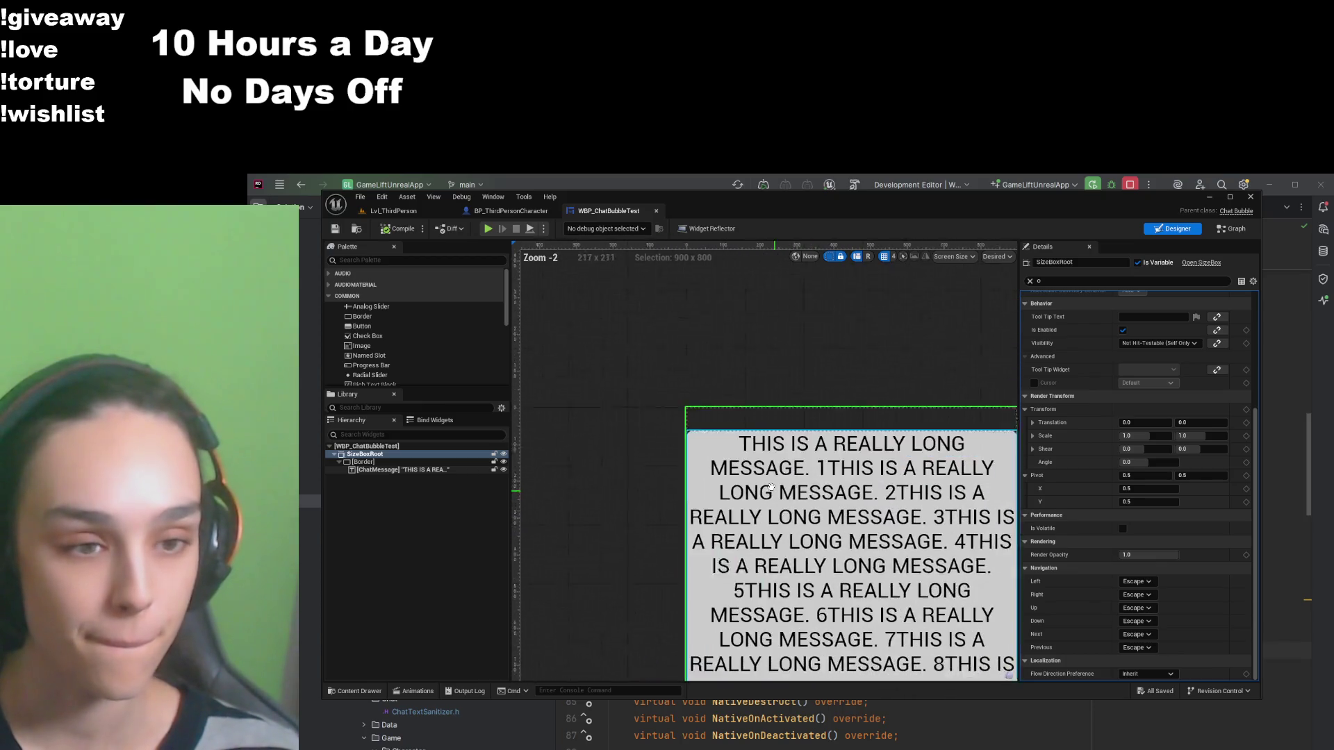
scroll(636, 389, up, 10)
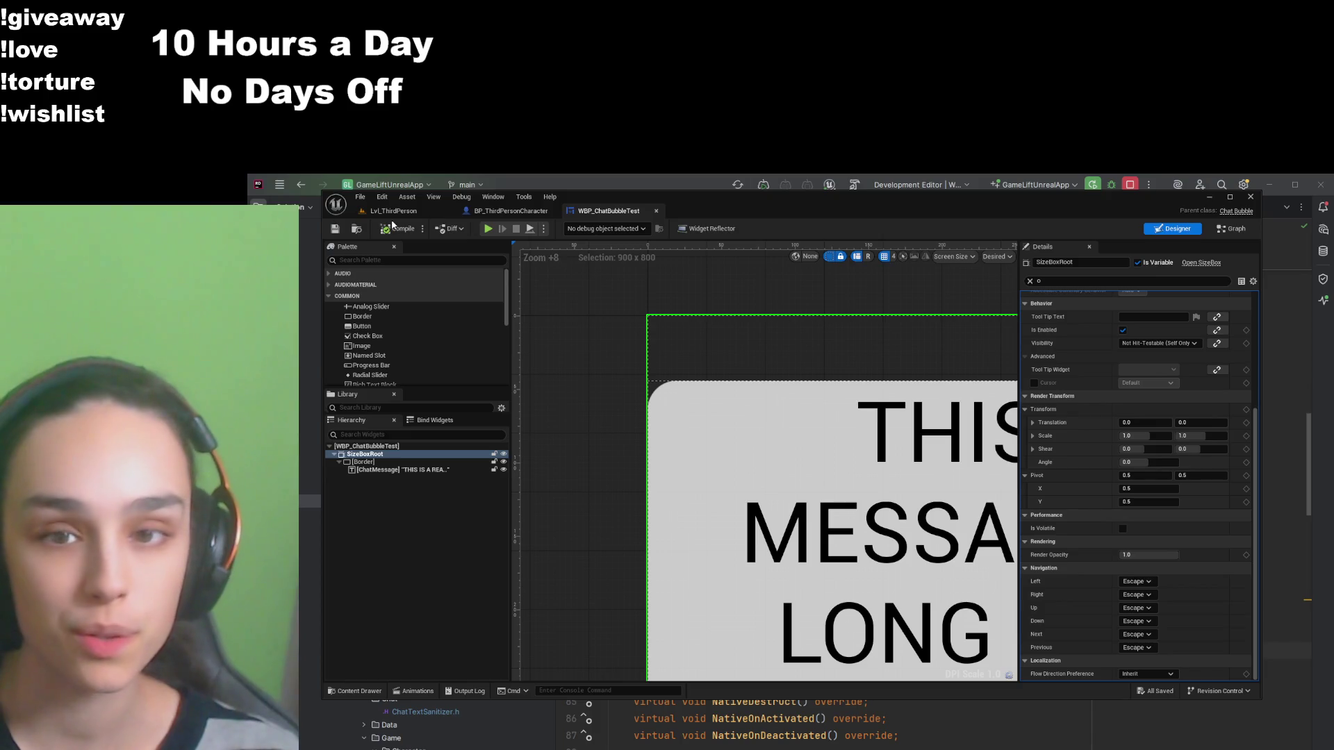
key(ctrl+f)
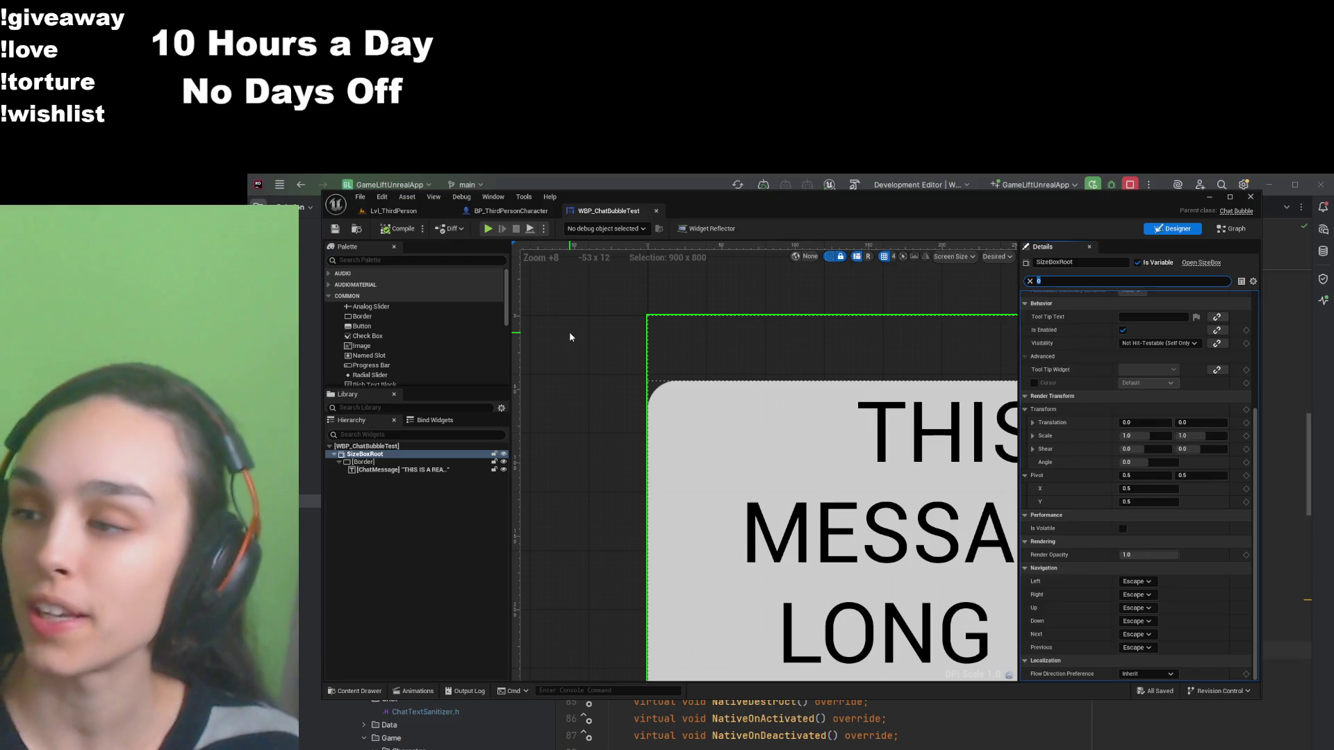
scroll(634, 396, up, 4)
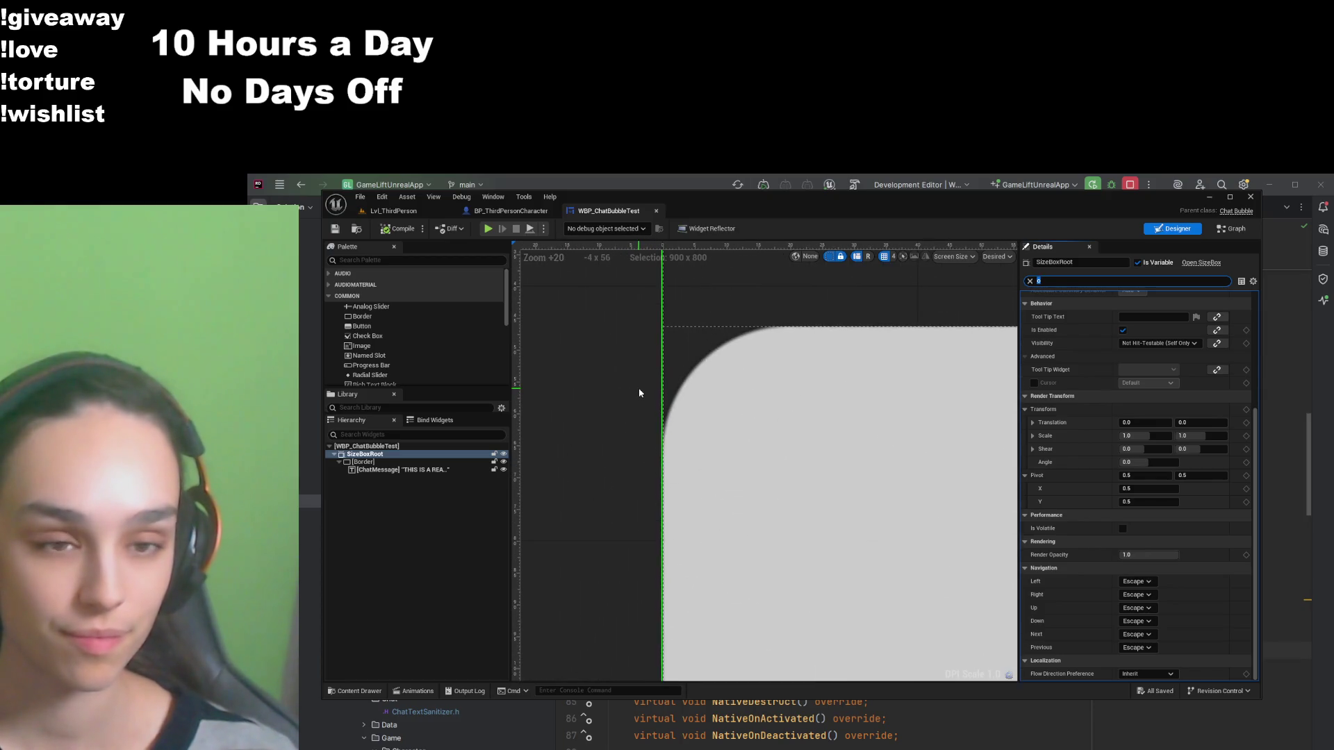
scroll(640, 389, down, 10)
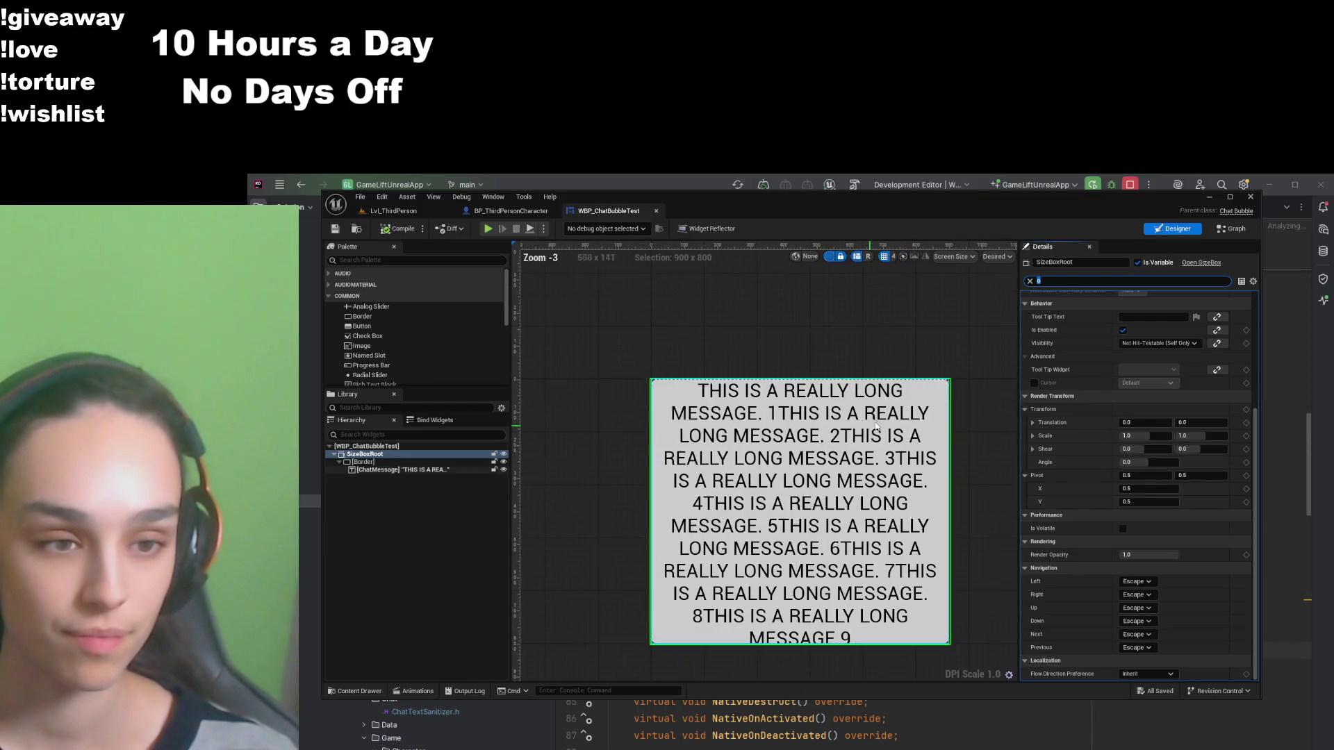
scroll(701, 437, up, 2)
scroll(700, 437, up, 12)
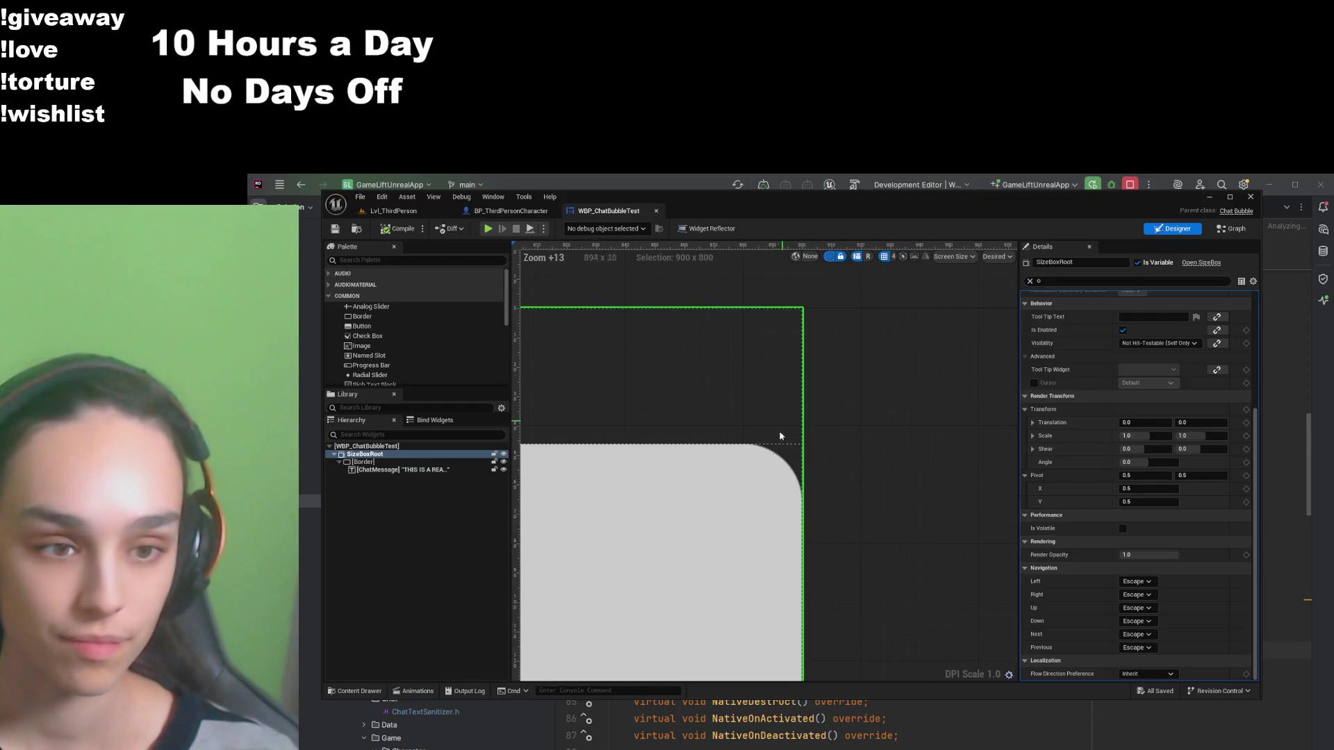
scroll(763, 487, down, 6)
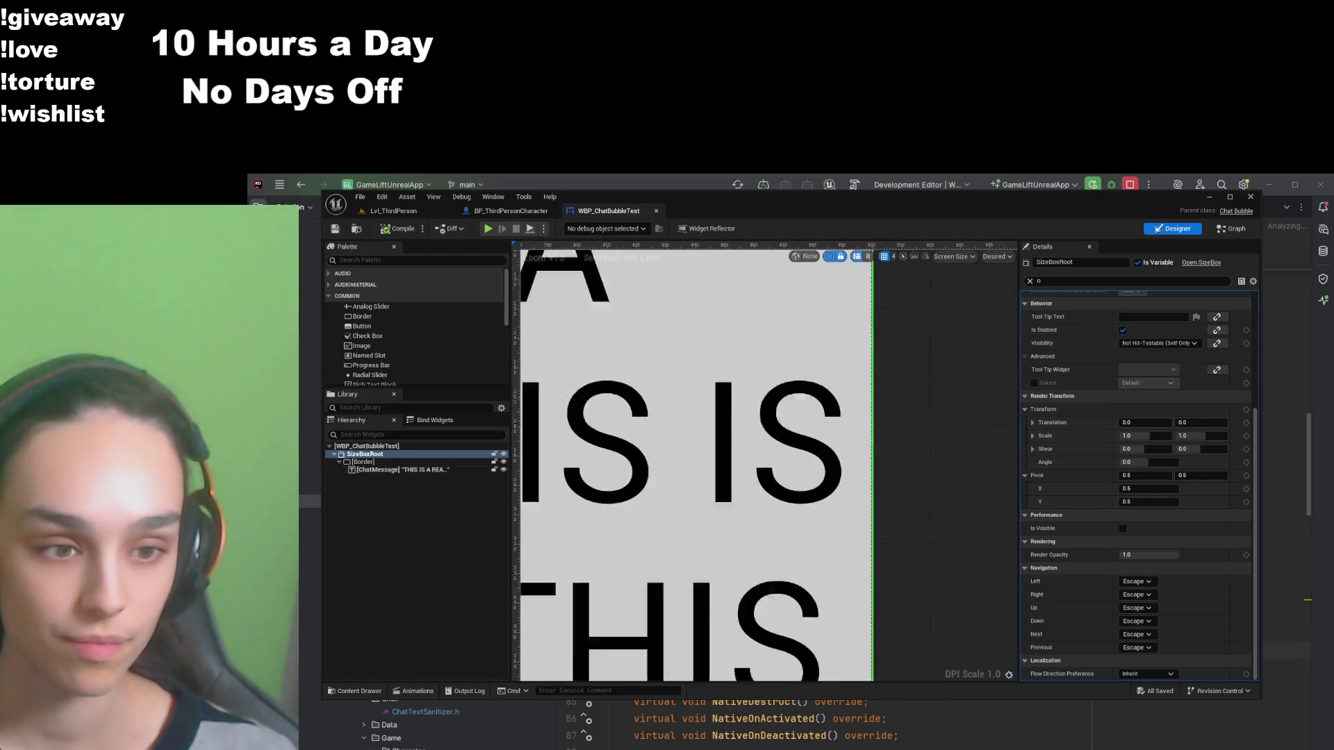
drag(777, 470, 651, 531)
scroll(650, 531, up, 8)
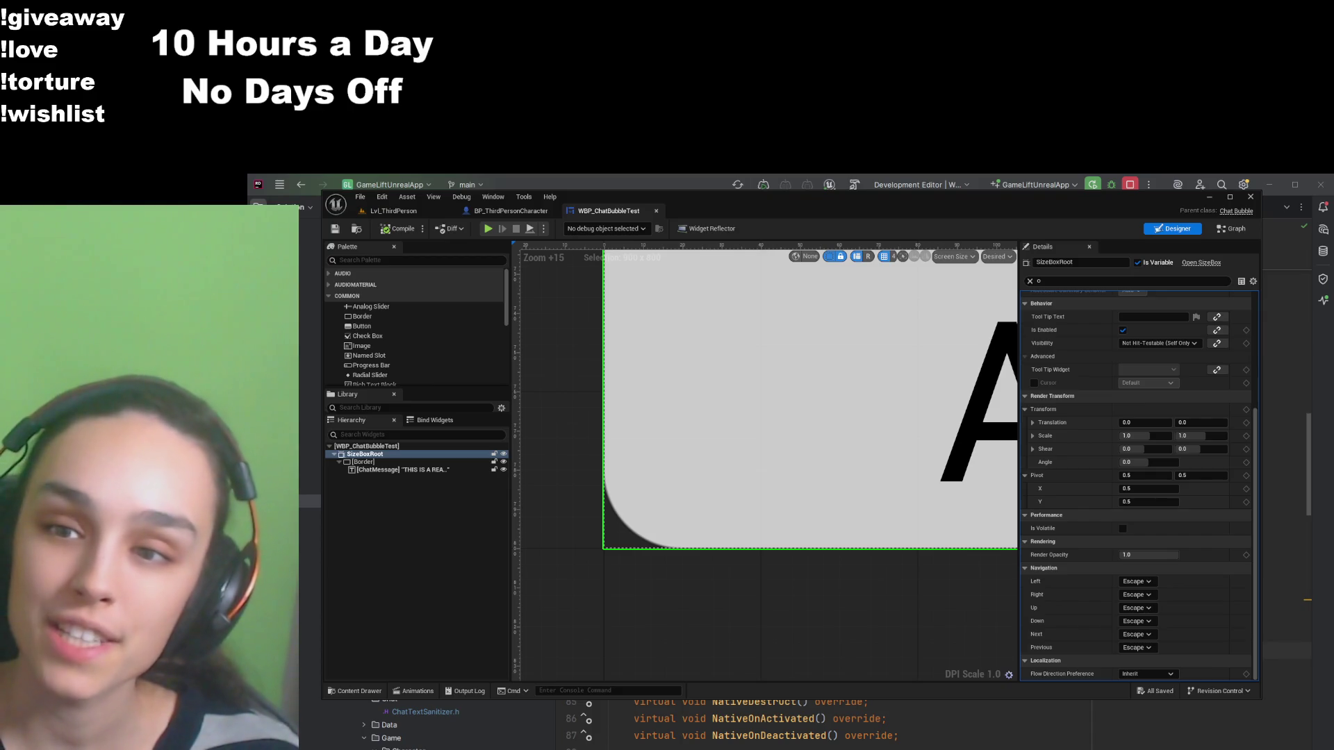
Step: Pan to the bubble's rounded top-left corner, then select the Border and focus the Details search
click(1126, 281)
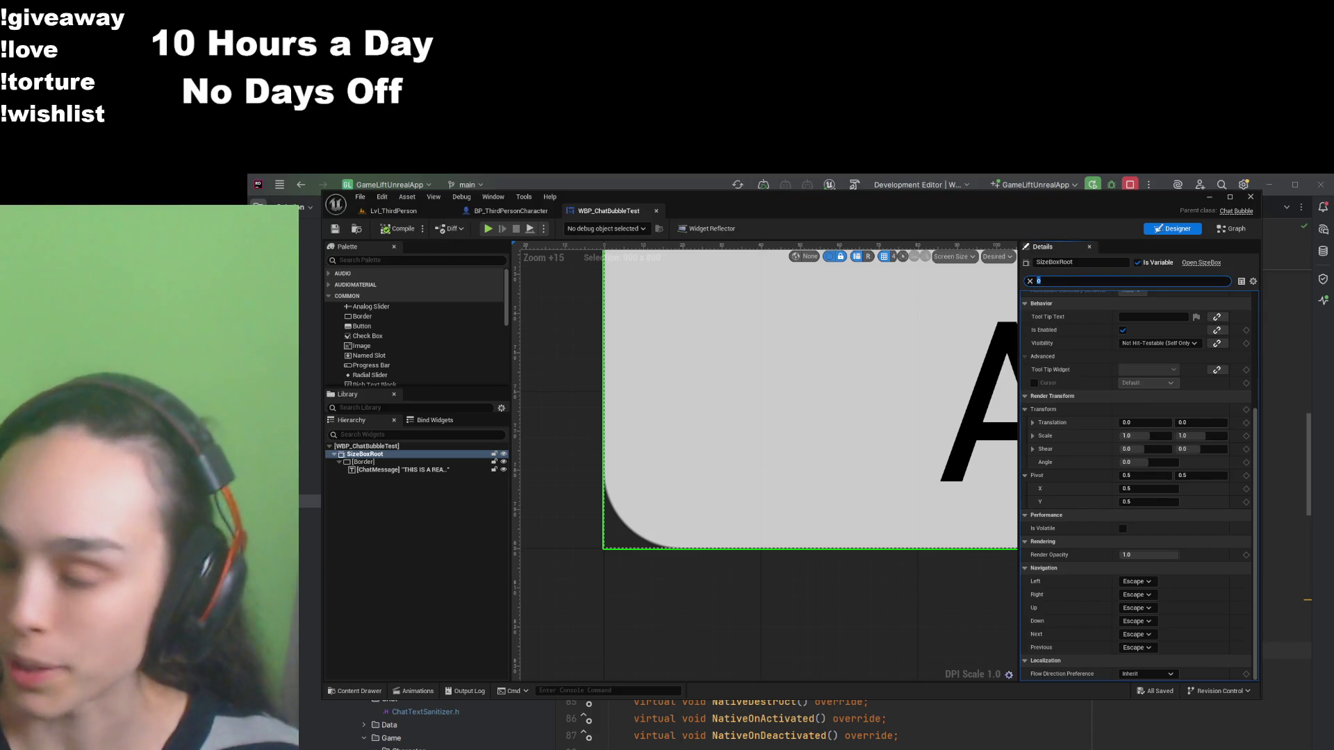
mouse_move(834, 424)
mouse_down()
mouse_move(669, 524)
mouse_move(708, 642)
mouse_up()
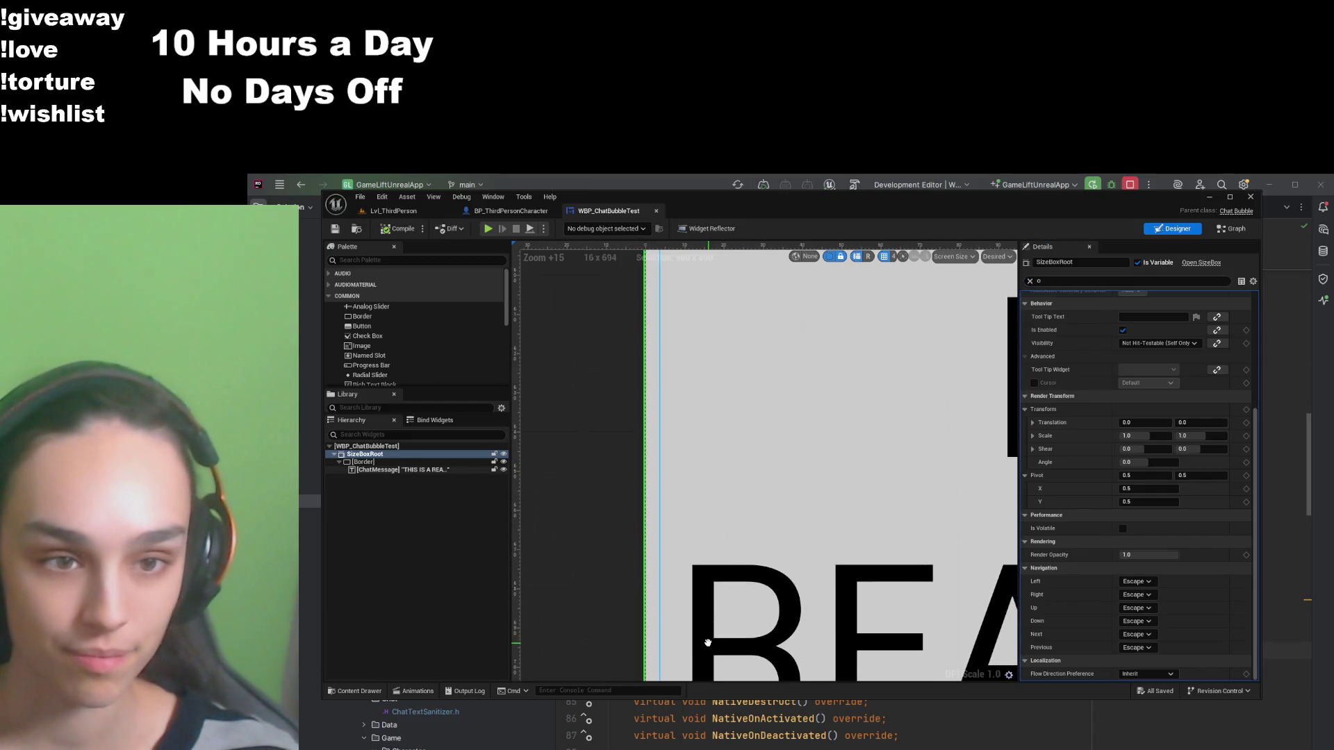
mouse_move(723, 403)
mouse_down()
mouse_move(695, 482)
mouse_move(720, 623)
mouse_up()
drag(723, 436, 710, 598)
drag(720, 389, 725, 611)
mouse_move(724, 292)
mouse_down()
mouse_move(724, 431)
mouse_move(677, 508)
mouse_up()
drag(669, 273, 693, 342)
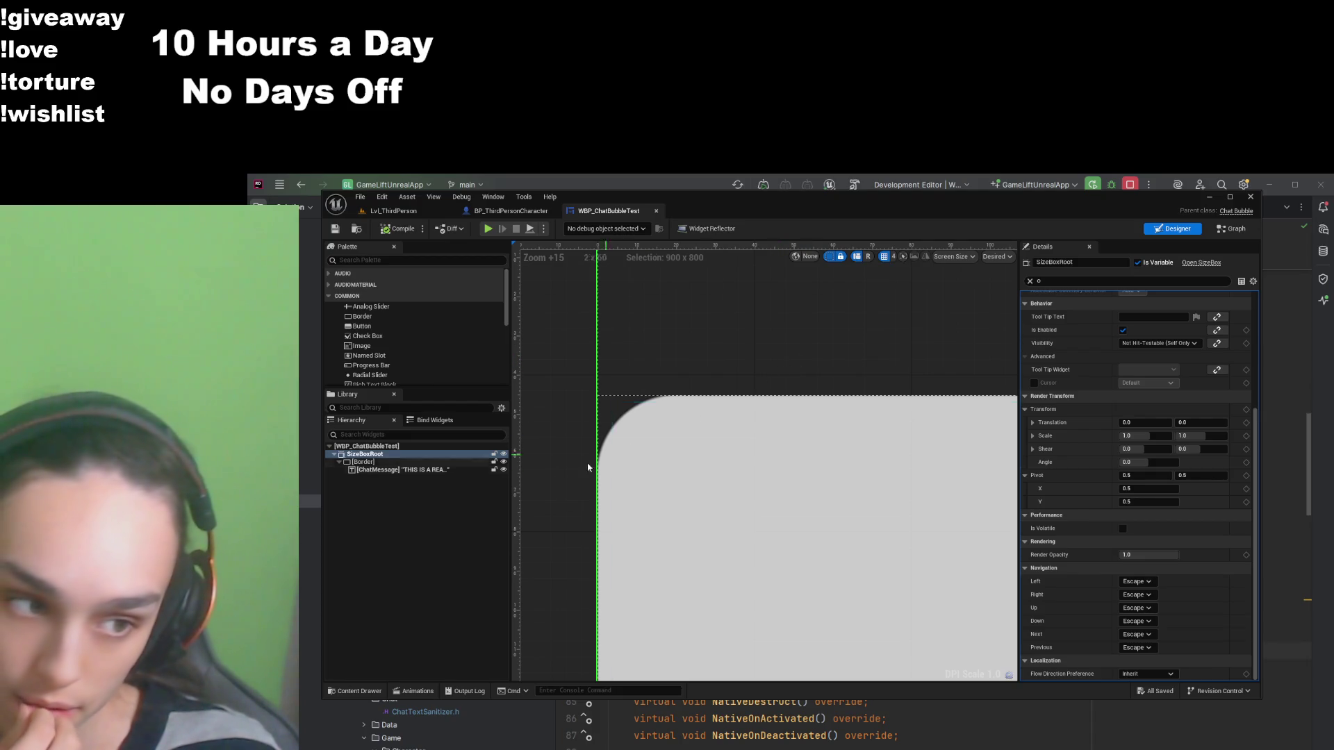
click(421, 463)
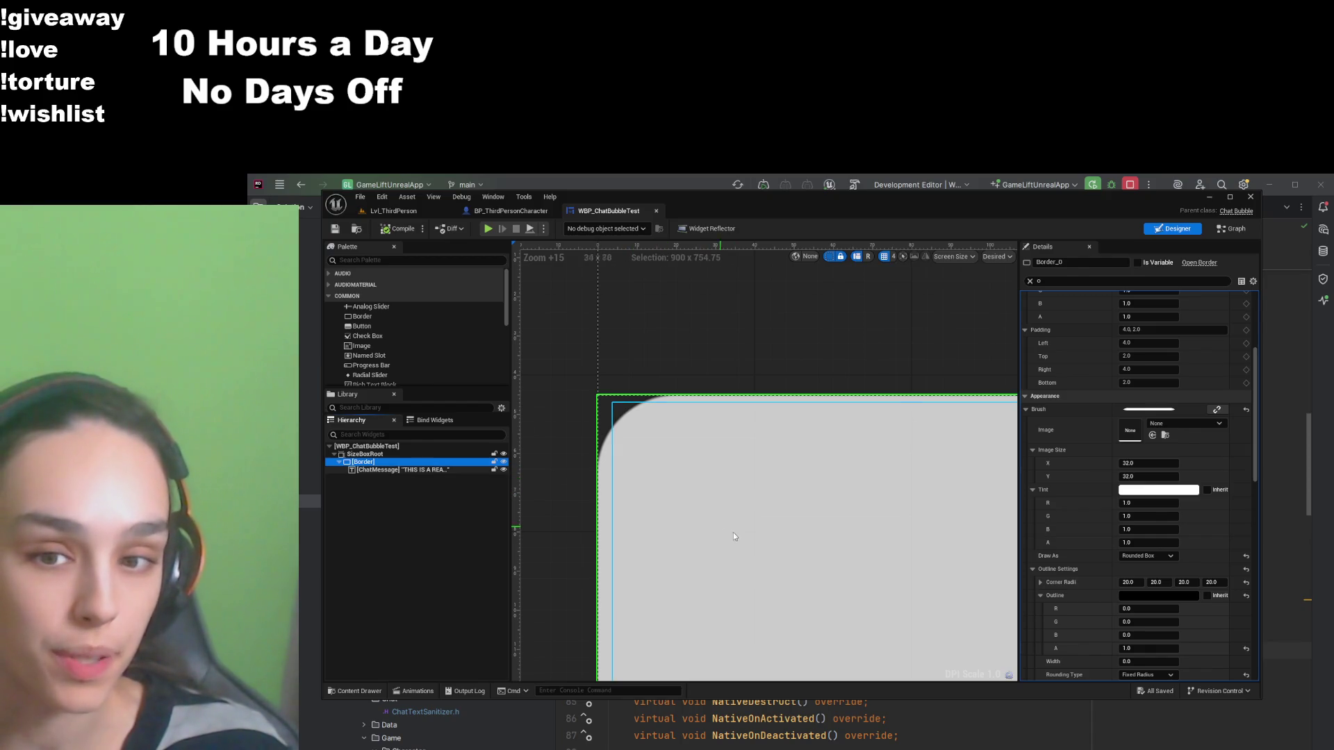
click(1126, 281)
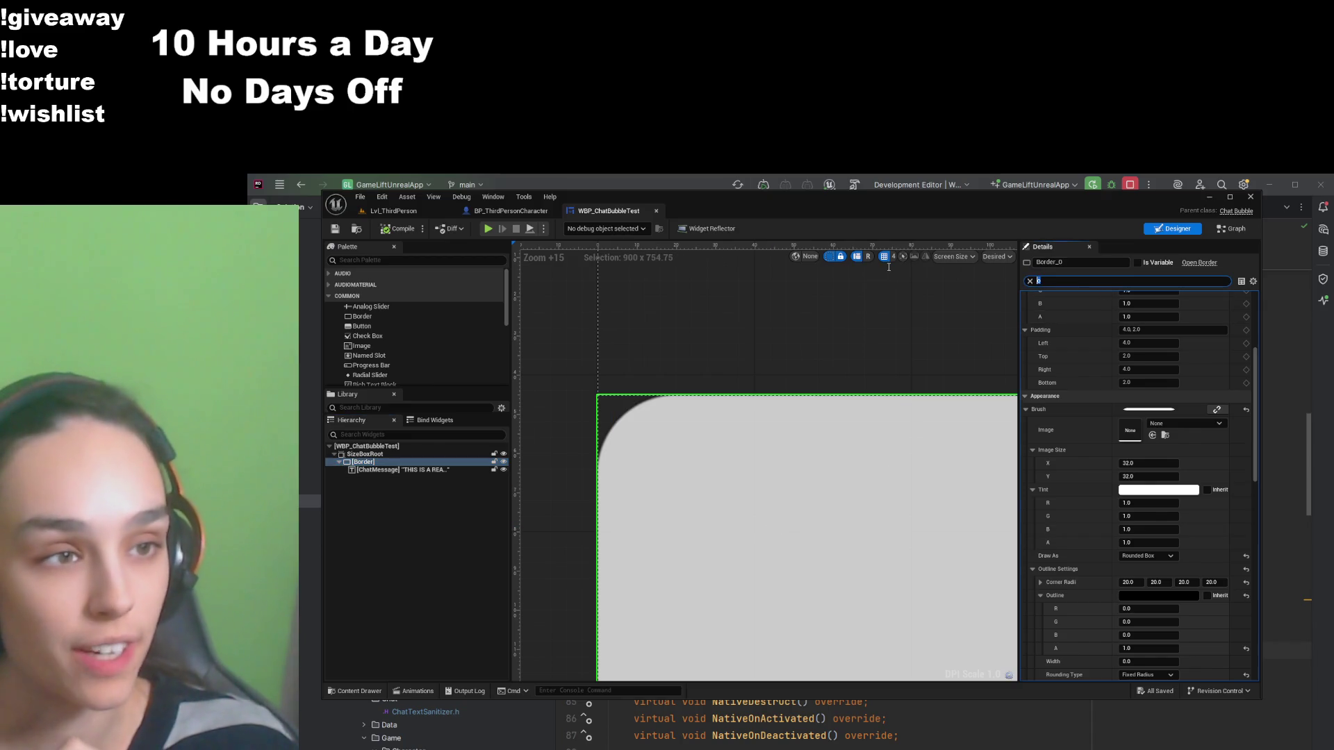
Step: Filter the Border's Details with 'outl' and check the outline colour's red value
text(outl)
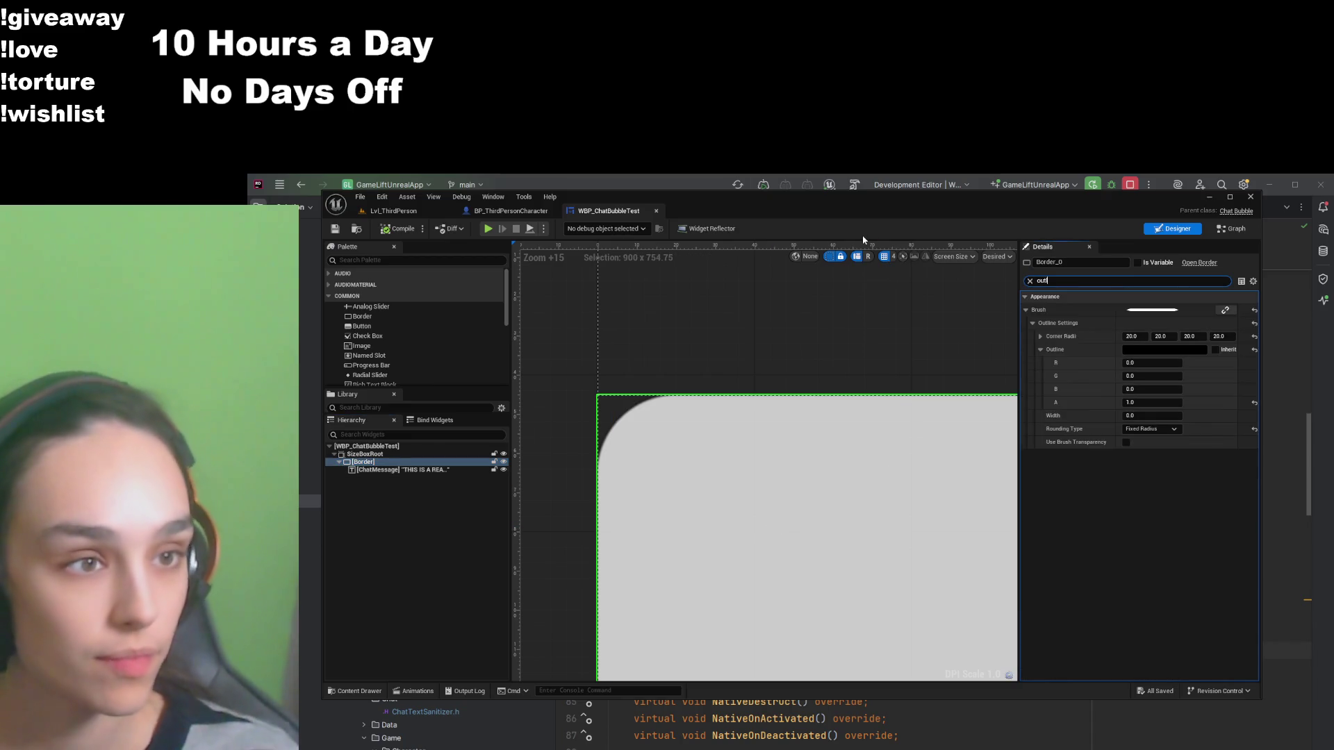
click(1137, 316)
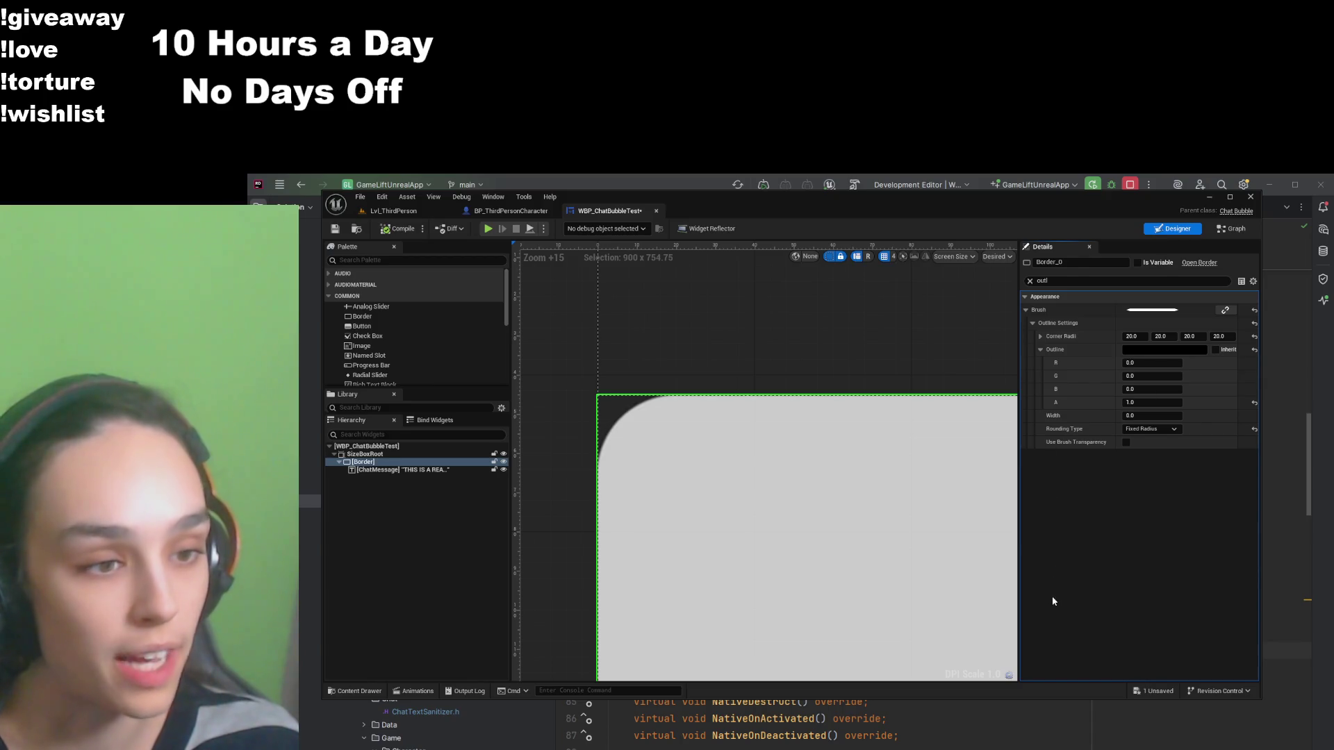
click(1146, 361)
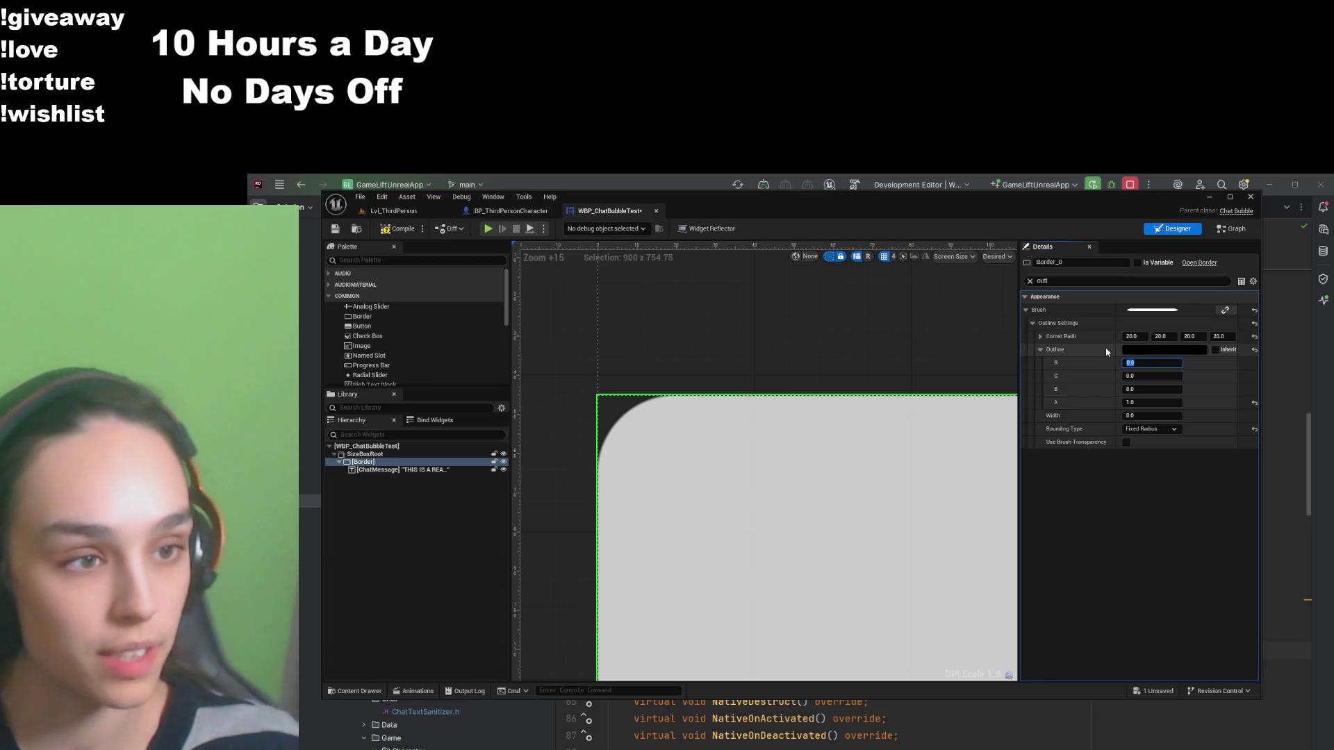
Step: Set the Outline Width to 2, after trying 10 and 1
click(1135, 417)
text(10)
key(Return)
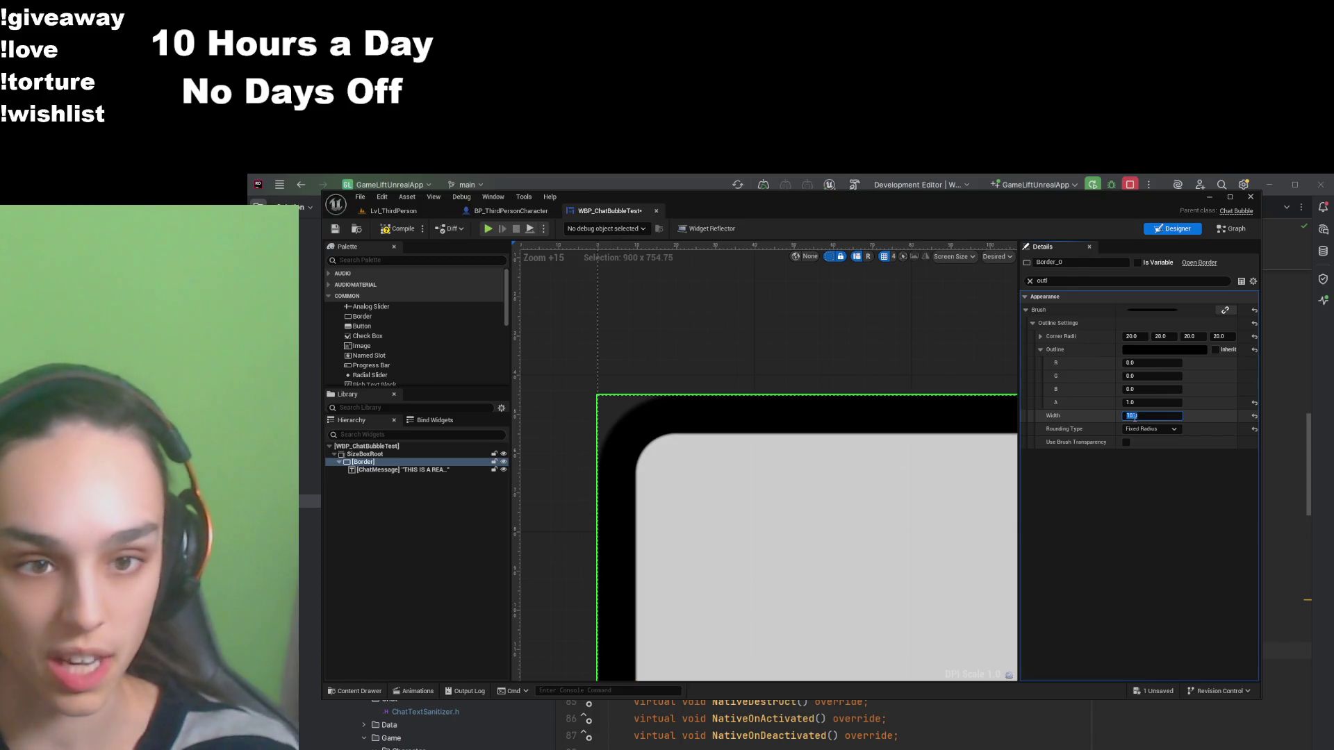
text(1)
key(Return)
text(2)
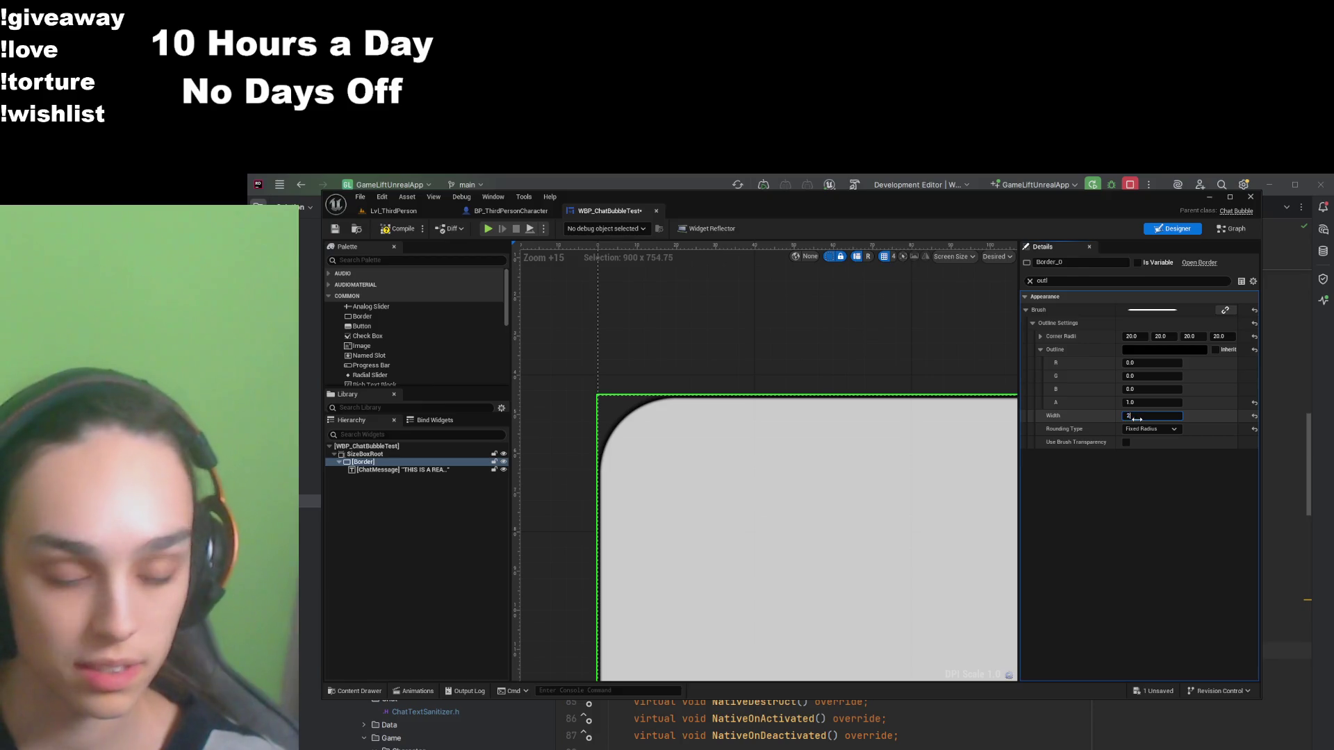
key(Return)
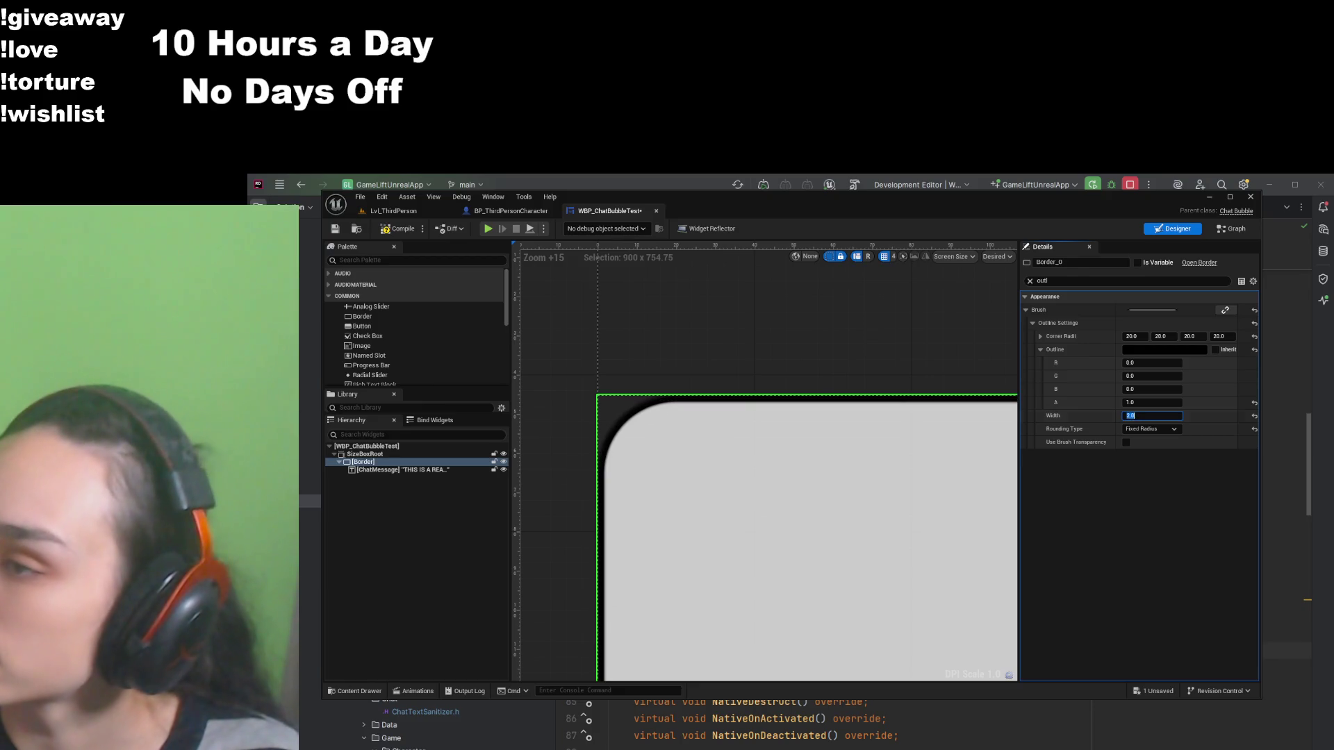
Step: Try half-height corner rounding on the bubble, then restore Fixed Radius rounding
scroll(790, 565, up, 6)
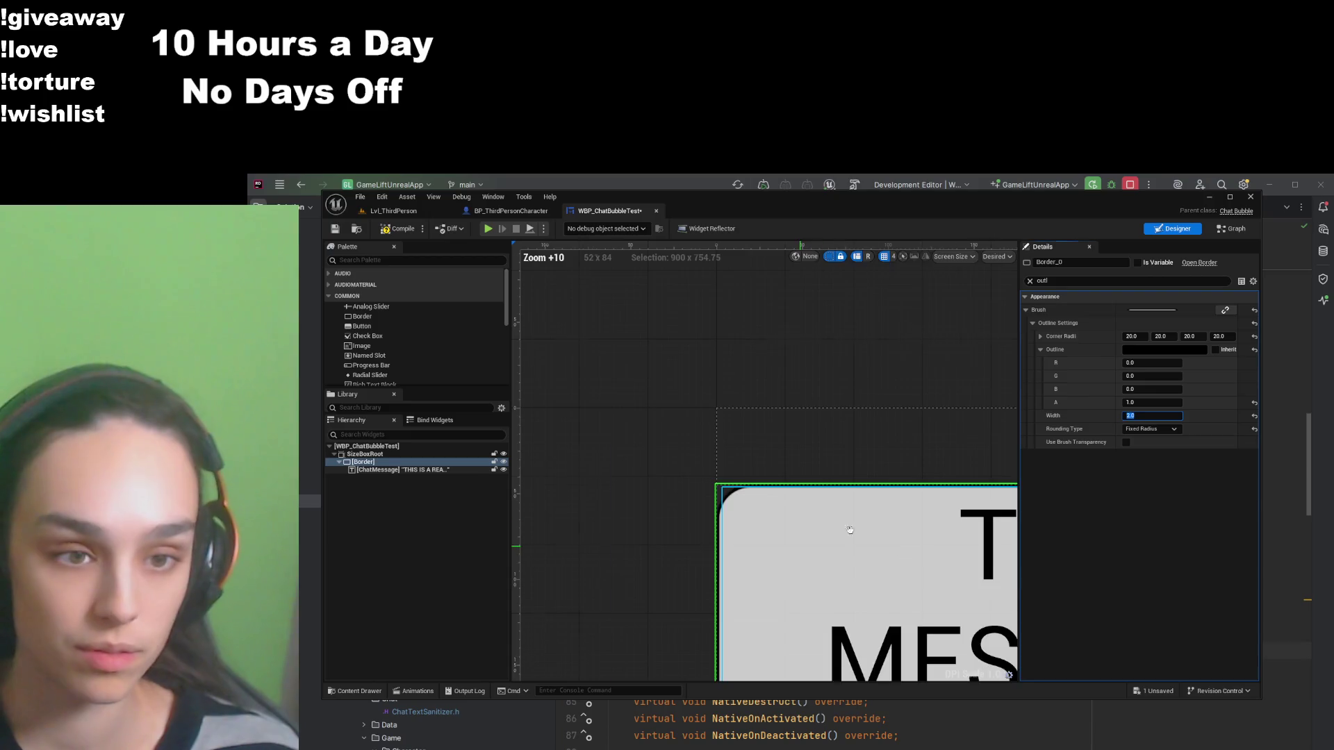
mouse_move(790, 565)
mouse_down()
mouse_move(752, 556)
mouse_move(887, 553)
mouse_up()
scroll(887, 553, up, 4)
mouse_move(631, 520)
mouse_down()
mouse_move(995, 513)
mouse_move(947, 514)
mouse_up()
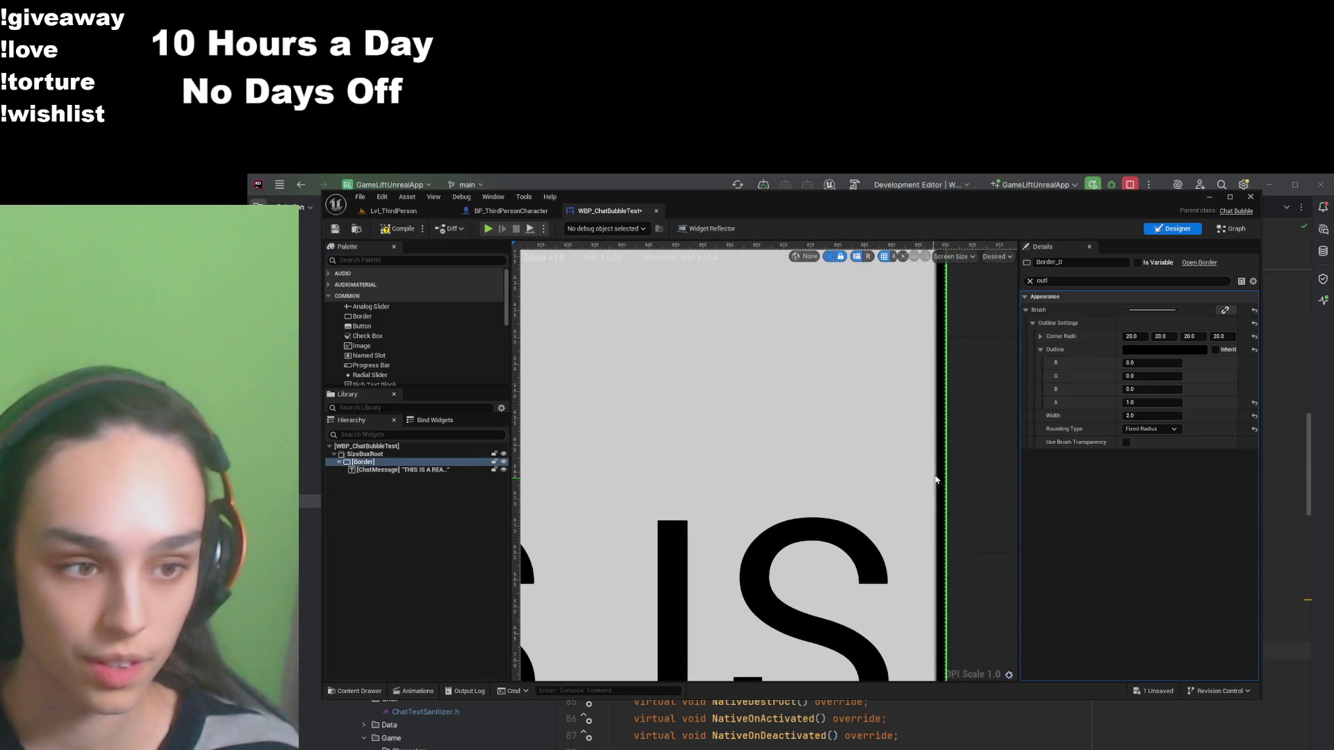
click(1151, 429)
click(1153, 451)
scroll(780, 492, down, 3)
scroll(938, 607, up, 1)
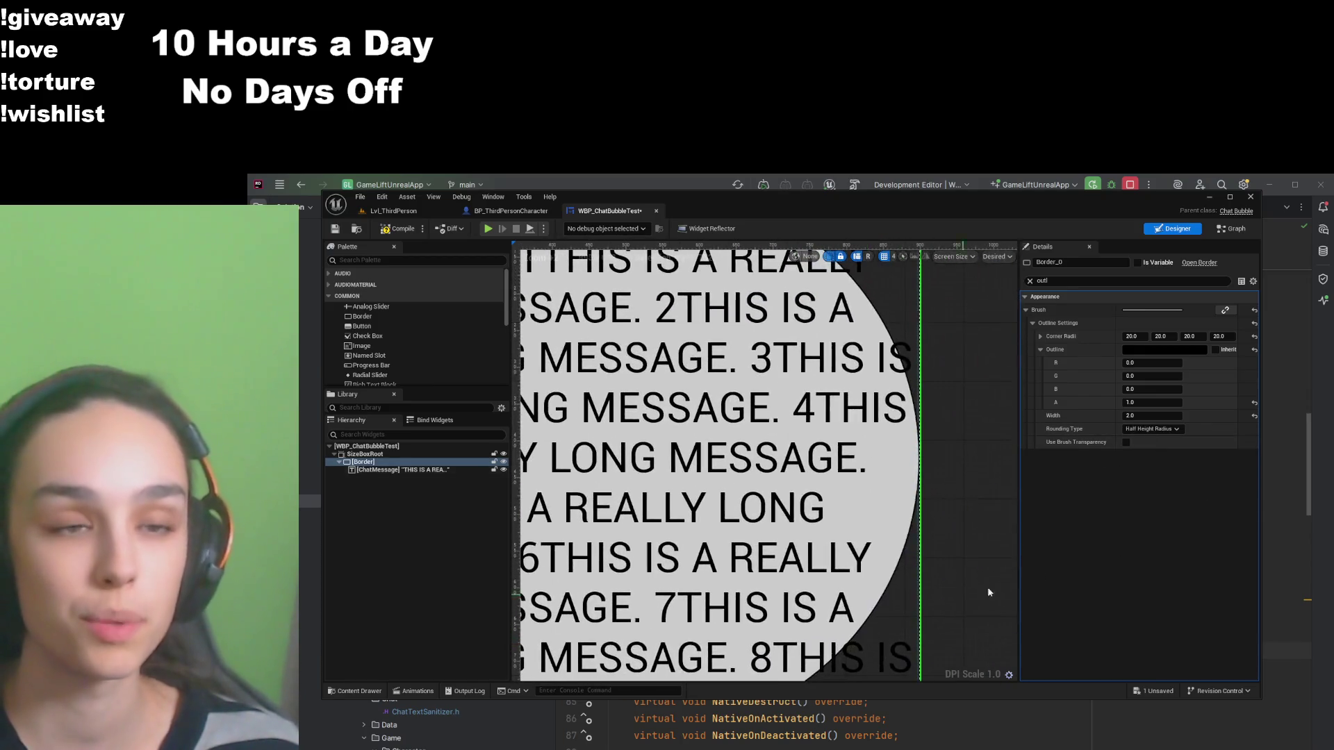
click(1151, 429)
click(1161, 439)
Step: Save the WBP_ChatBubbleTest widget so it shows All Saved
scroll(917, 517, up, 2)
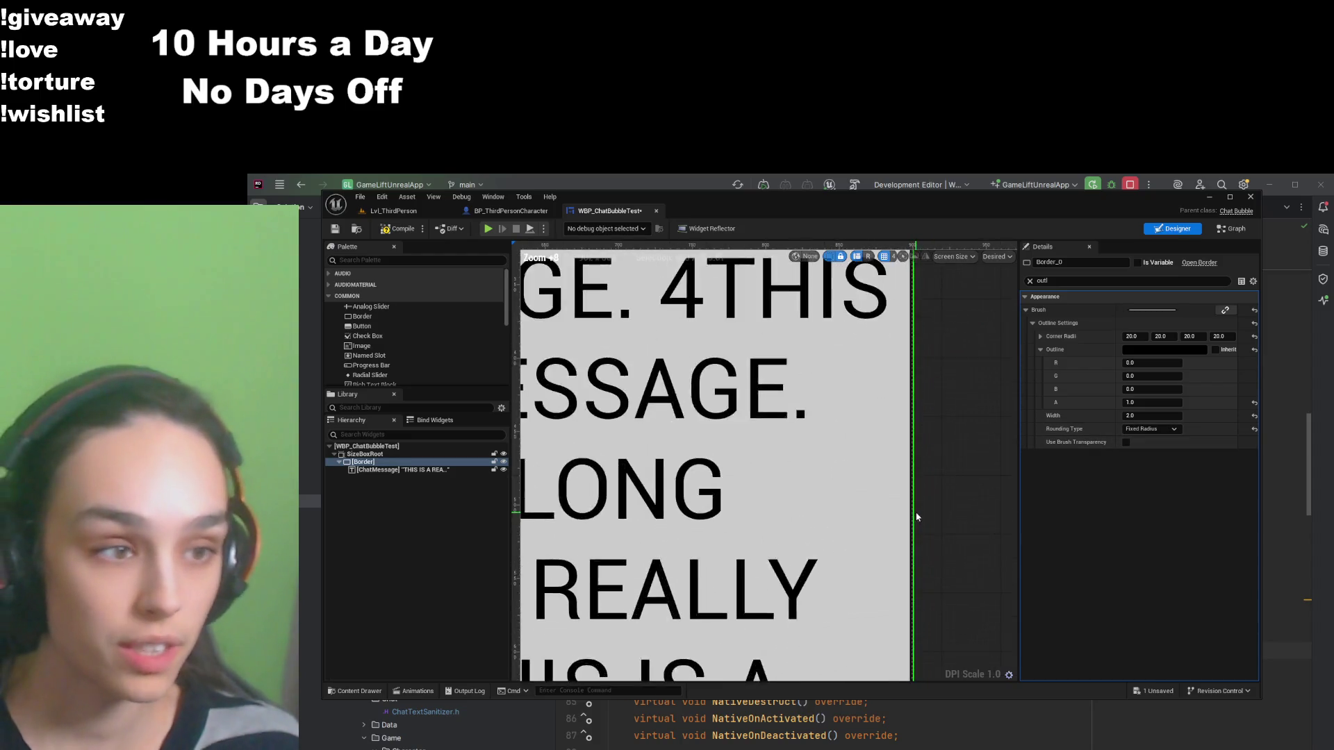
scroll(916, 514, up, 3)
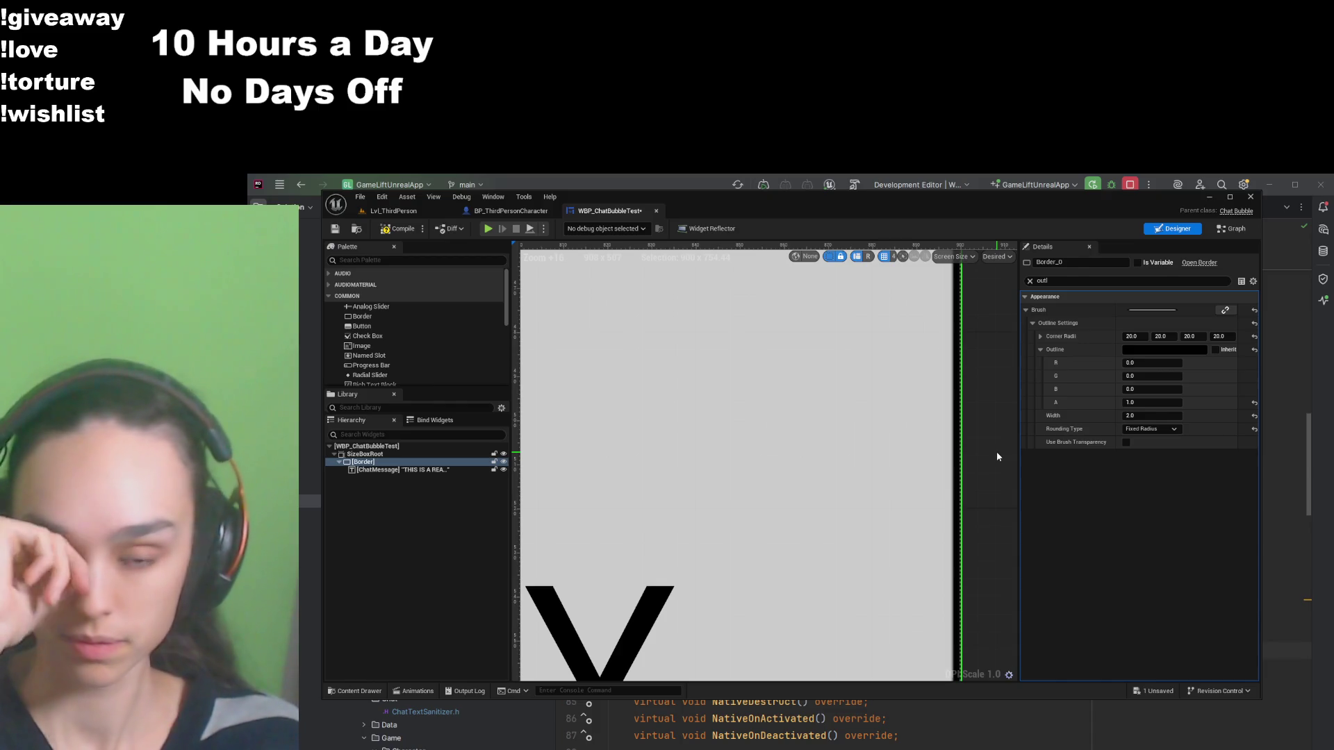
scroll(831, 510, down, 10)
scroll(831, 510, up, 6)
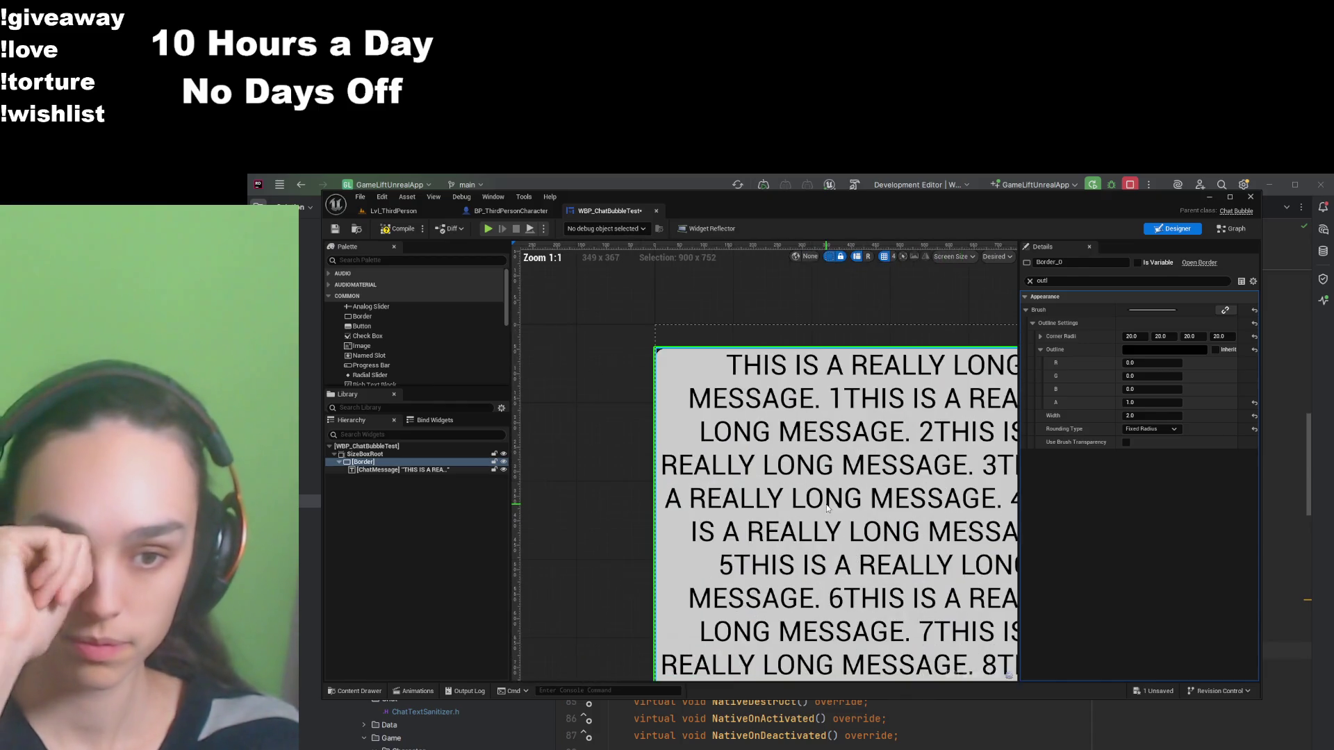
scroll(776, 456, down, 3)
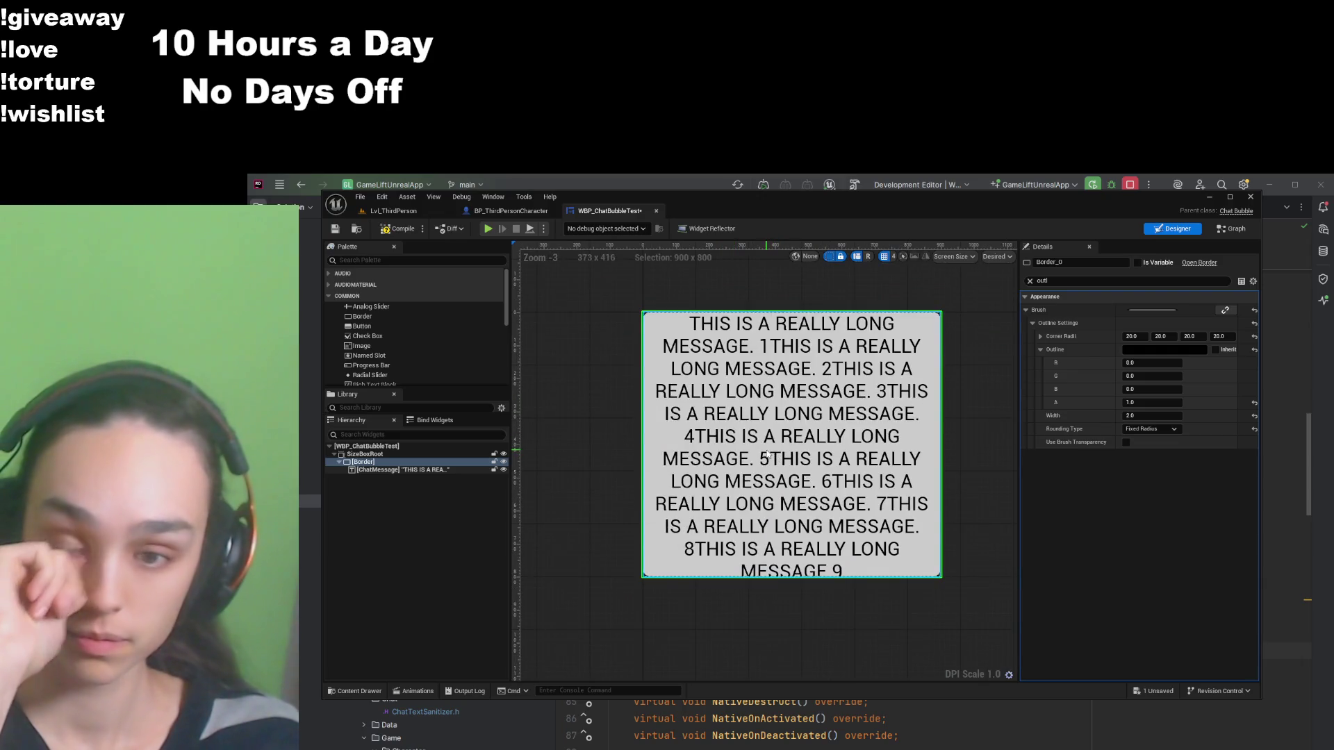
click(340, 233)
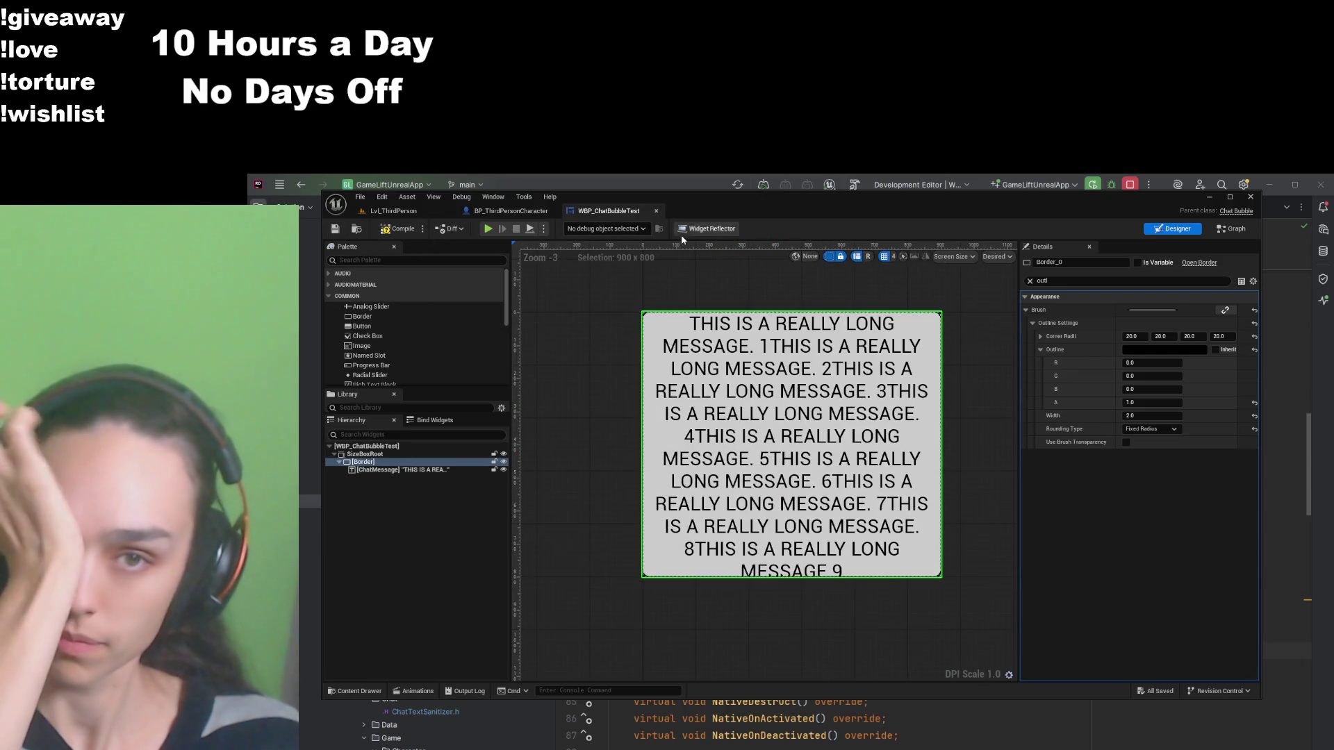
click(511, 211)
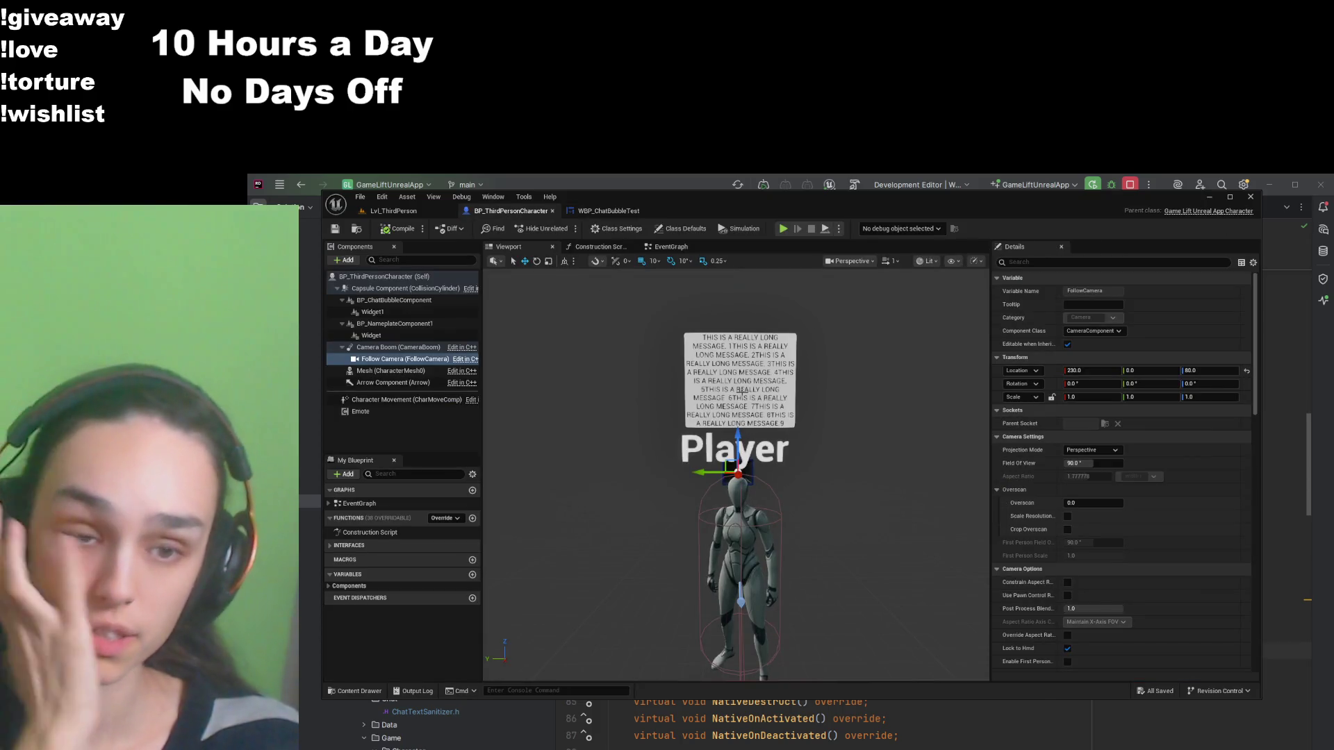
Step: Zoom, orbit and reframe the character viewport to inspect the chat bubble above Player
scroll(742, 391, up, 3)
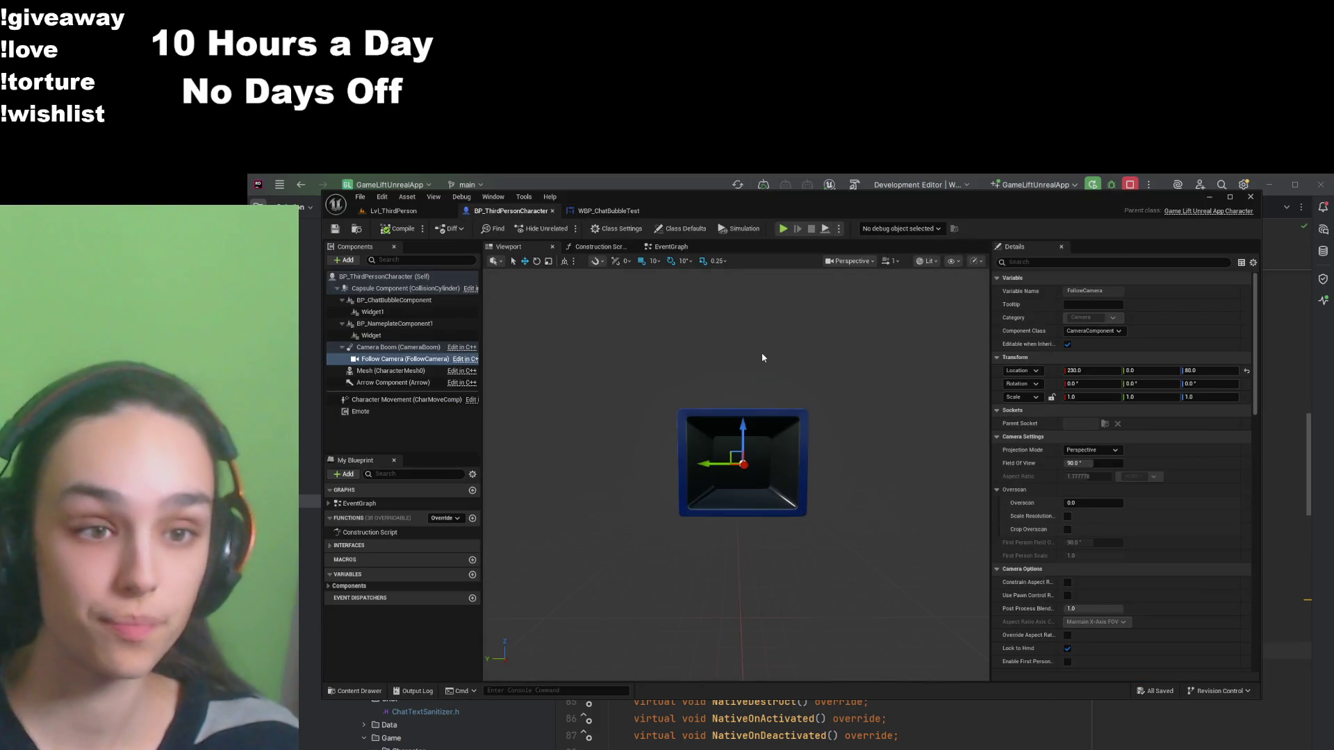
scroll(742, 391, up, 2)
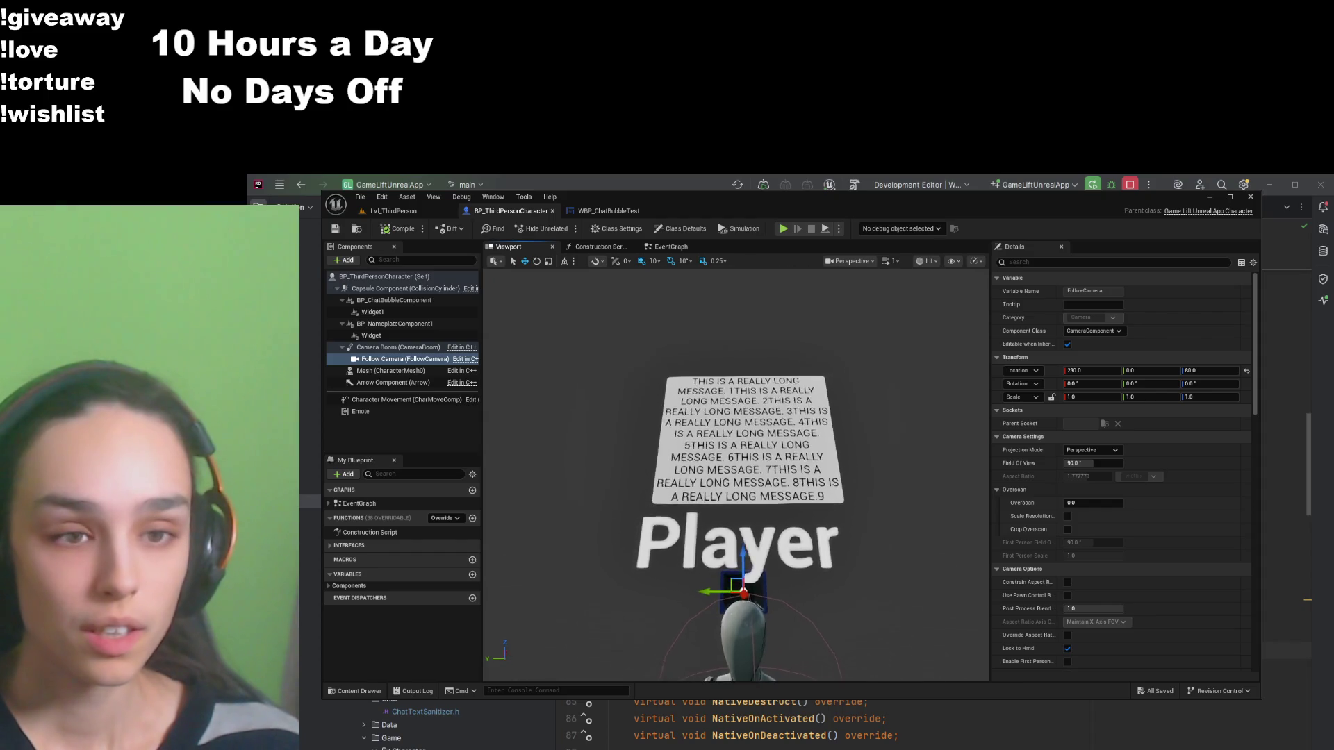
scroll(736, 473, up, 5)
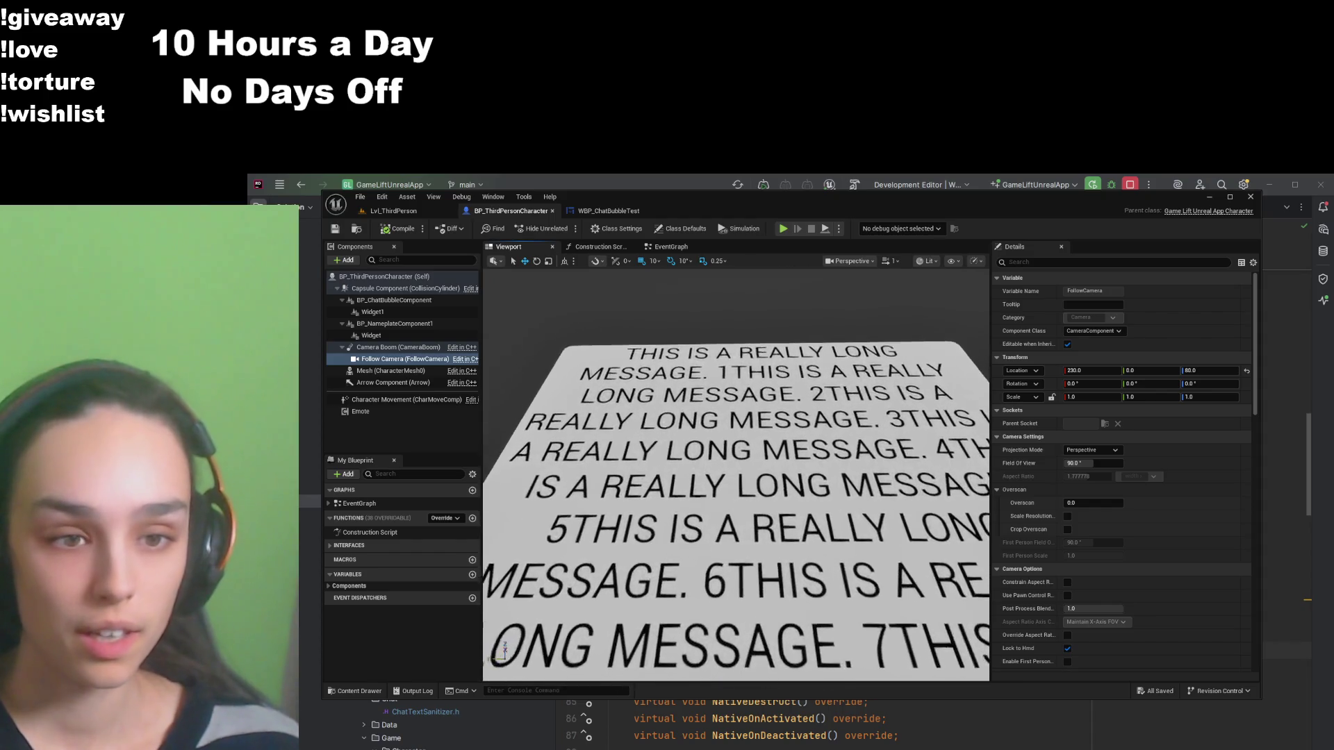
drag(736, 472, 737, 417)
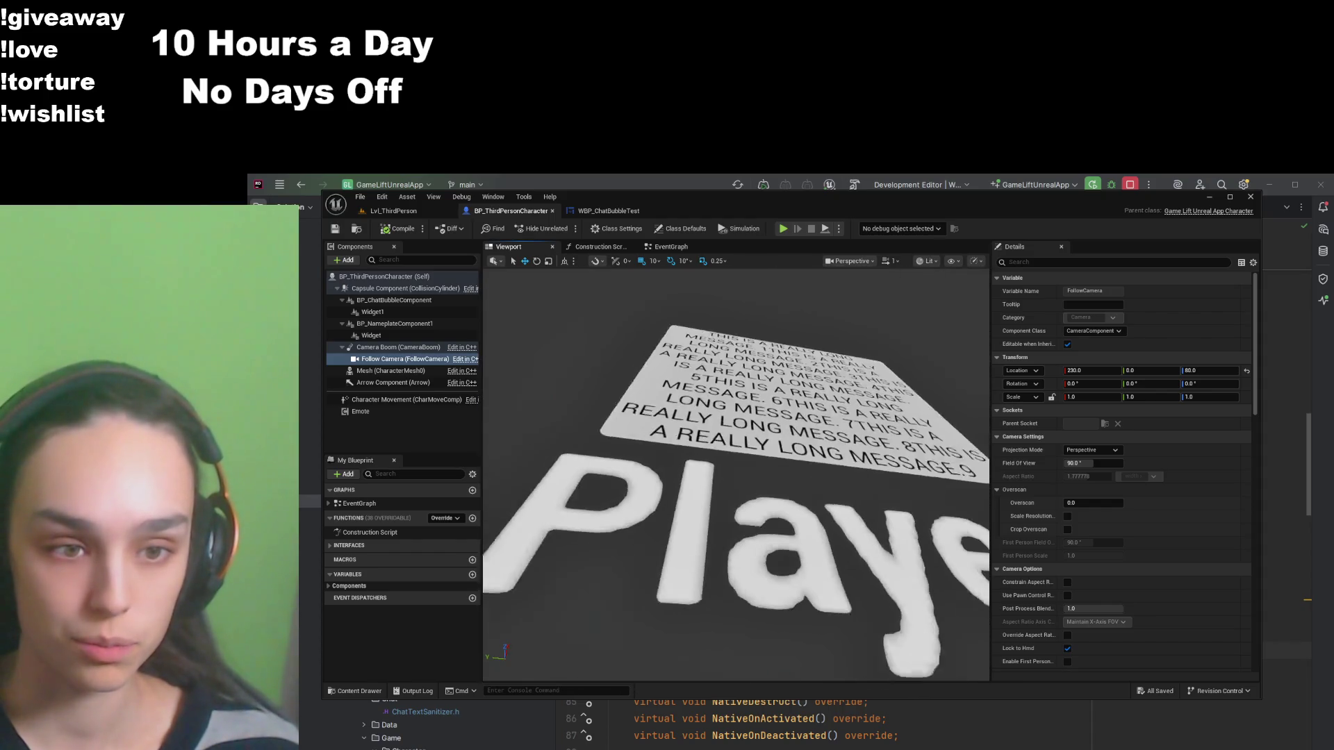
key(f)
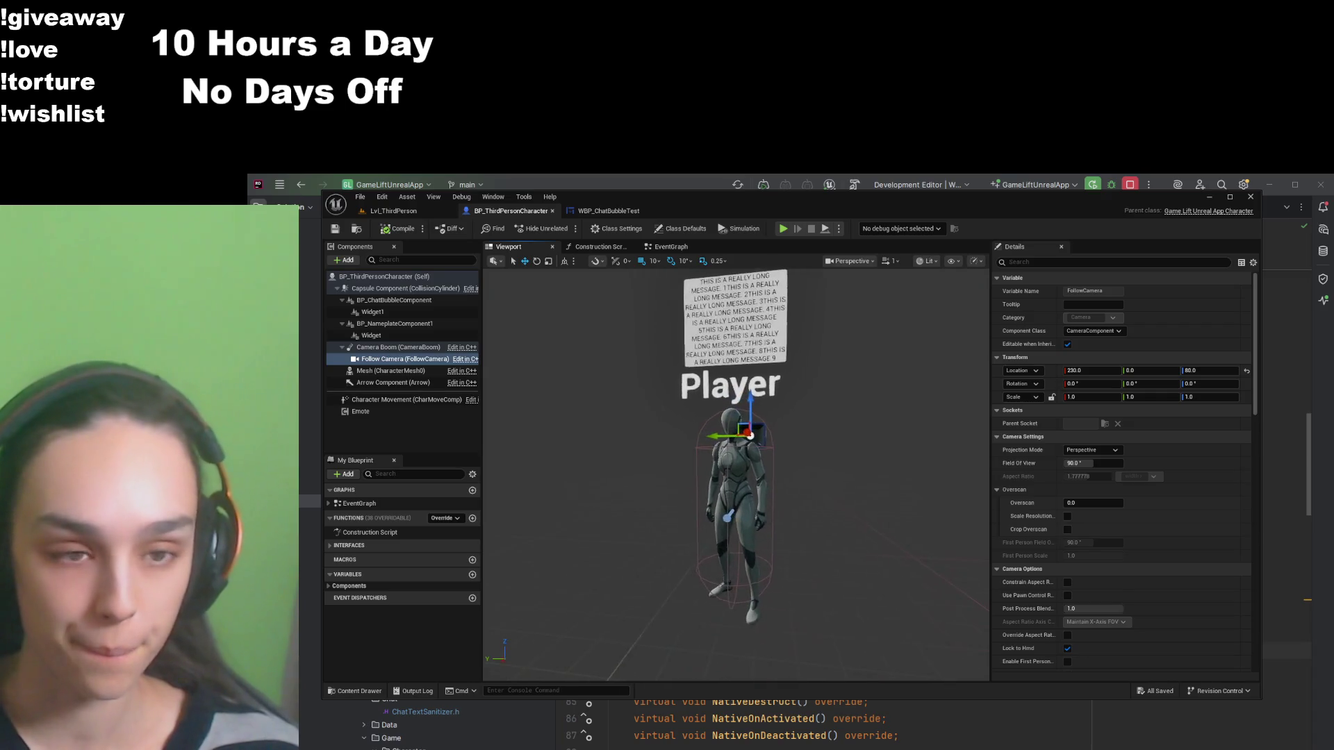
scroll(737, 473, up, 5)
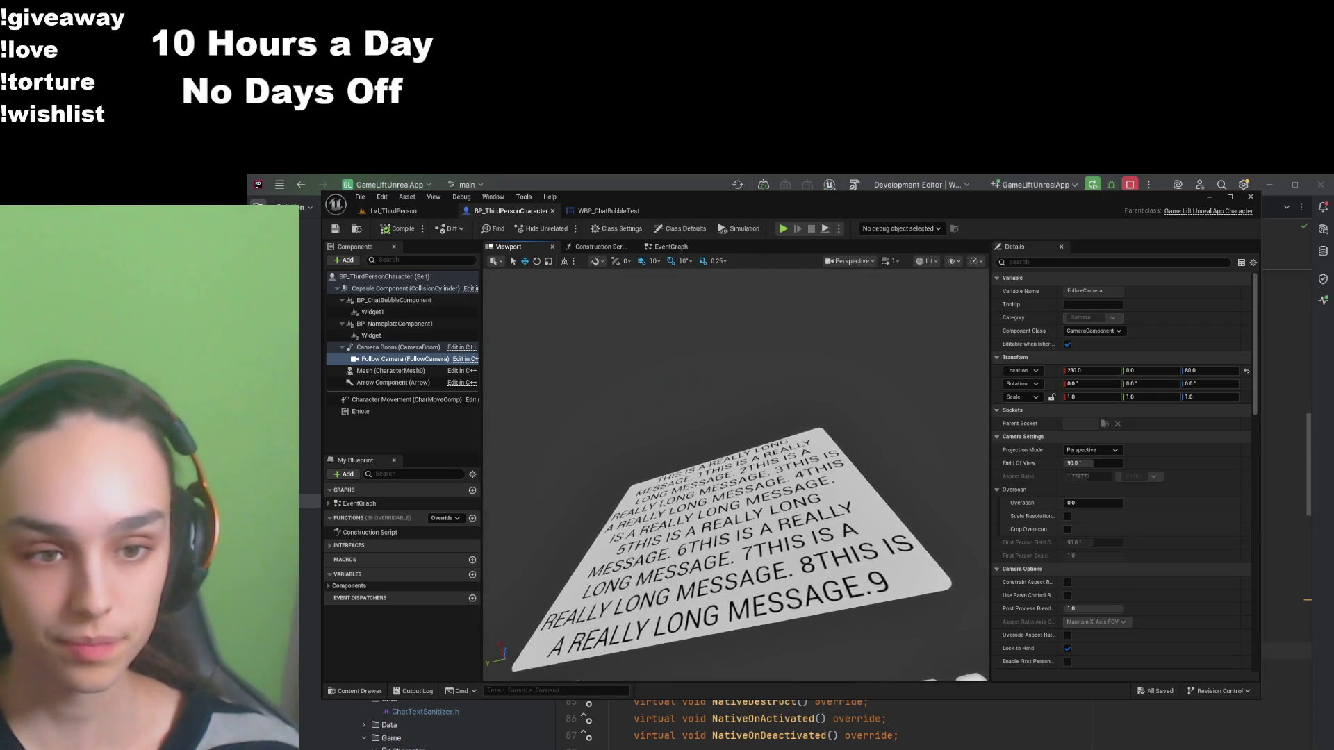
key(f)
scroll(757, 359, up, 3)
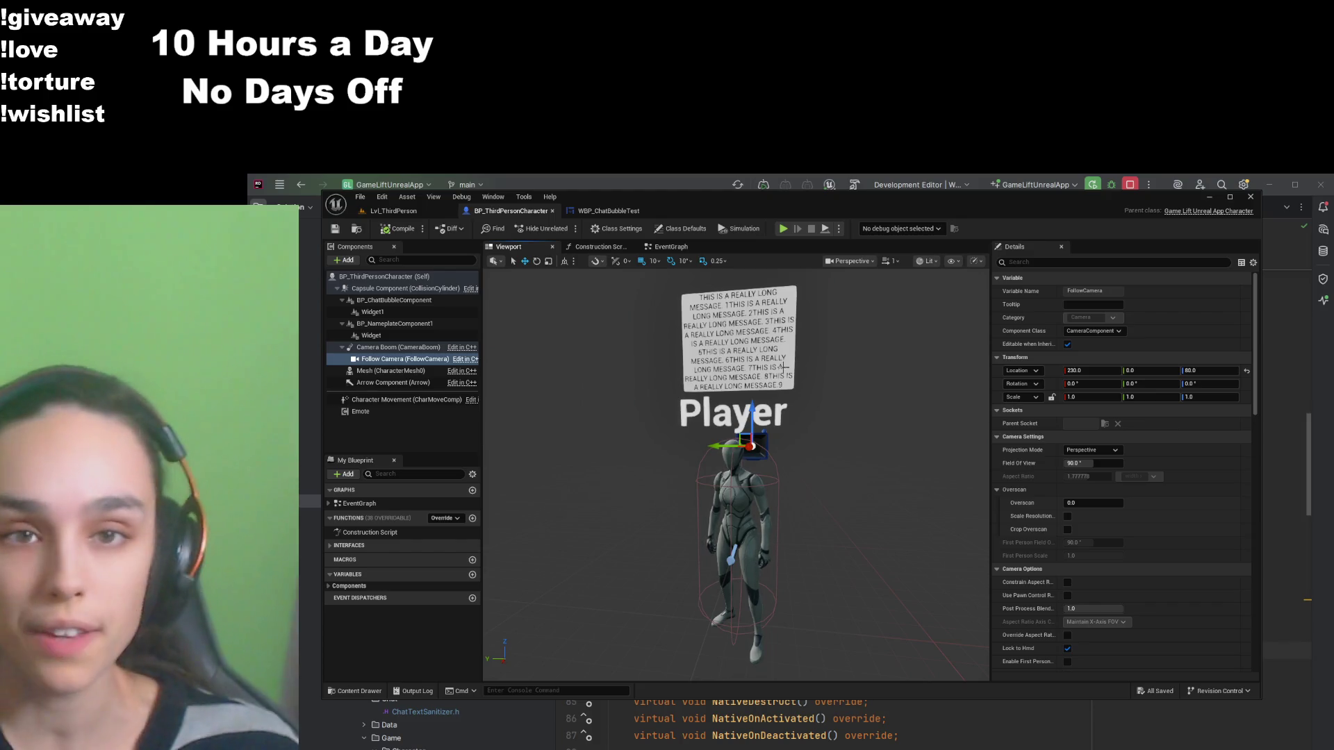
click(394, 210)
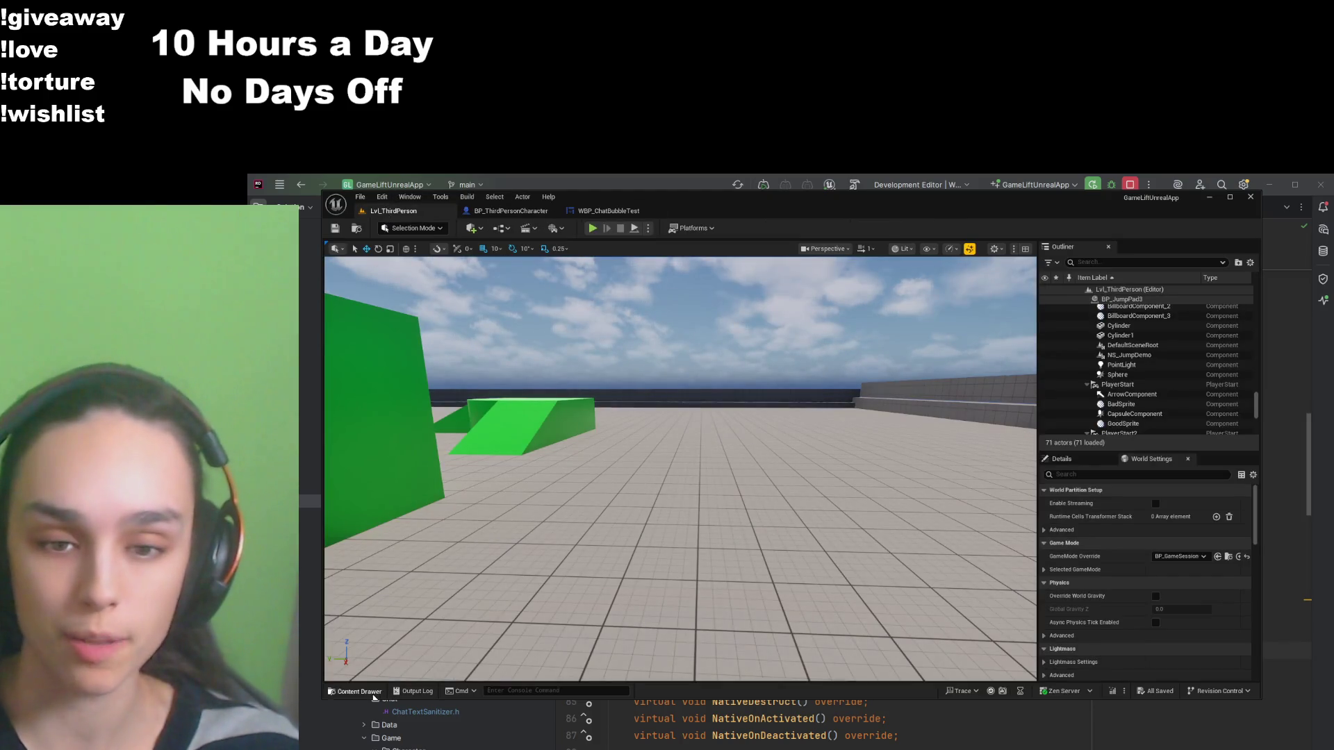
Step: Drag BP_ThirdPersonCharacter from the Content Drawer into the level and frame it
click(356, 691)
drag(474, 476, 679, 417)
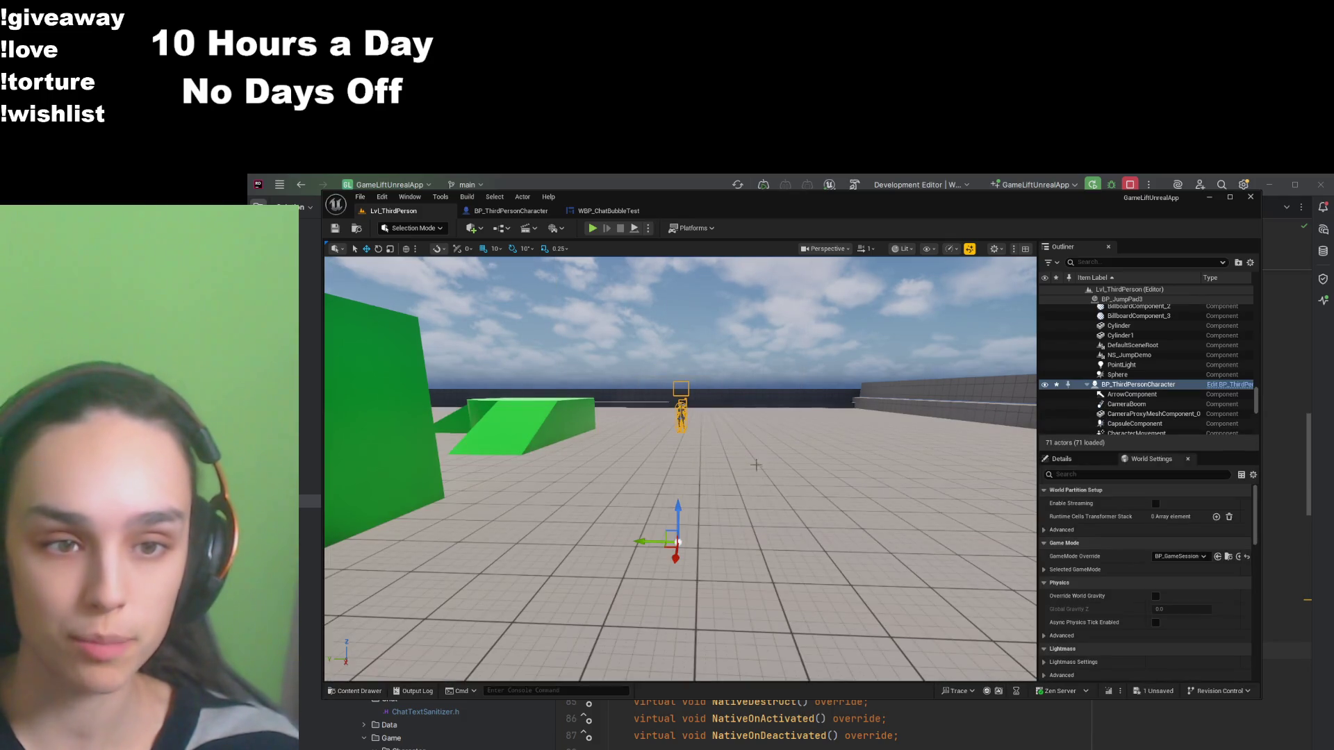
key(f)
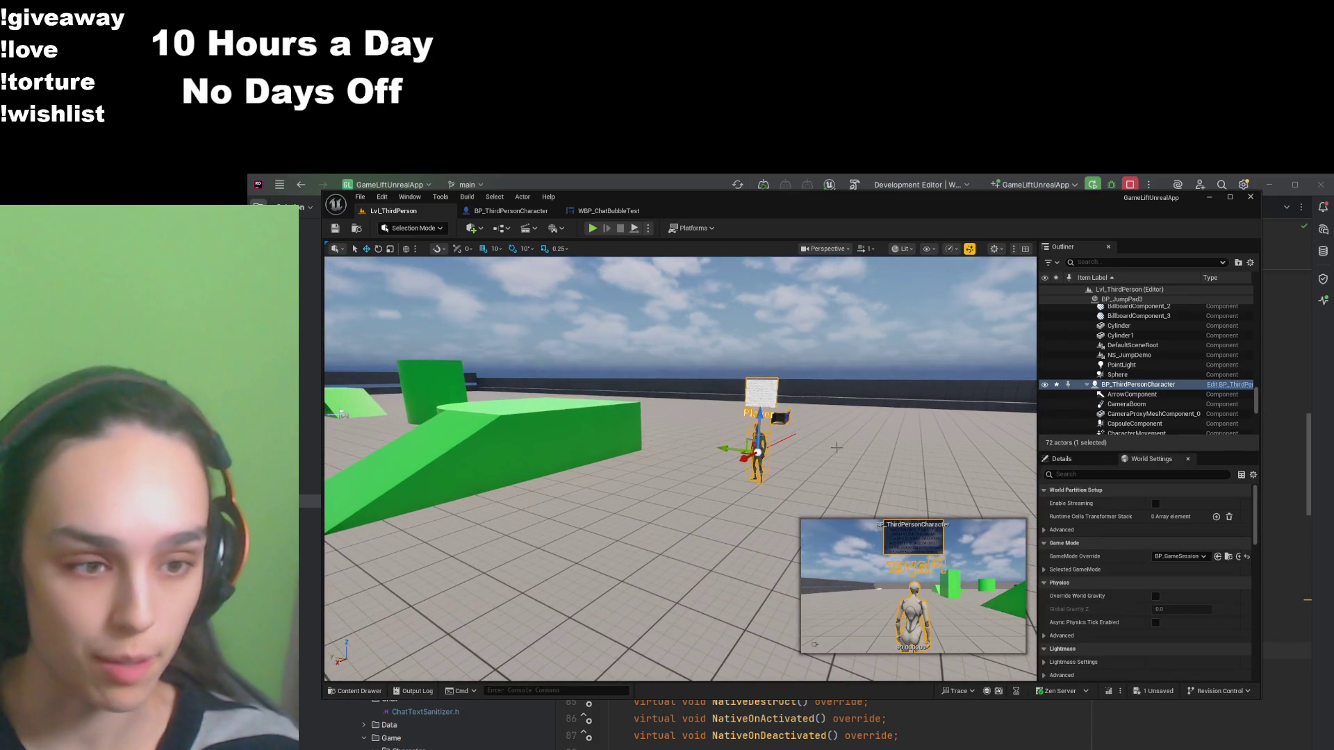
key(f)
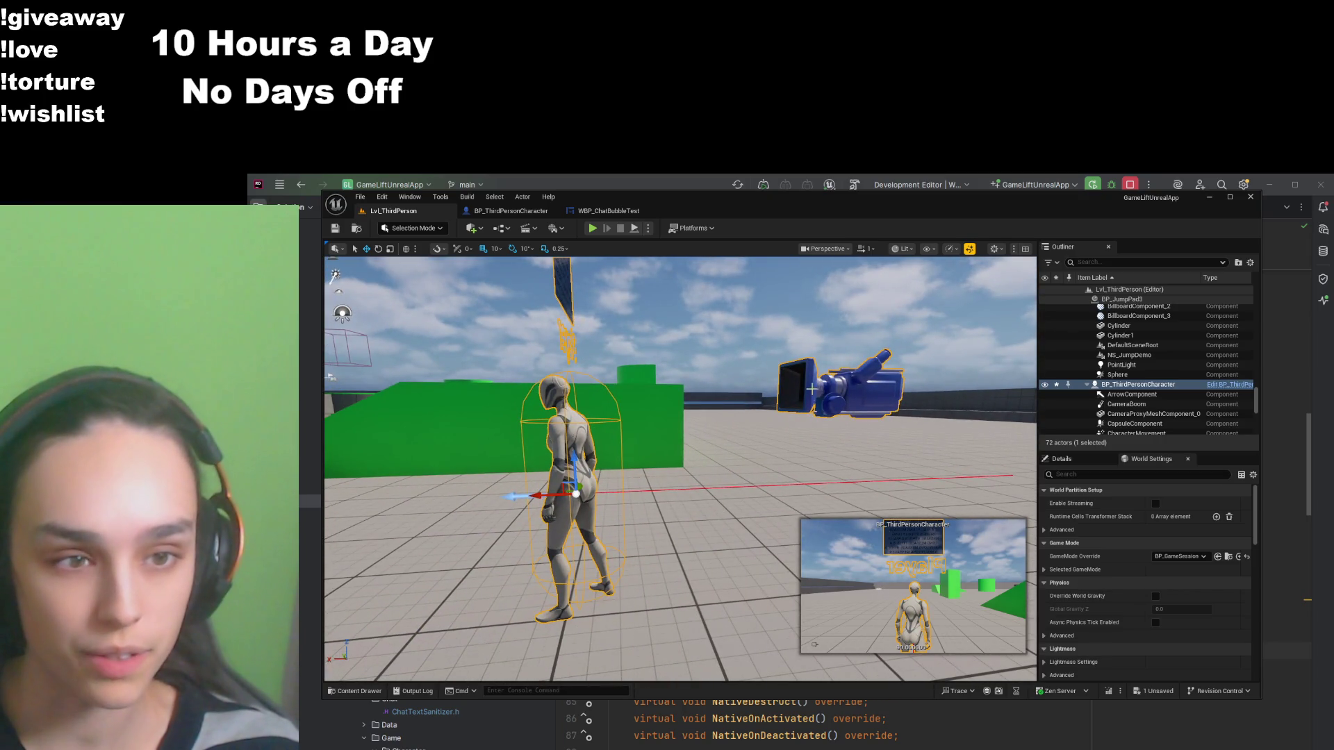
click(901, 485)
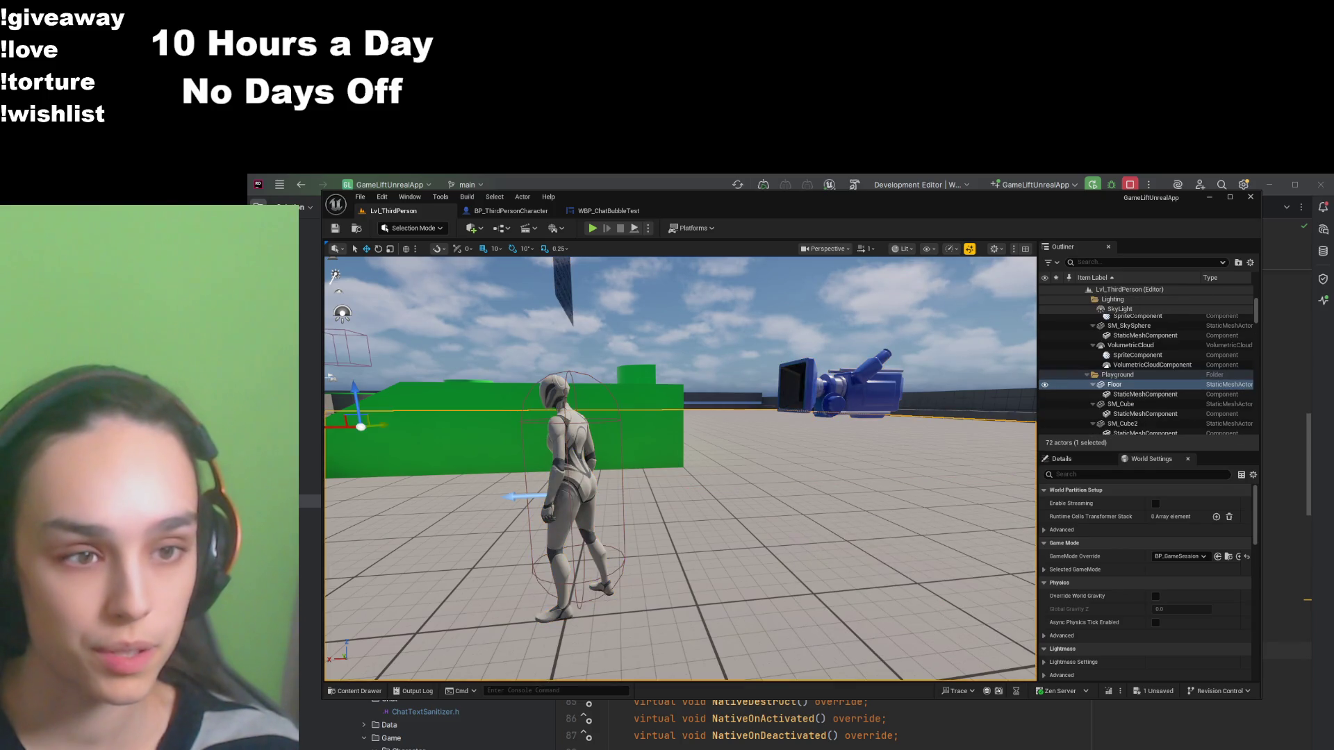
click(566, 473)
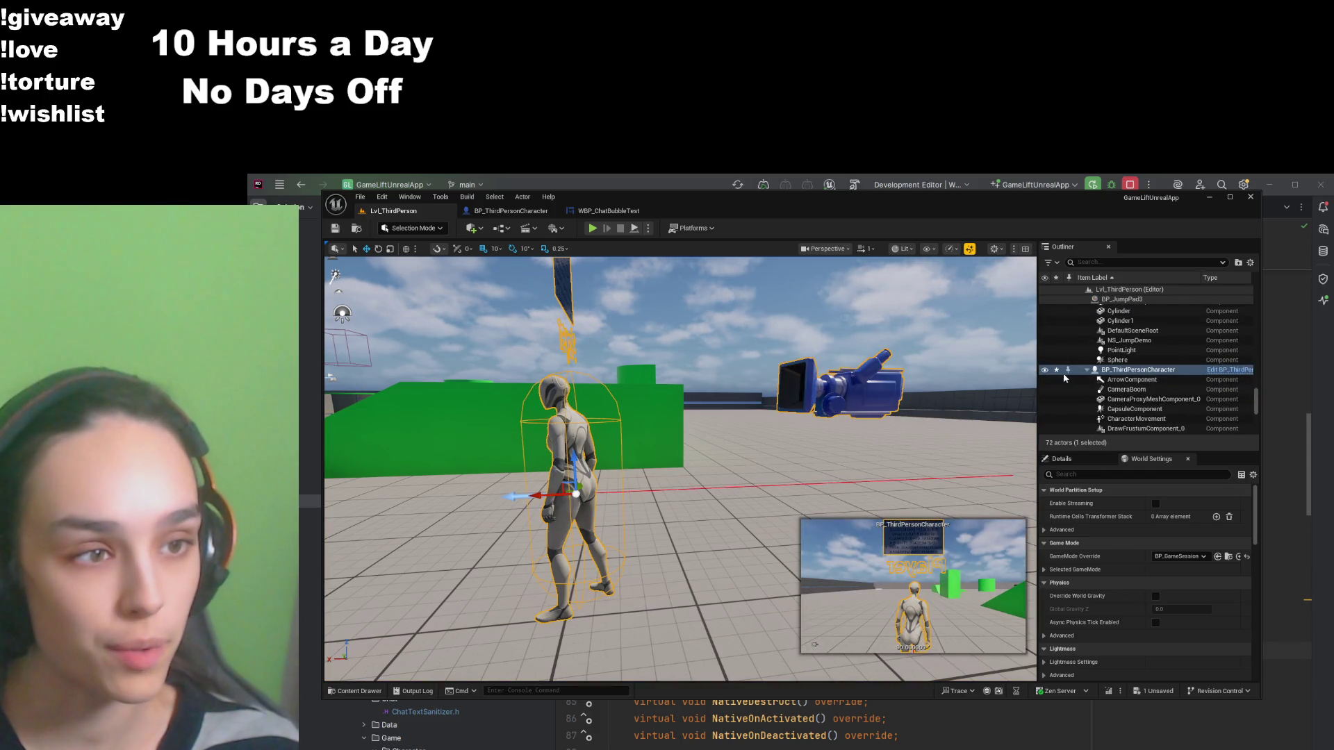
key(f)
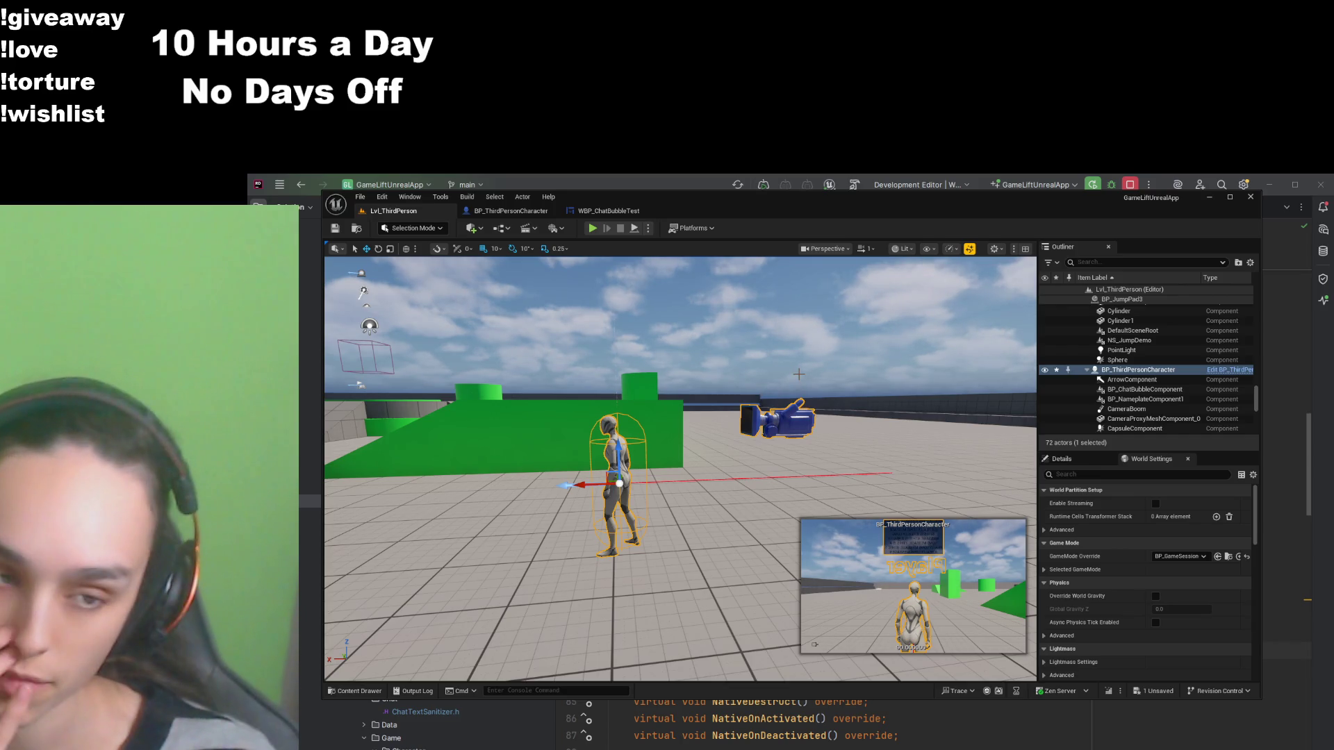
Step: Inspect the character's components in the Outliner, selecting CameraBoom, then glance at the bubble widget
click(1088, 374)
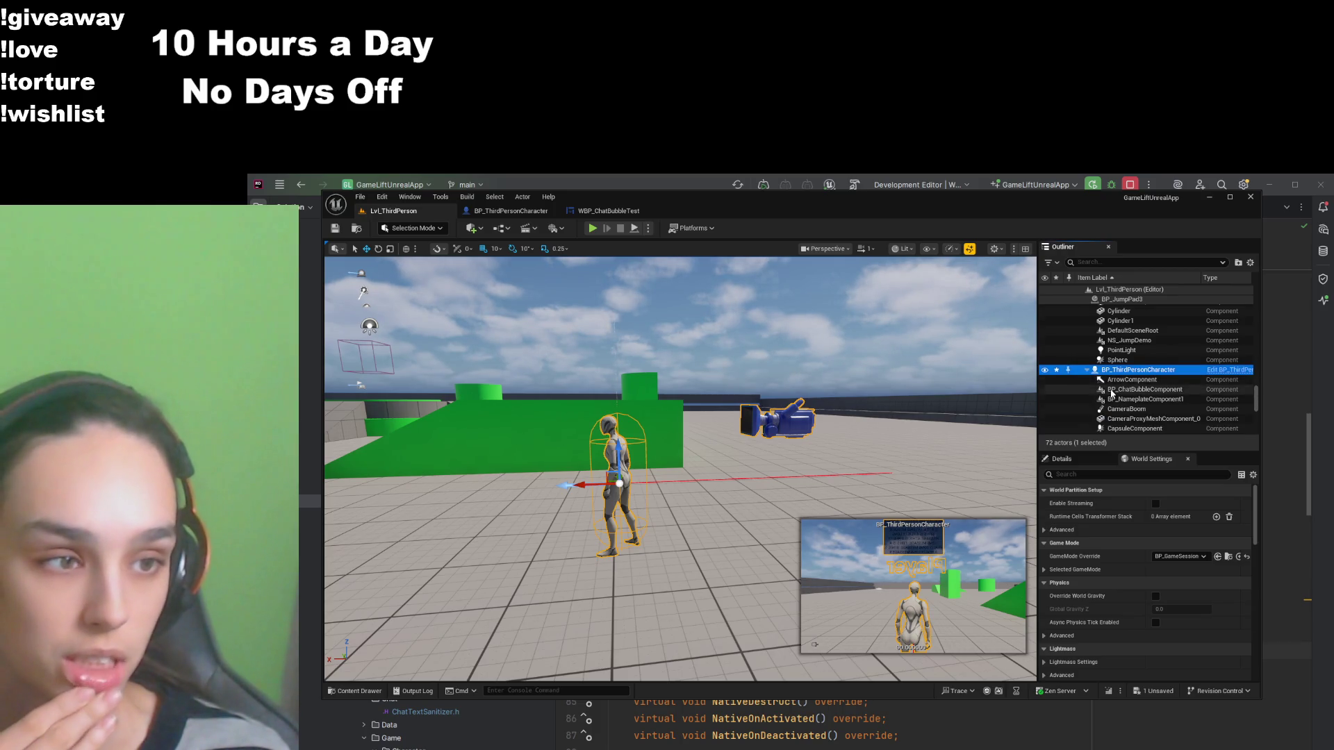
scroll(1108, 392, down, 1)
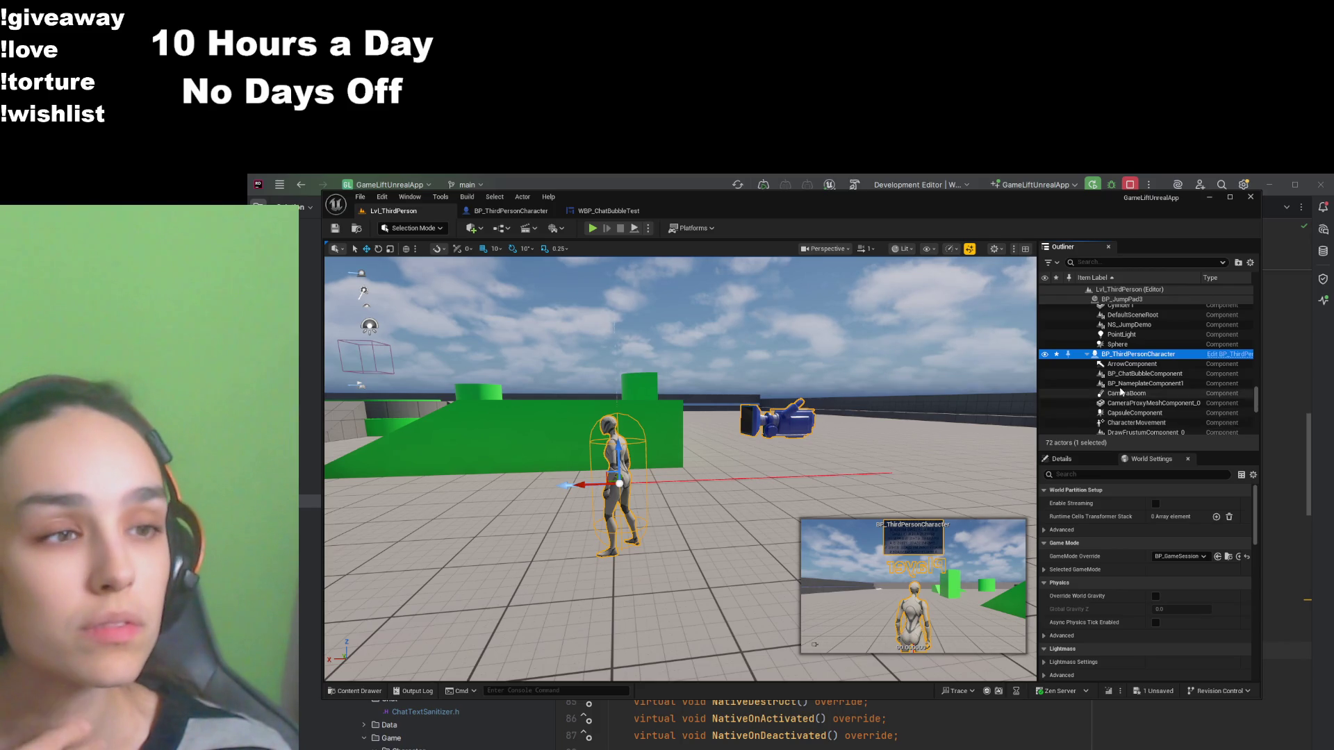
click(1088, 355)
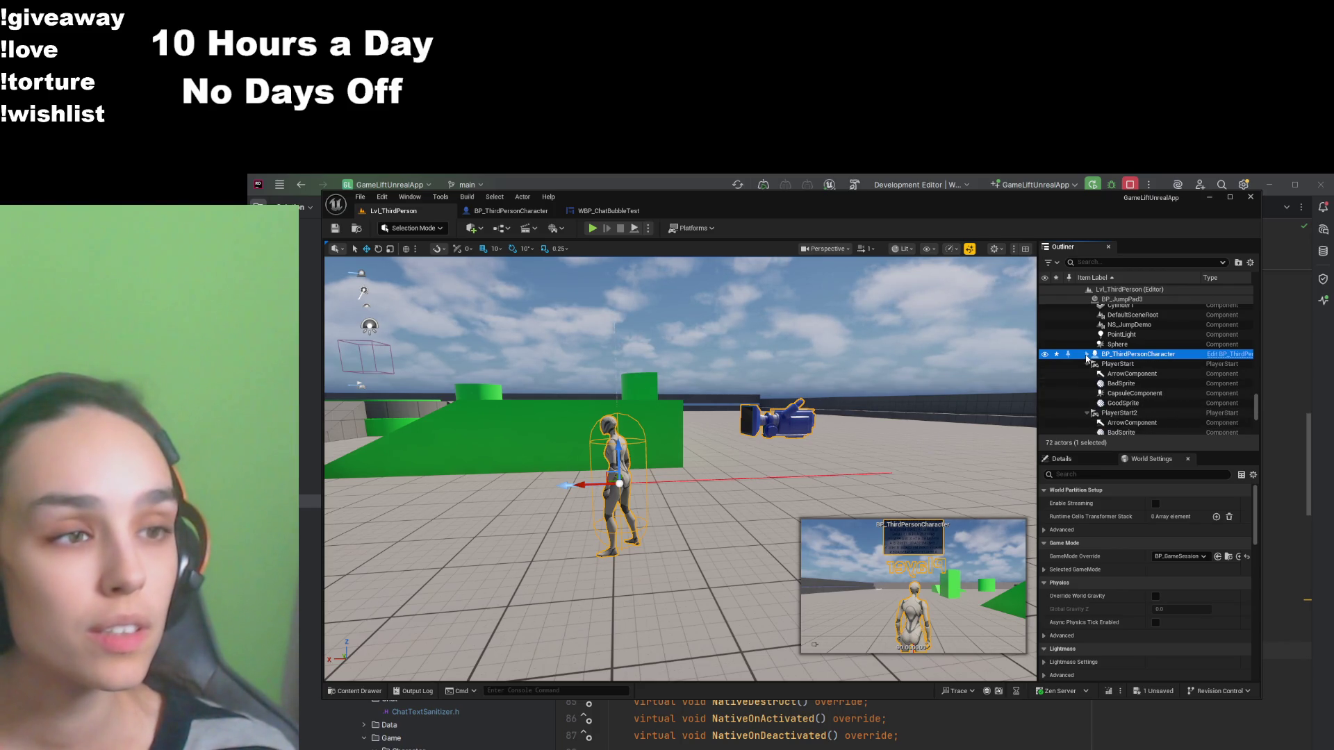
click(1088, 356)
scroll(1140, 399, down, 1)
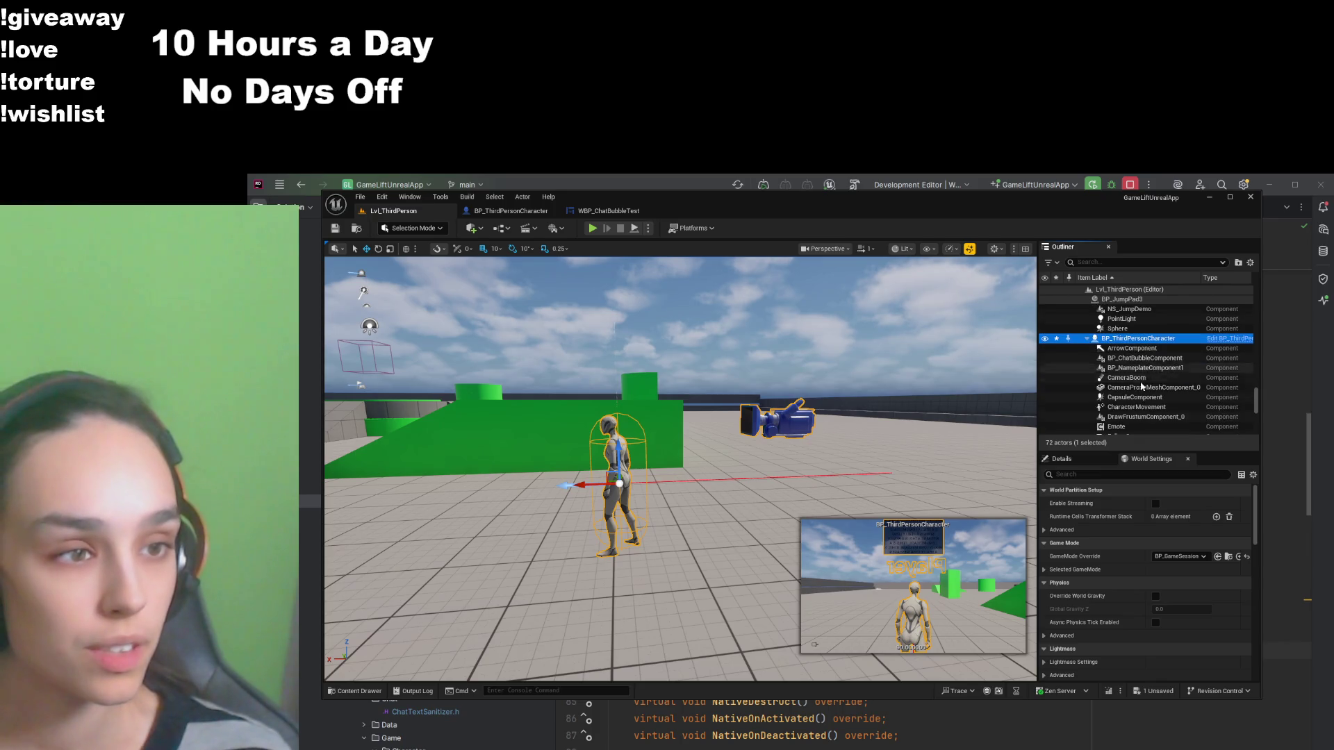
click(1132, 378)
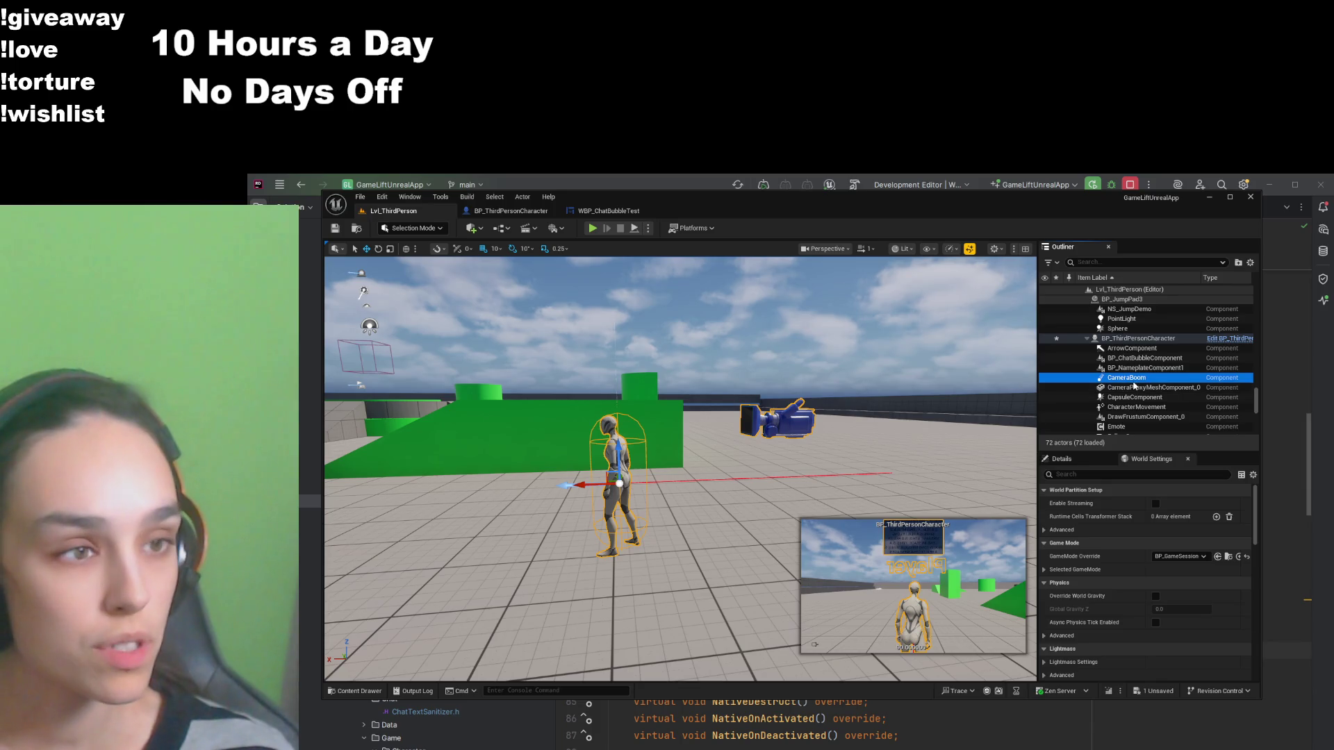
click(581, 208)
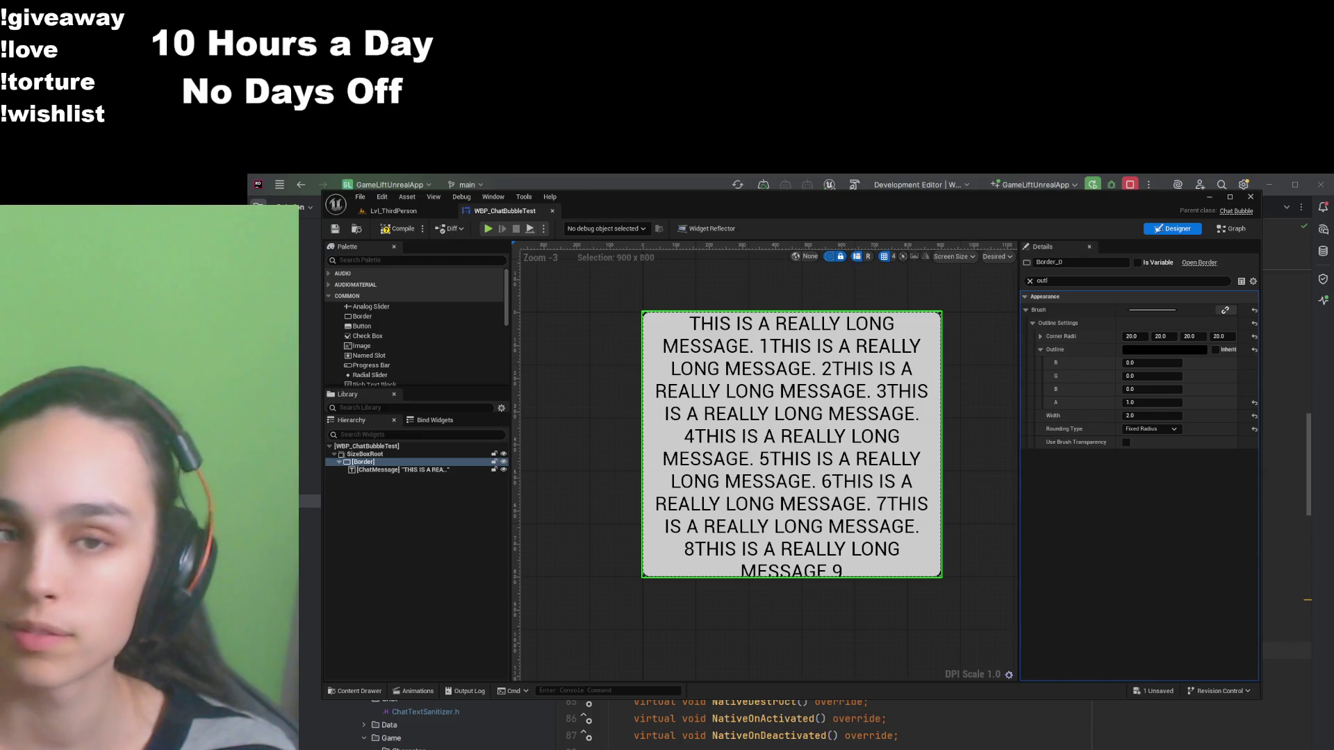
click(393, 211)
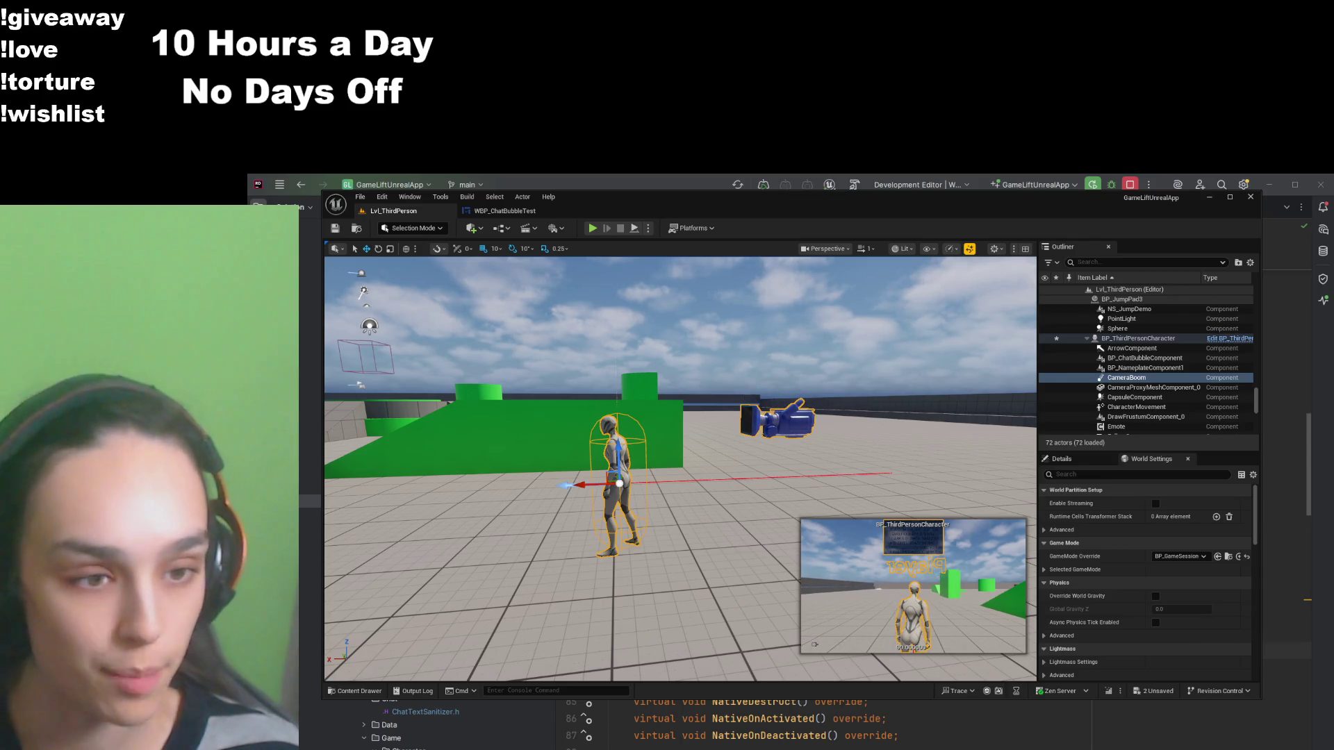
Step: Select the placed character, widen the editor window and viewport, and orbit around it
click(920, 614)
click(613, 472)
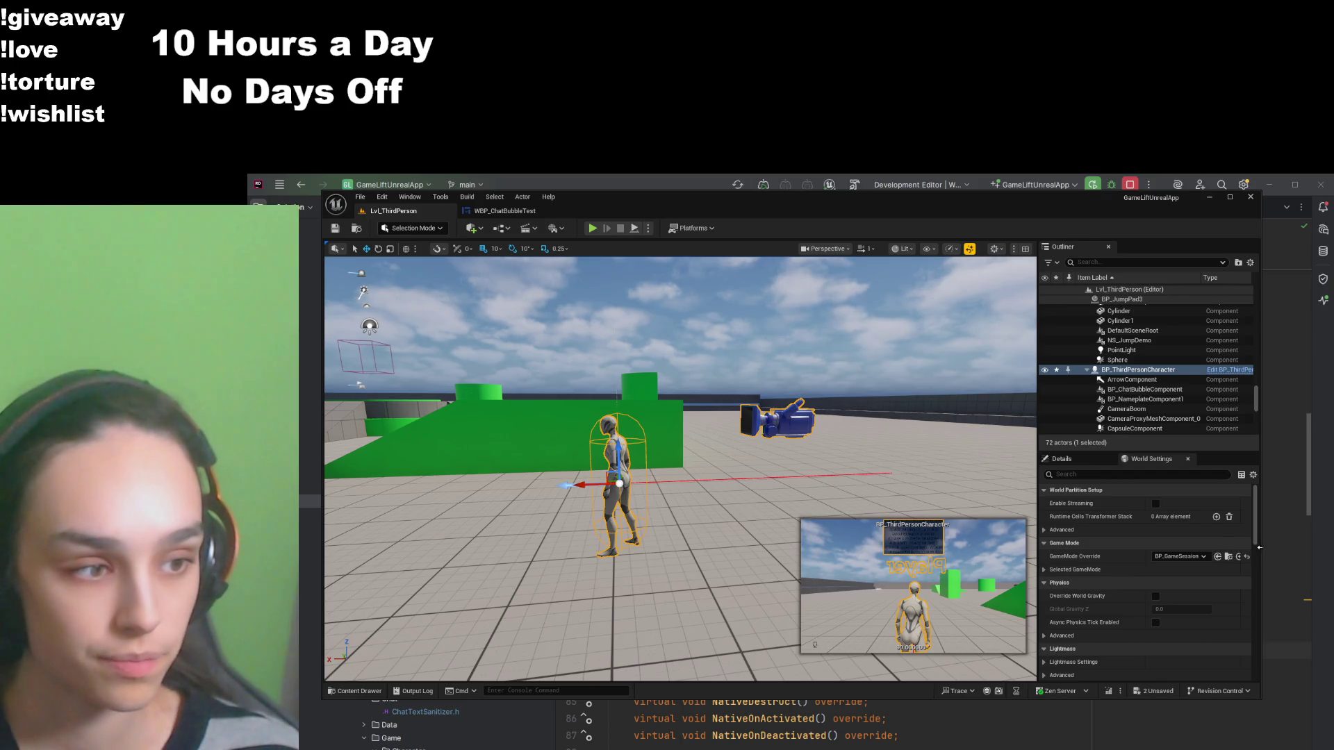
drag(1260, 521, 1333, 521)
drag(1103, 562, 1249, 562)
mouse_move(1019, 564)
mouse_down()
mouse_move(966, 556)
mouse_move(1063, 567)
mouse_move(1014, 559)
mouse_up()
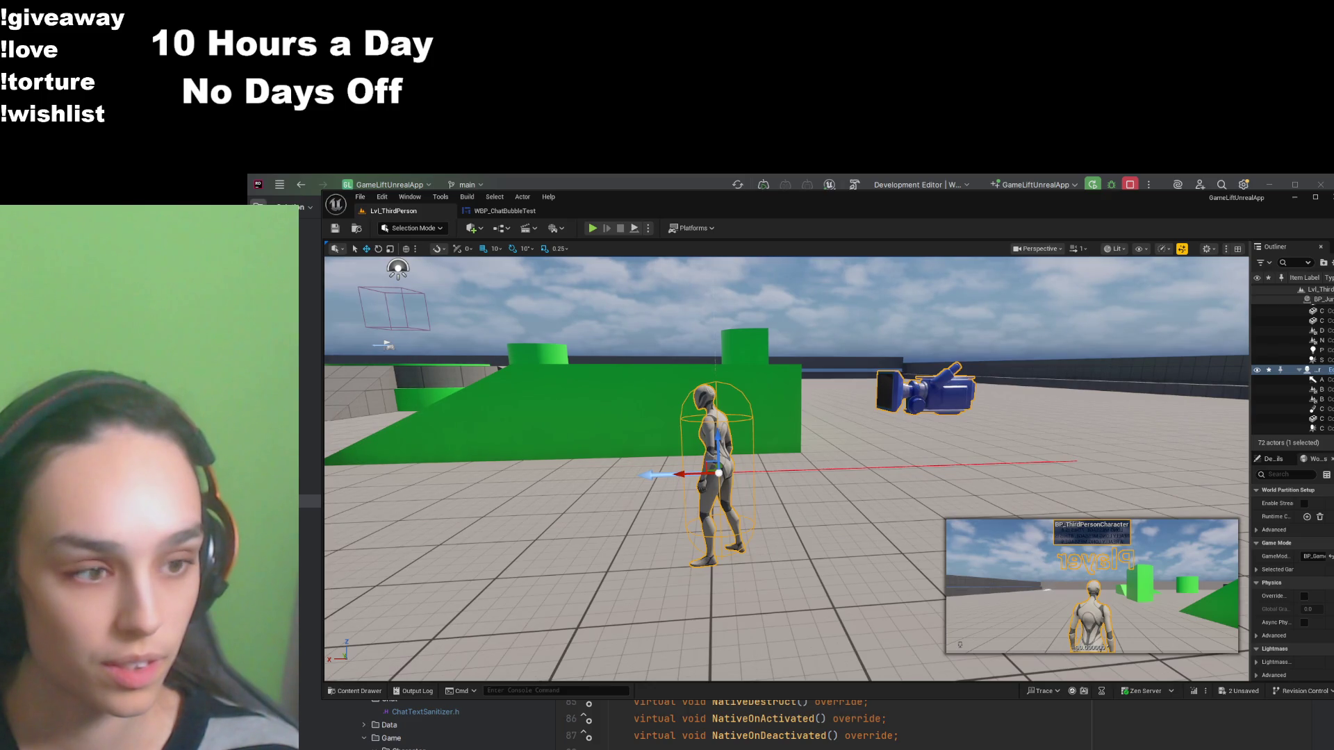
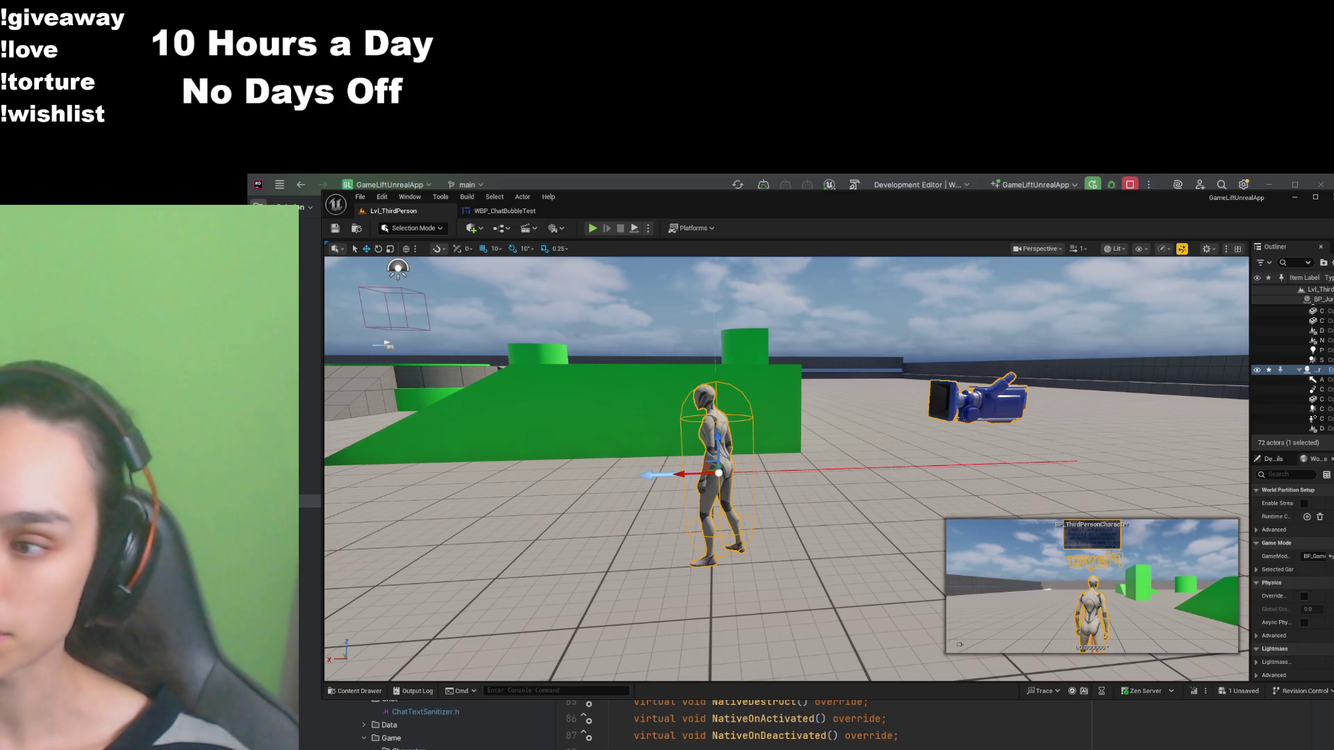
Step: Set the ChatMessage text's font size to 40 in the chat bubble widget
key(ctrl+e)
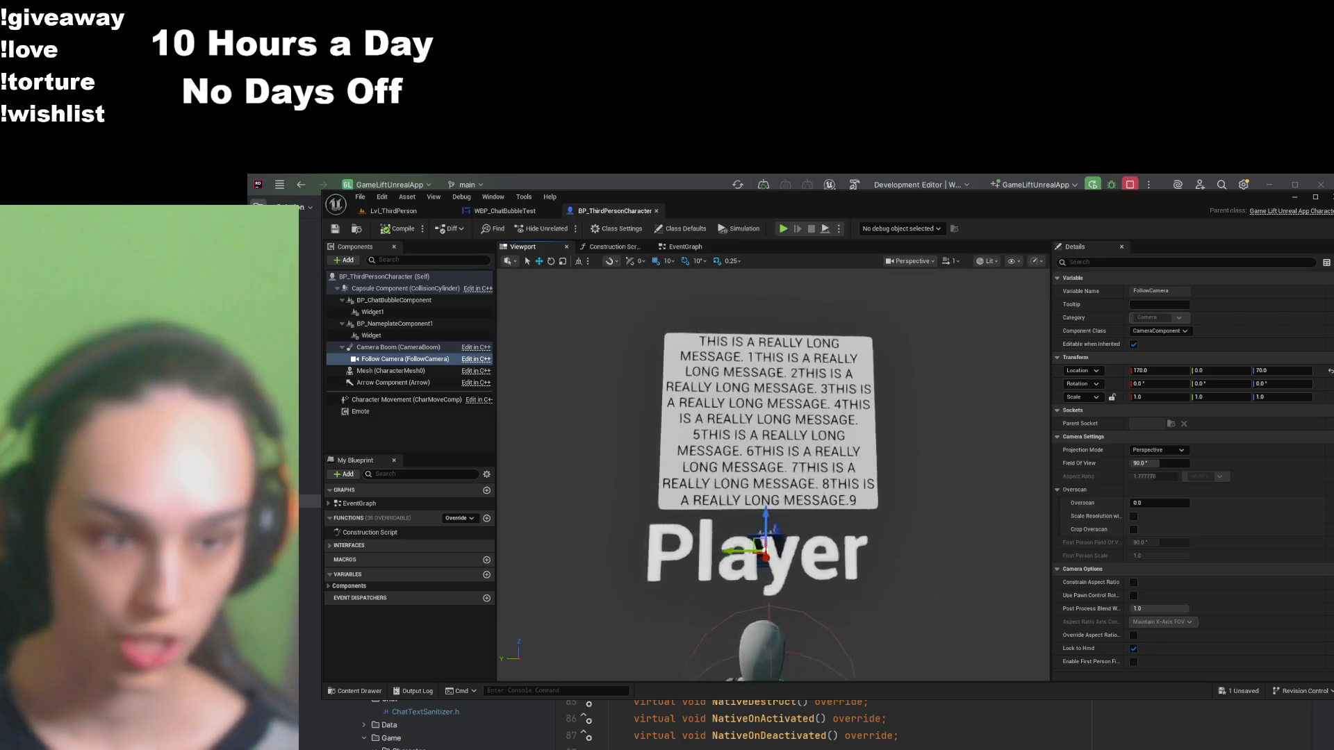
click(506, 211)
click(403, 469)
click(1192, 282)
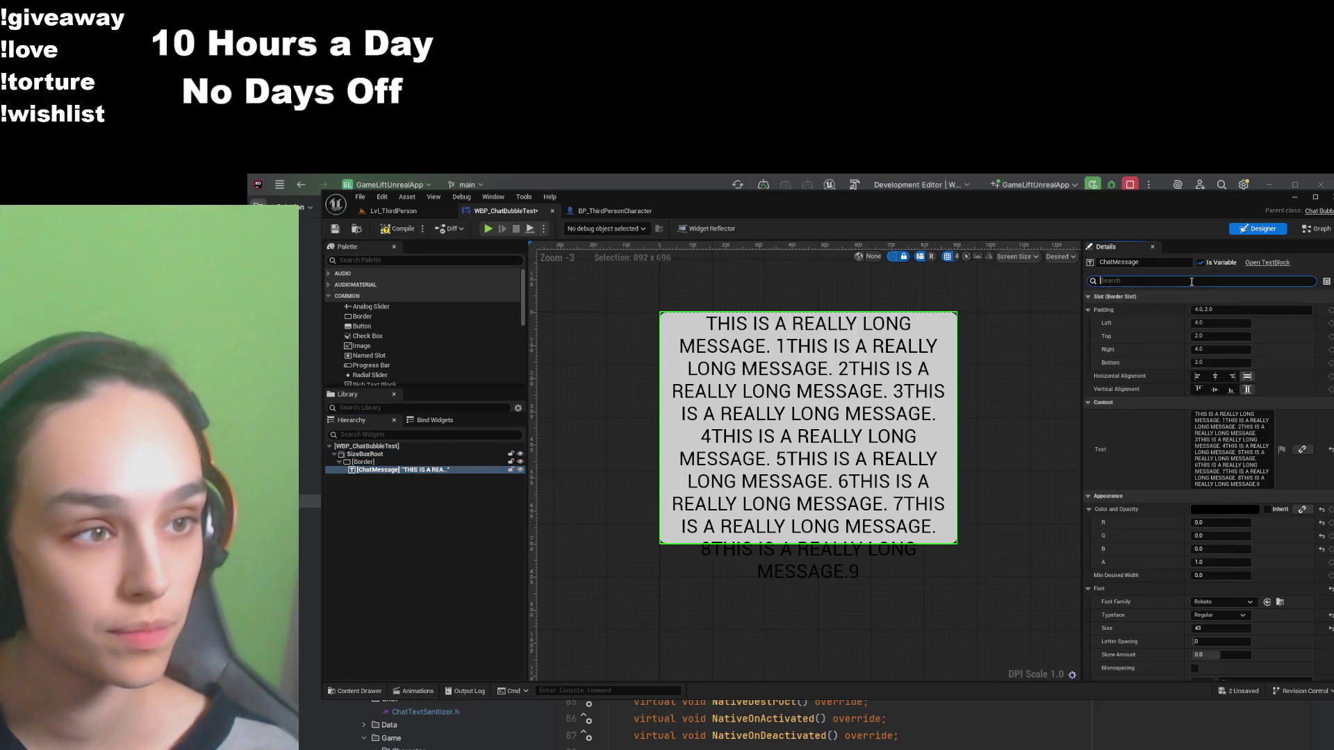
text(fon)
click(1244, 349)
key(Return)
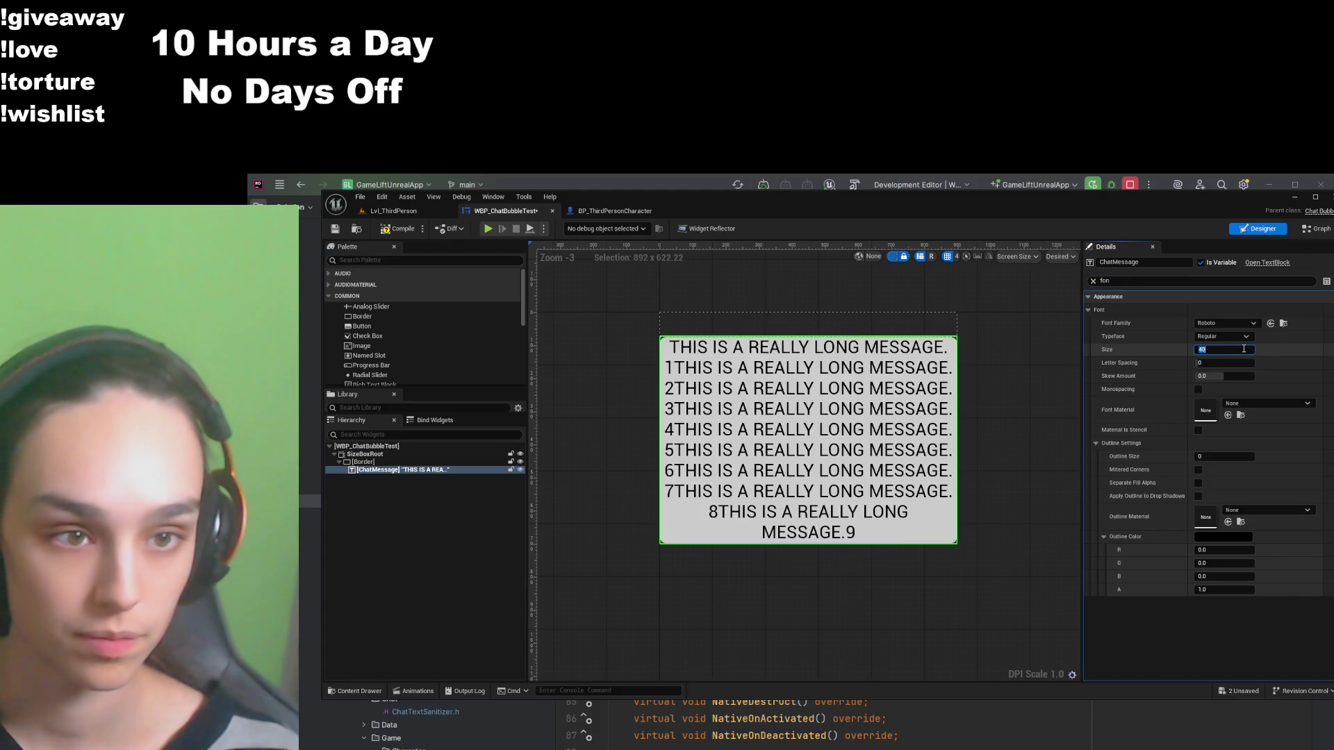
Step: Try font sizes 41 and 42, save at 41, and preview the bubble on the character
key(Return)
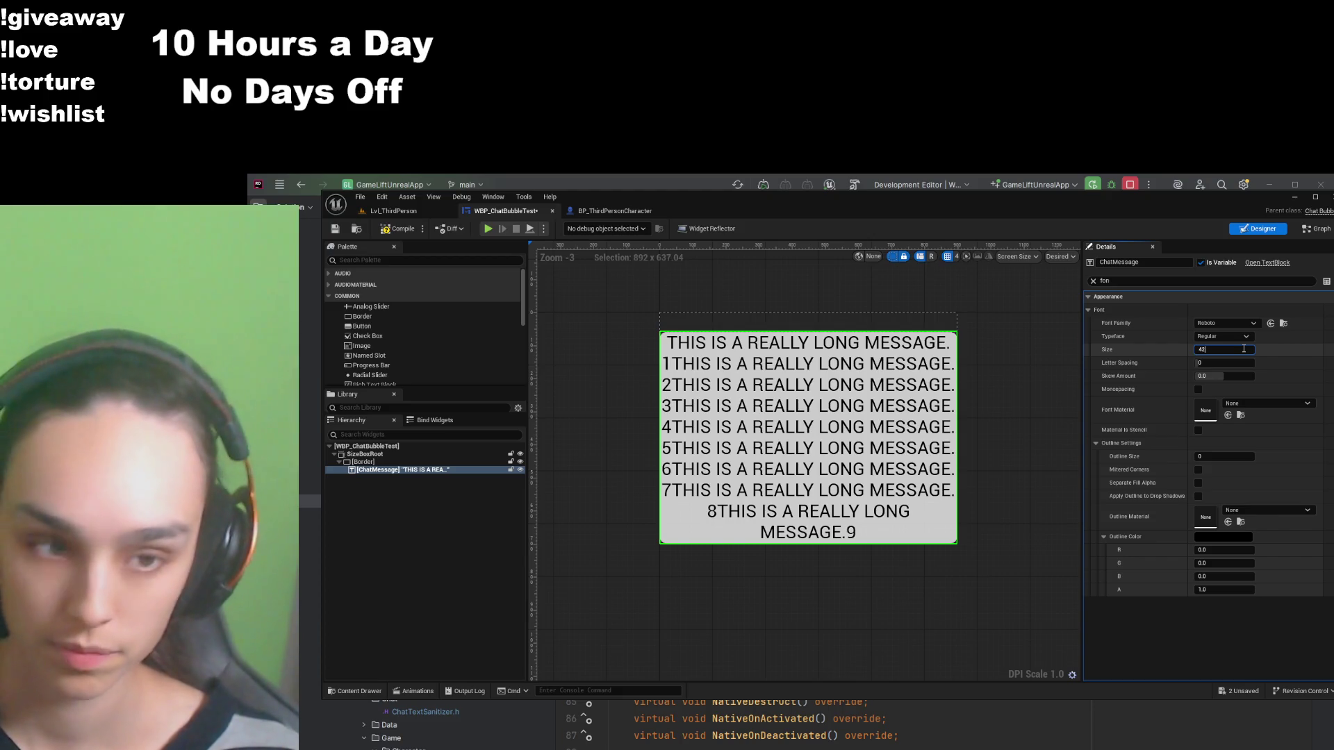
key(Return)
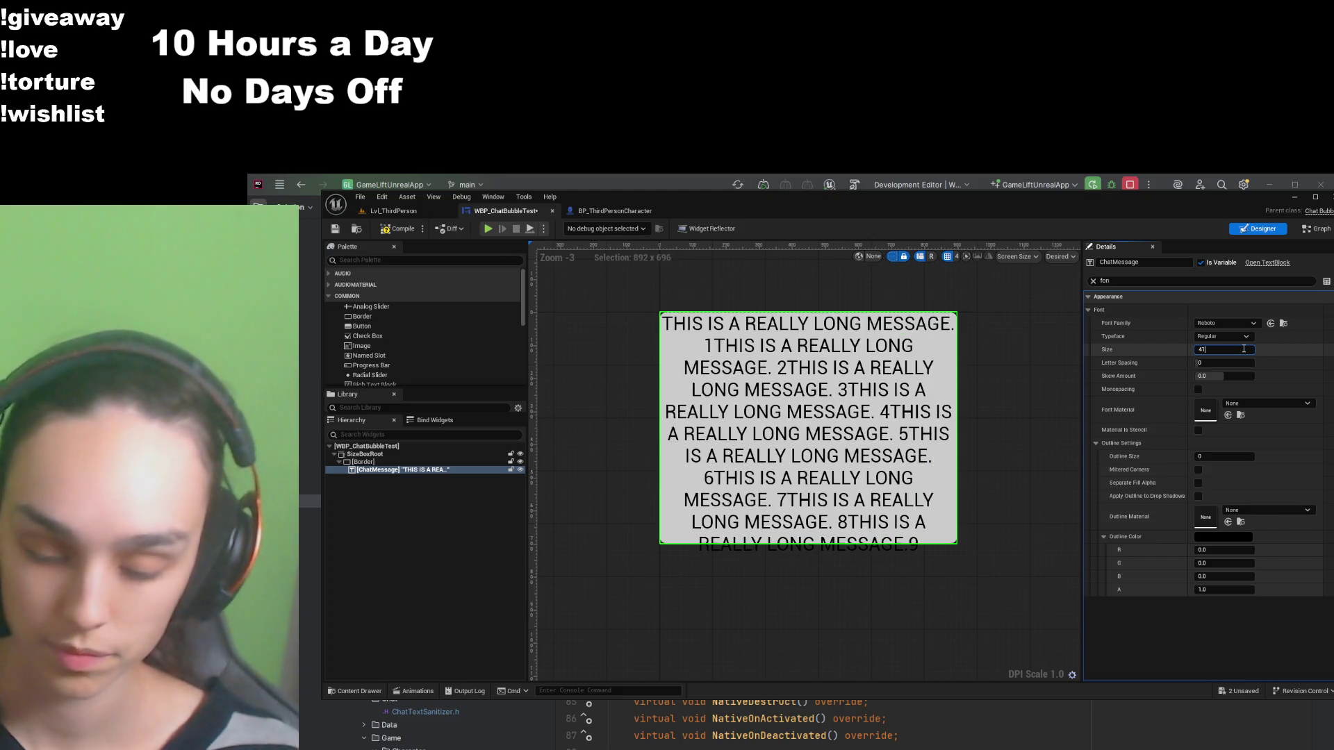
key(Return)
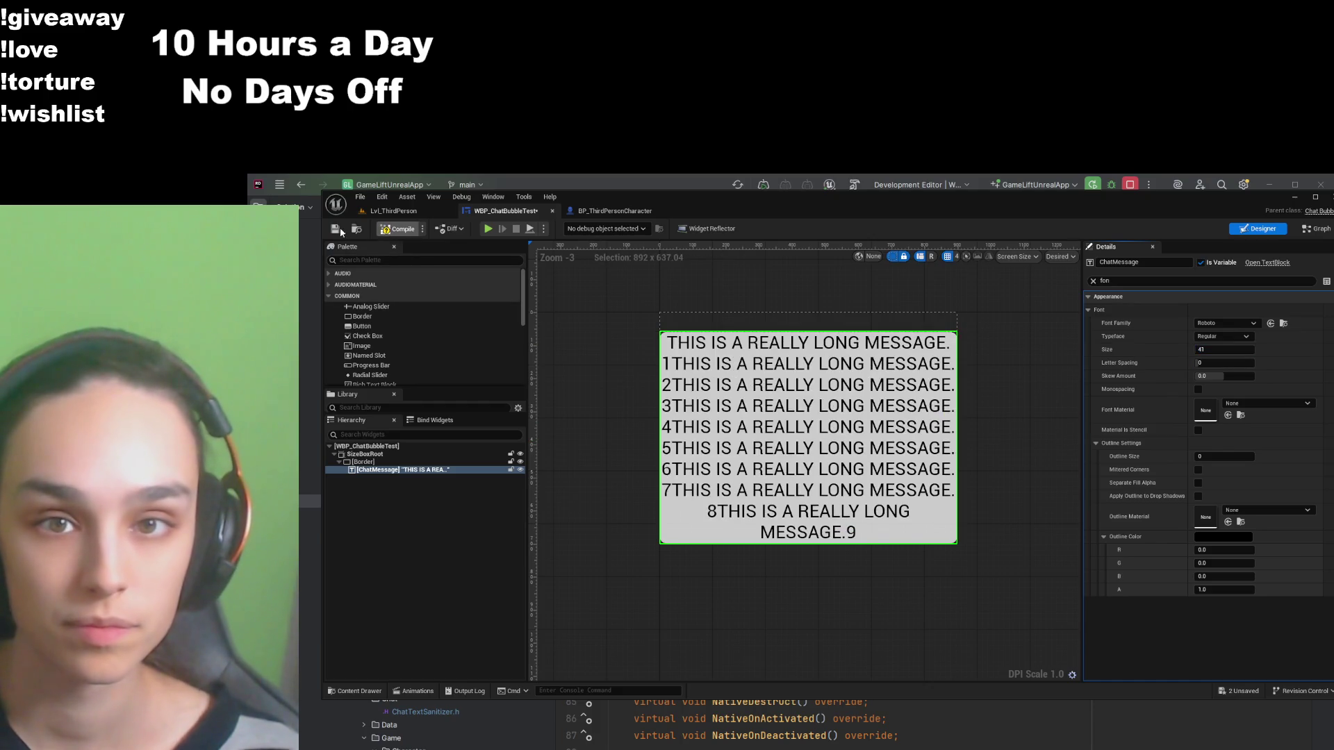
click(339, 230)
click(614, 210)
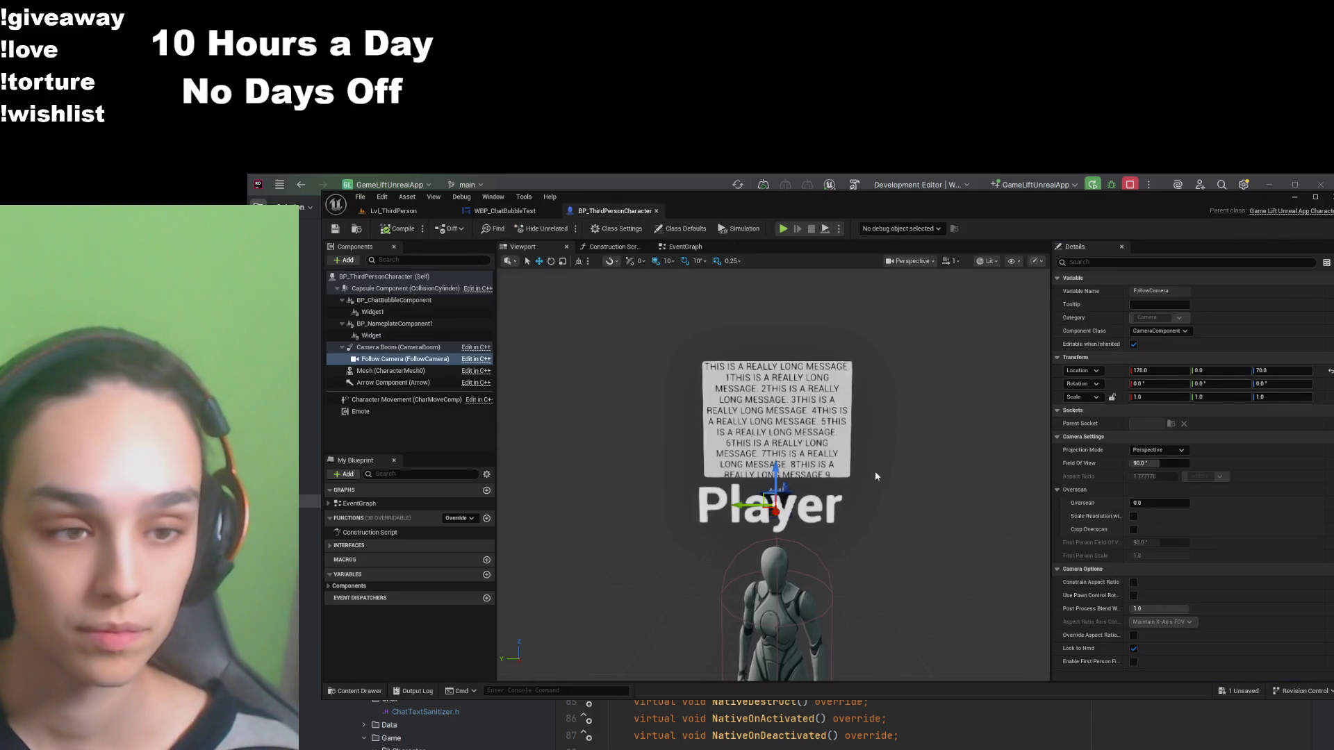
scroll(874, 475, up, 3)
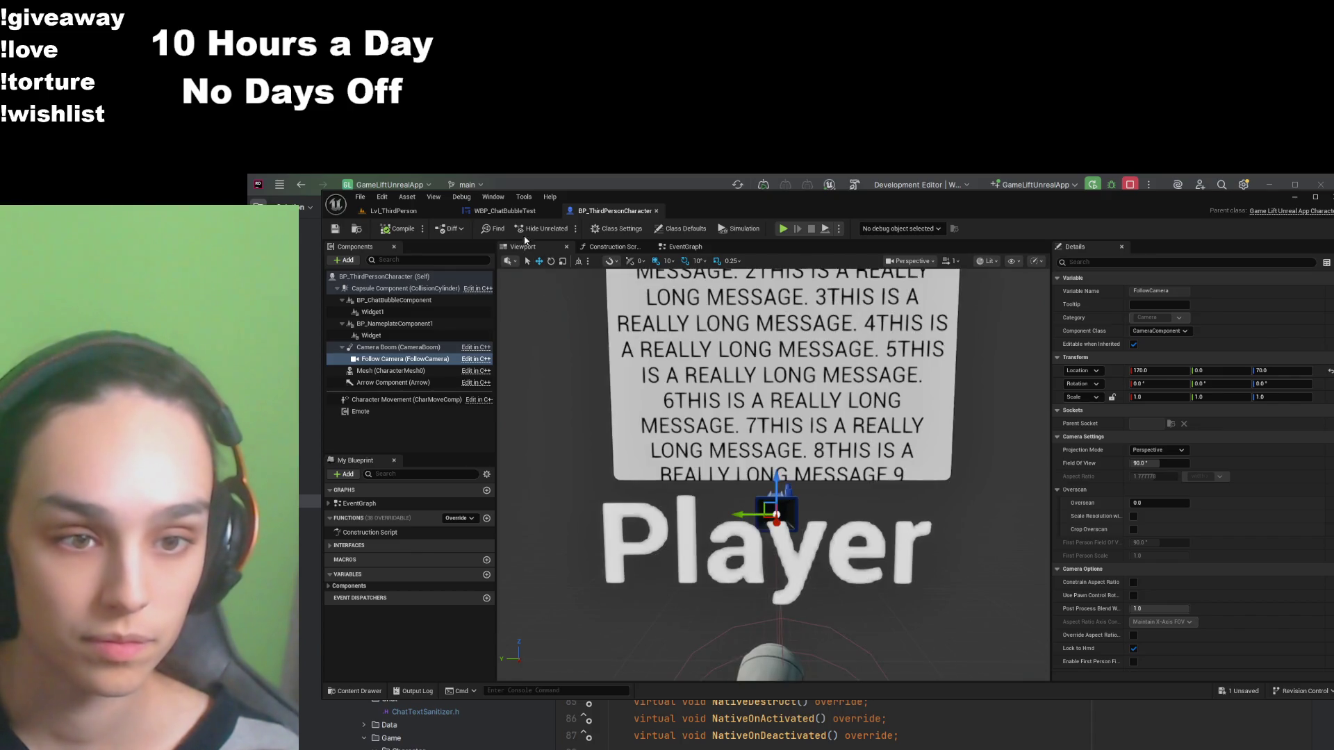
Step: Return the message font size to 40, save, and select the Player nameplate on the character
click(505, 211)
click(1239, 349)
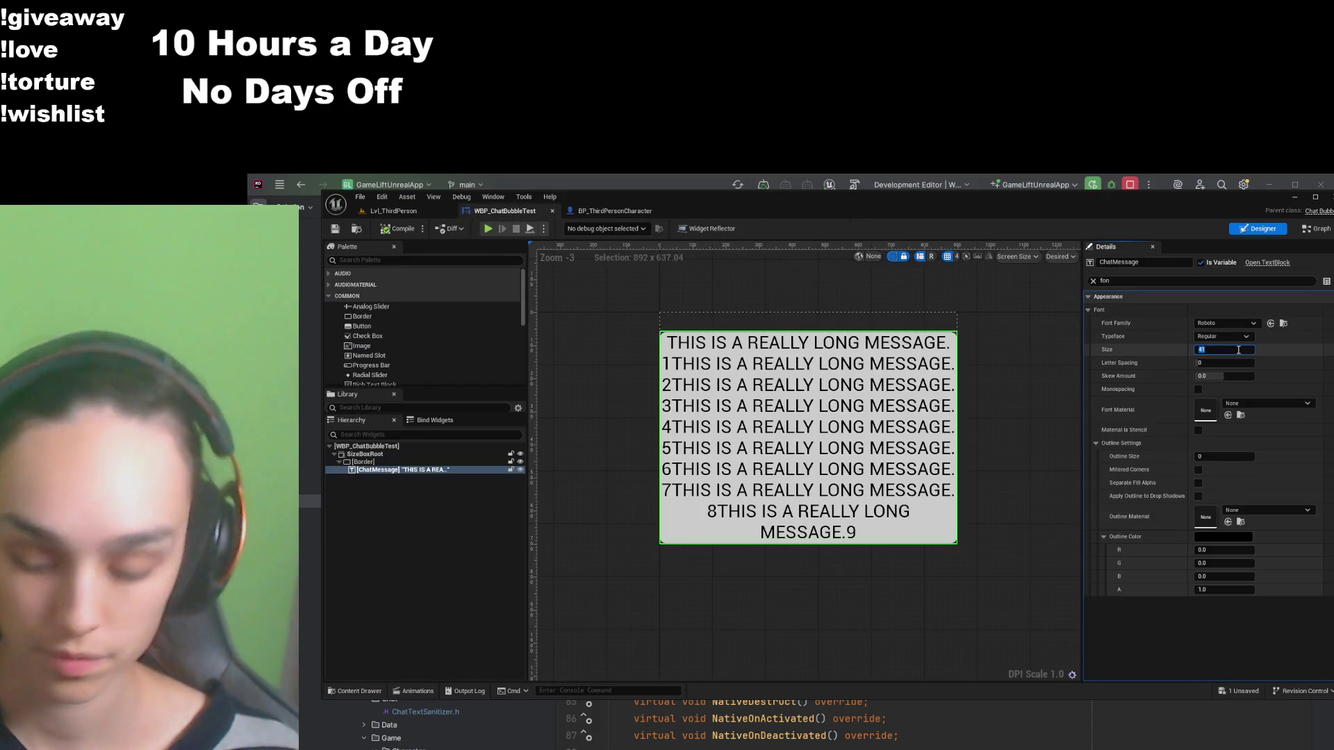
key(Return)
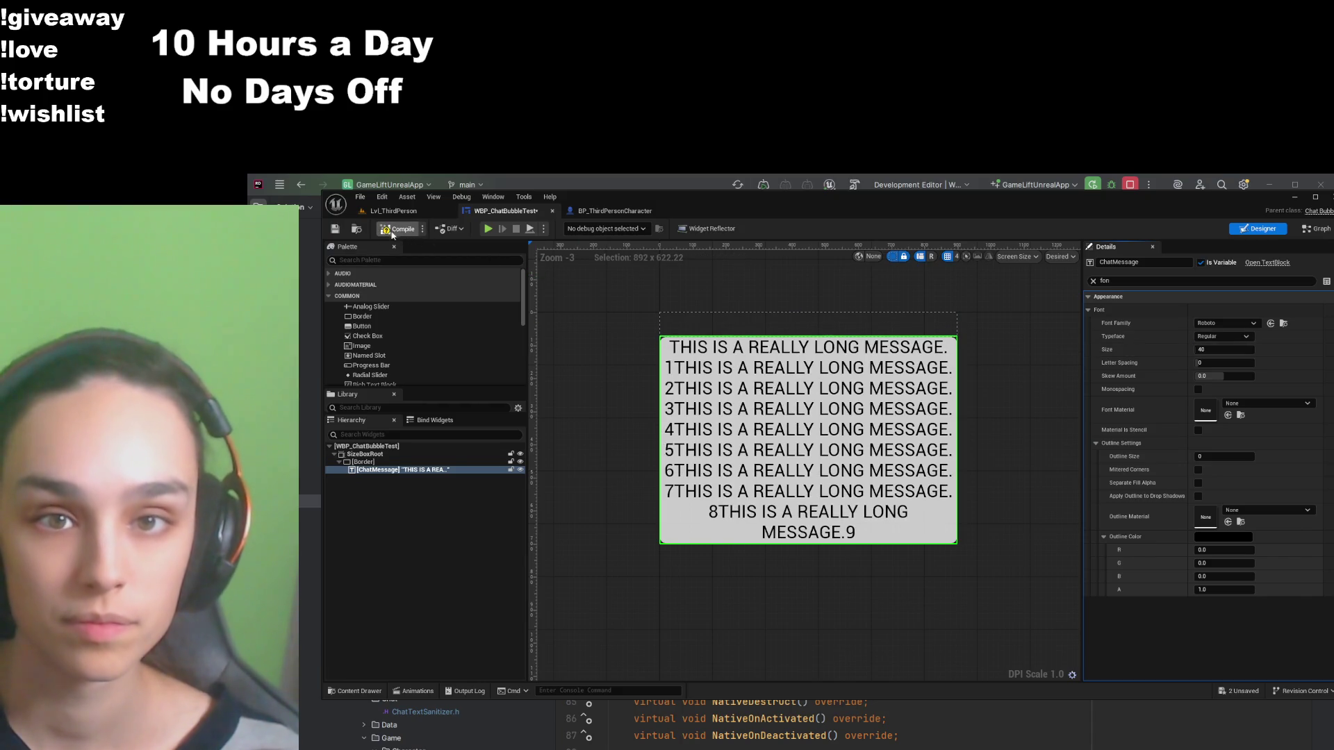
click(335, 230)
click(615, 211)
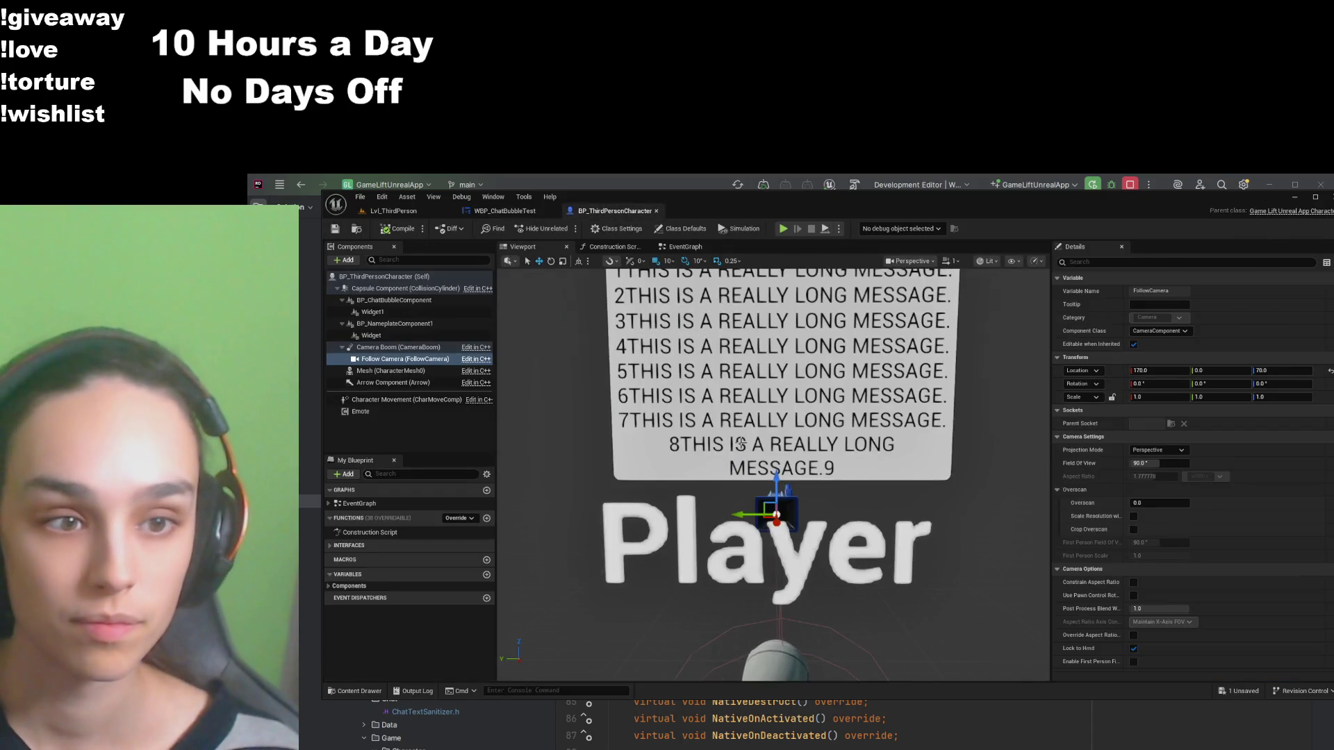
scroll(741, 444, down, 5)
click(738, 506)
Step: Lower the Player nameplate to Z -70 and the chat bubble widget to Z -290
drag(774, 517, 786, 640)
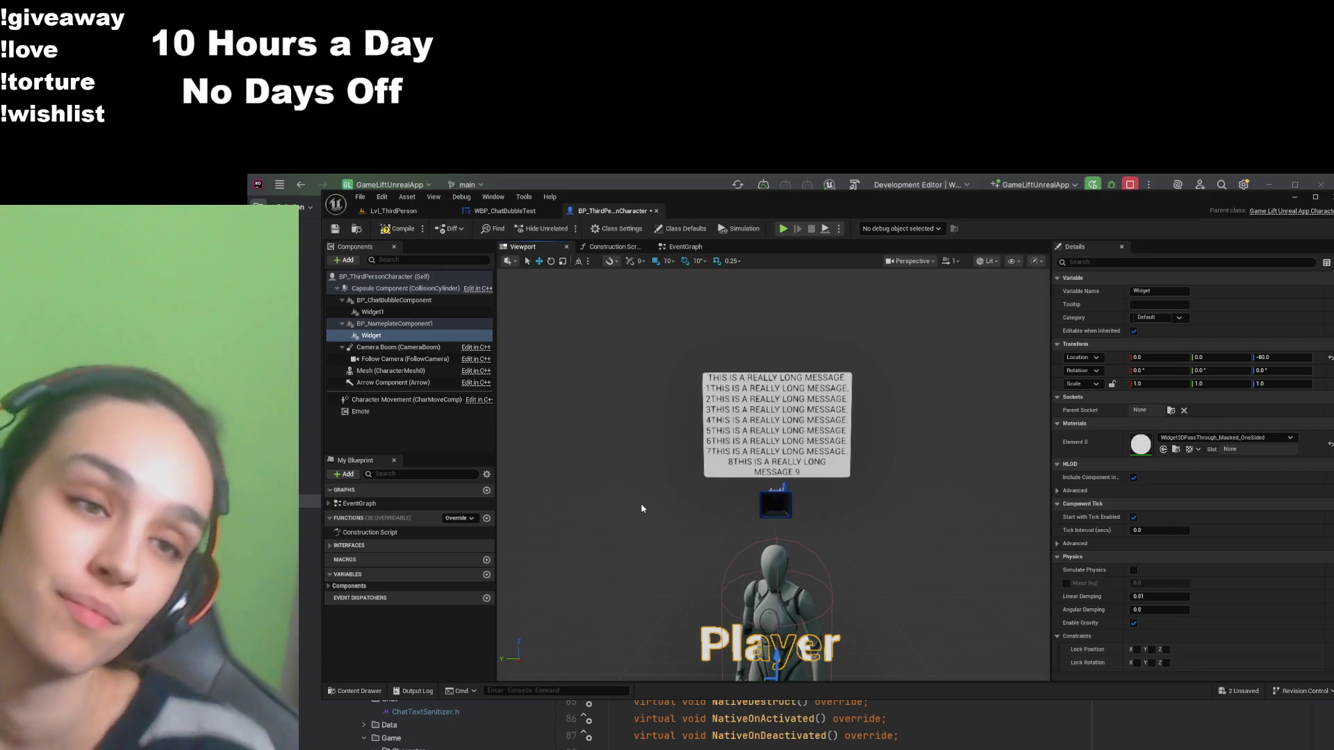
click(743, 442)
drag(785, 441, 776, 506)
scroll(777, 487, up, 5)
scroll(777, 486, down, 5)
scroll(776, 487, up, 3)
scroll(777, 486, down, 3)
scroll(777, 486, up, 2)
scroll(777, 487, down, 1)
scroll(777, 487, up, 5)
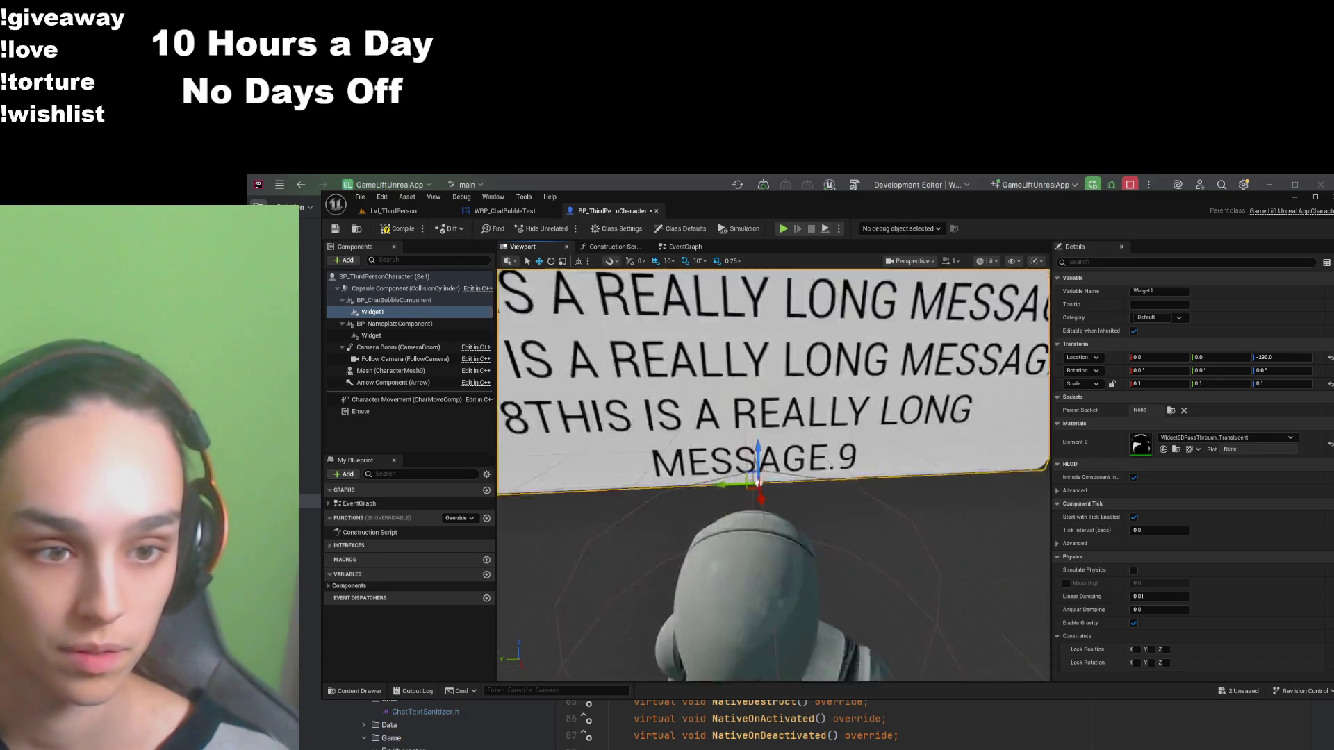
scroll(777, 487, down, 8)
Step: Raise the chat bubble slightly to Z -280 and orbit around the character to check it
click(783, 415)
click(783, 415)
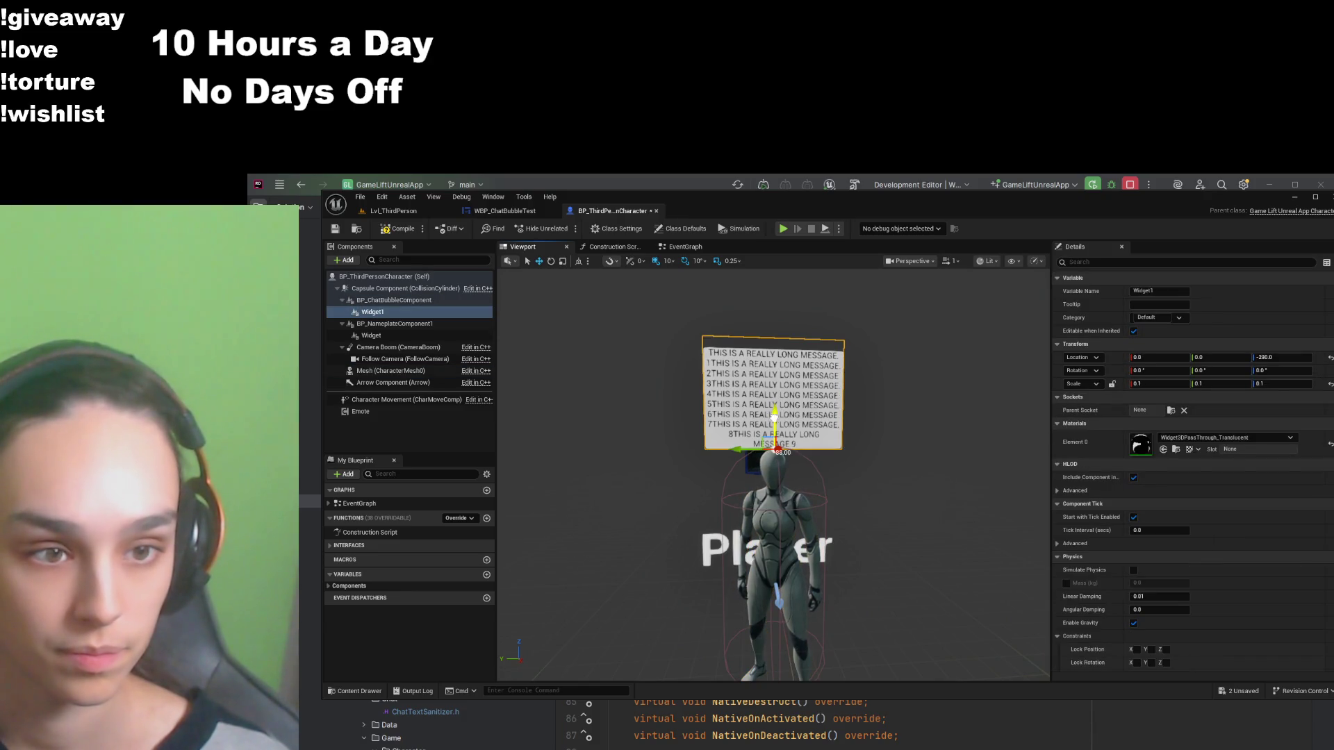
drag(775, 417, 774, 402)
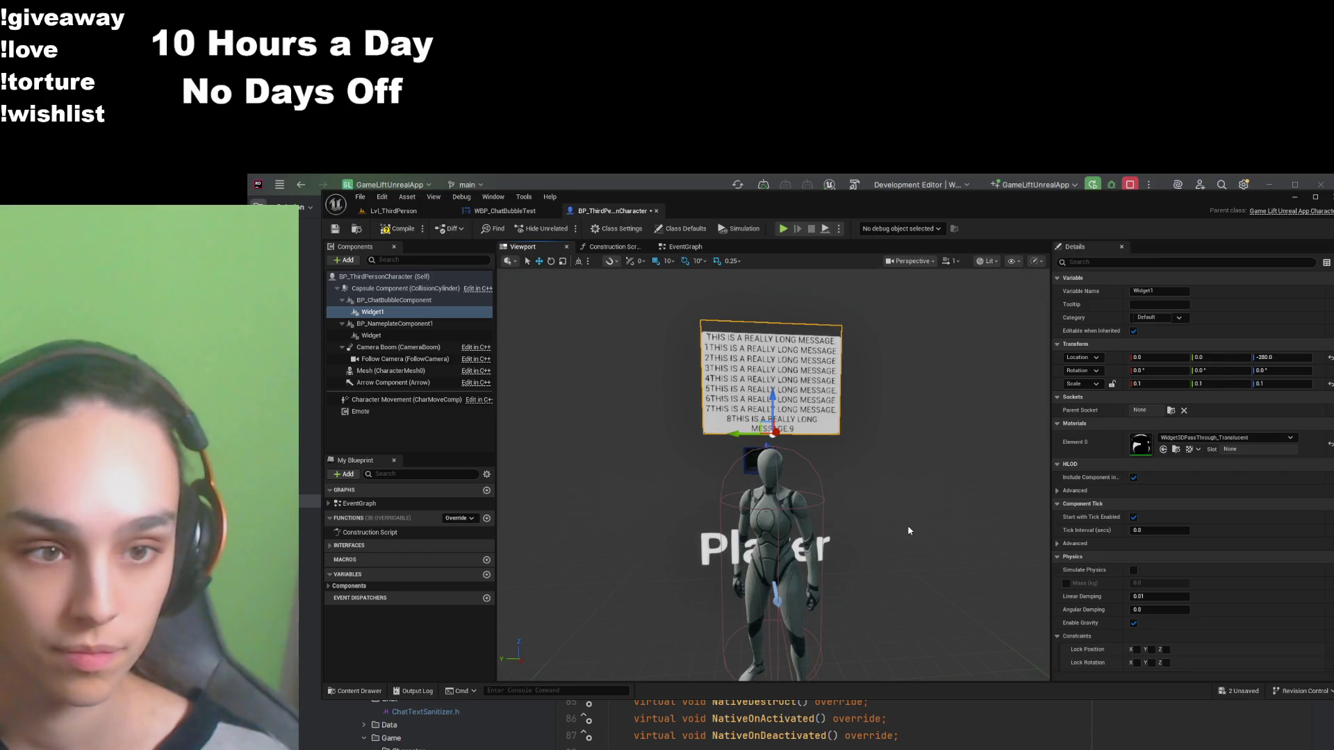
scroll(903, 538, down, 2)
click(805, 595)
scroll(804, 595, up, 5)
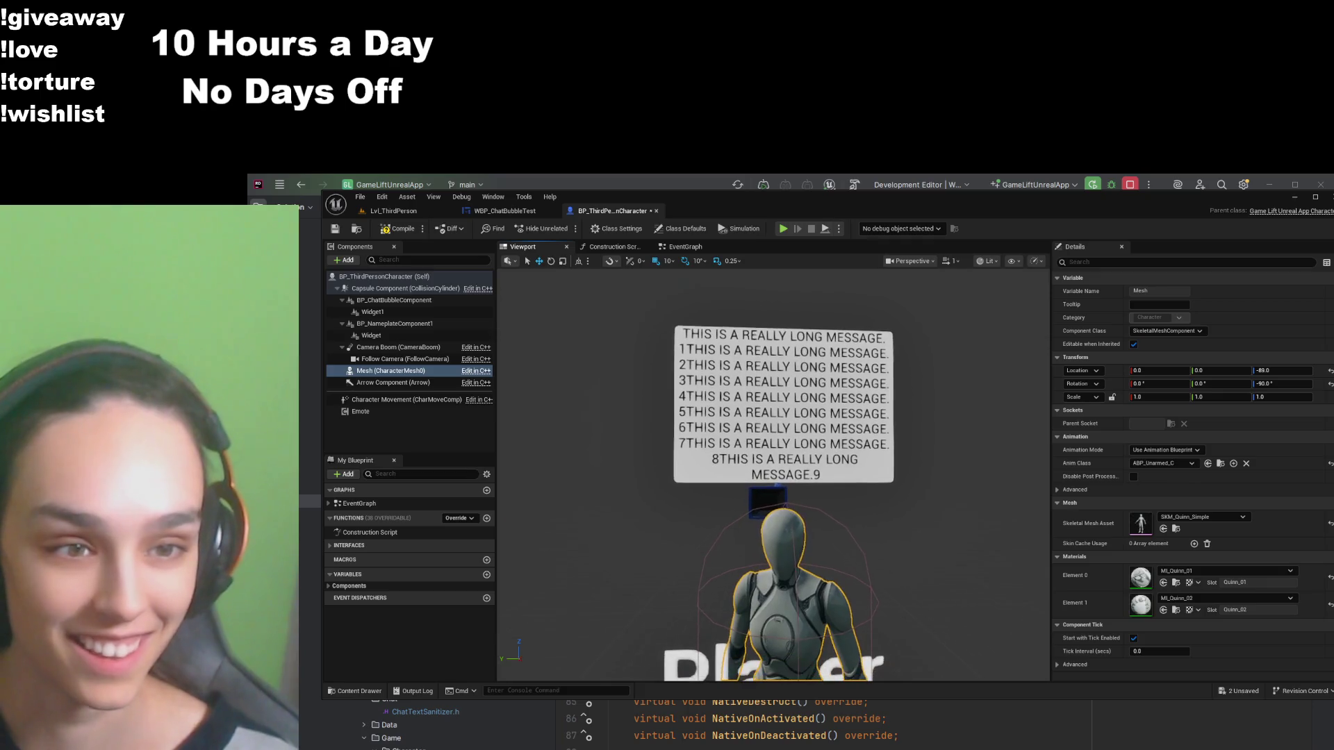
scroll(804, 595, down, 1)
scroll(805, 595, down, 2)
mouse_move(805, 595)
mouse_down()
mouse_move(892, 595)
mouse_move(803, 590)
mouse_up()
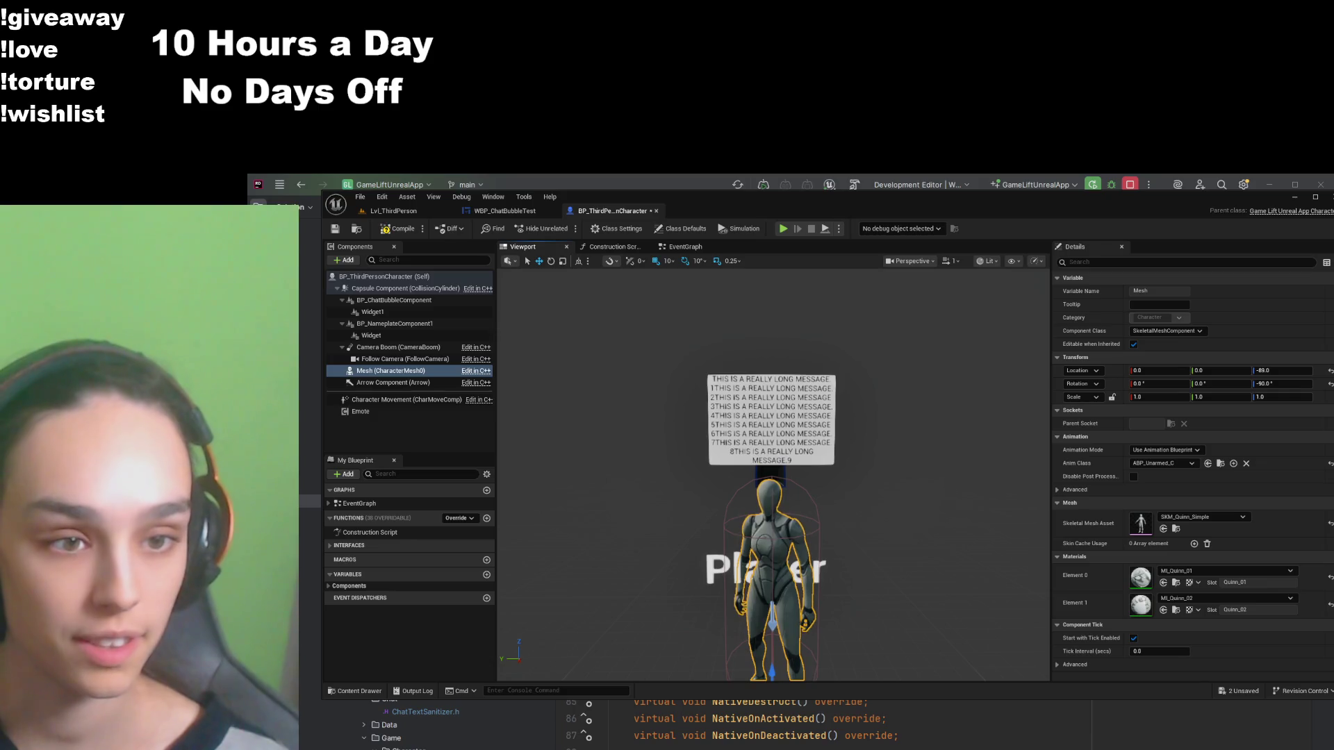
click(505, 211)
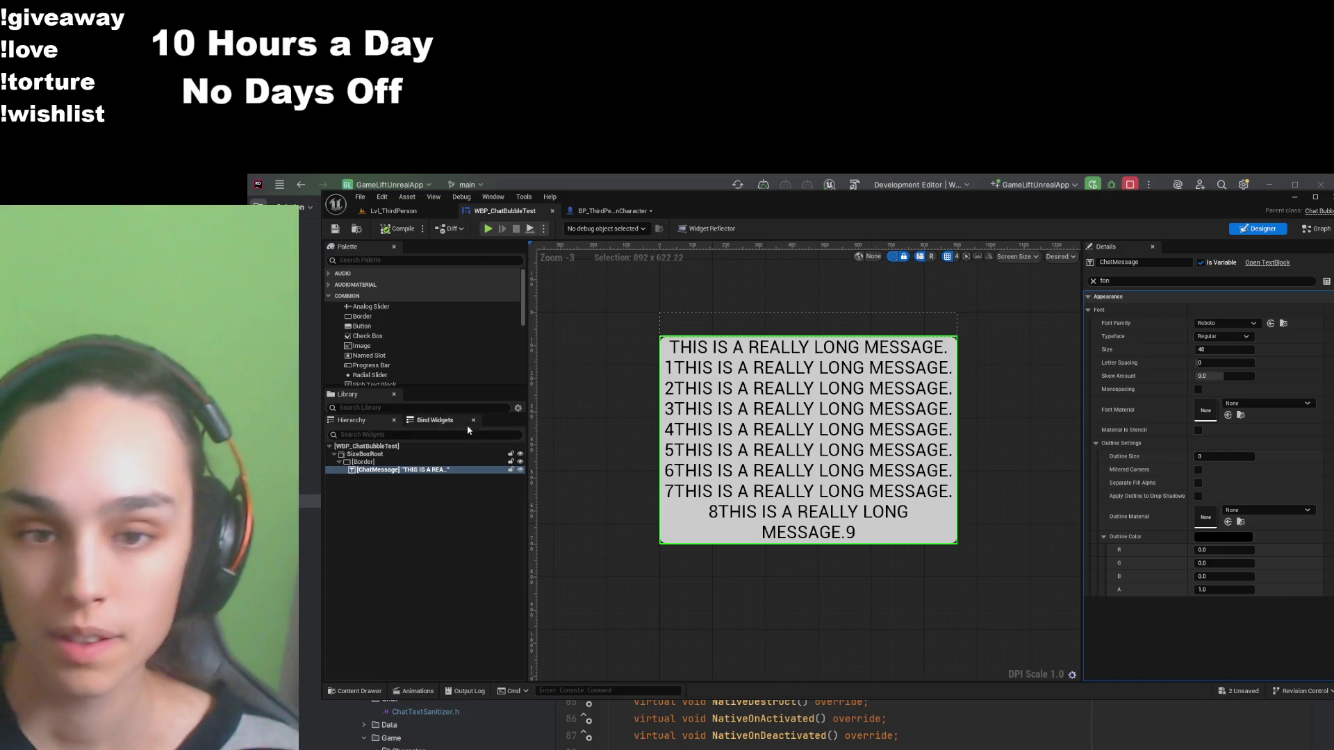
Step: Set the SizeBoxRoot height override to 600 and compile the widget
click(417, 454)
click(1093, 280)
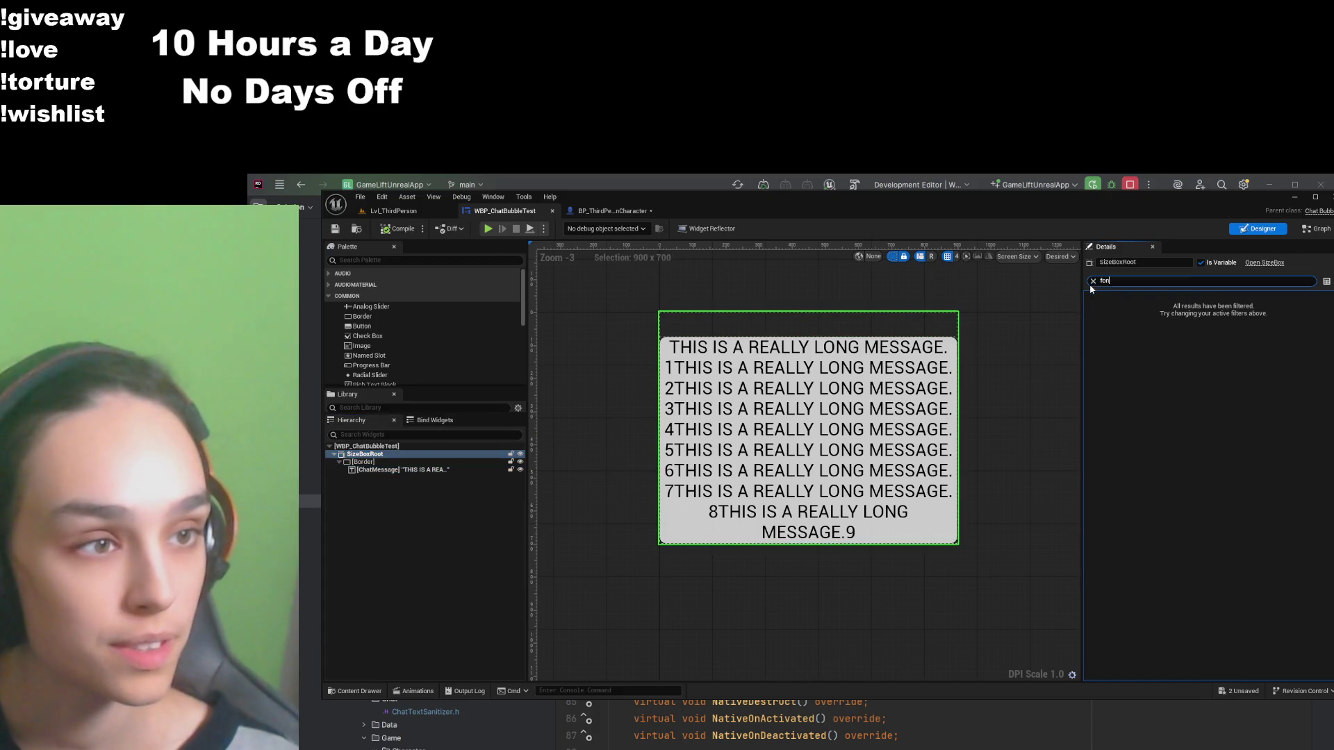
click(1093, 280)
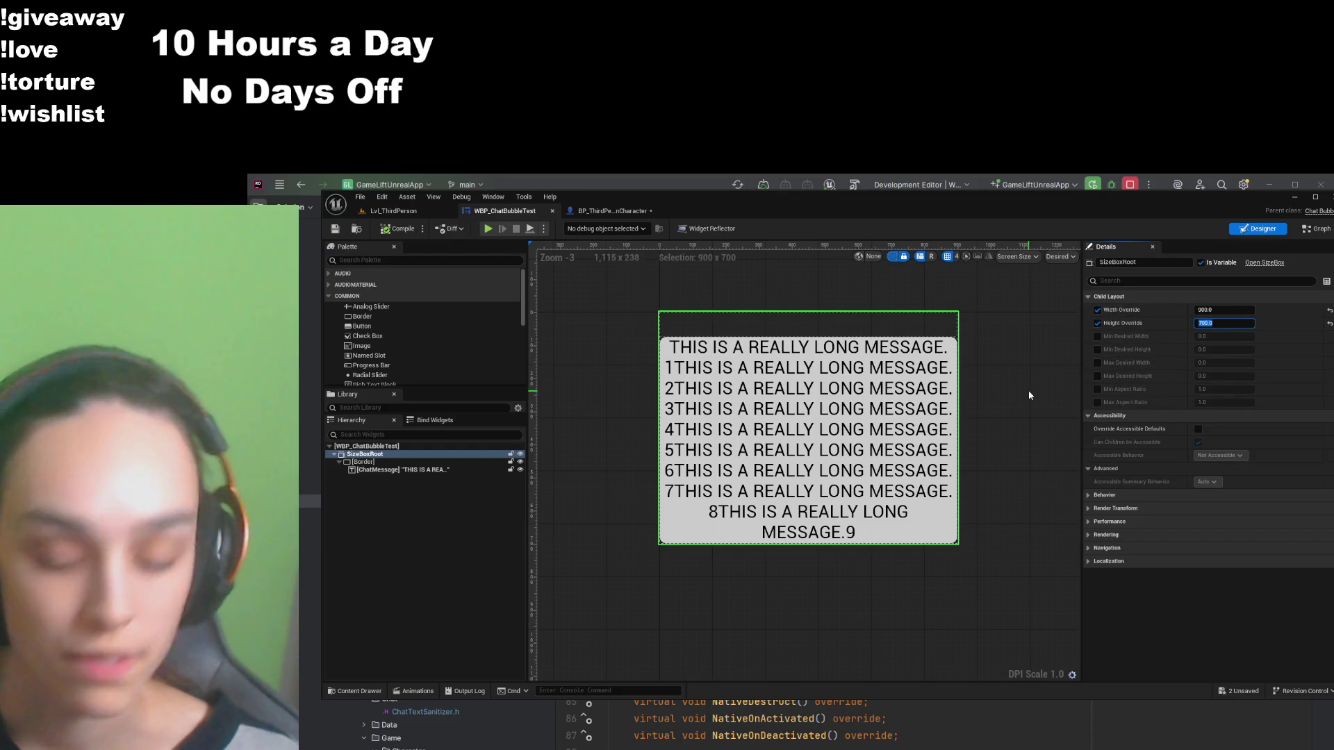
text(0)
key(Return)
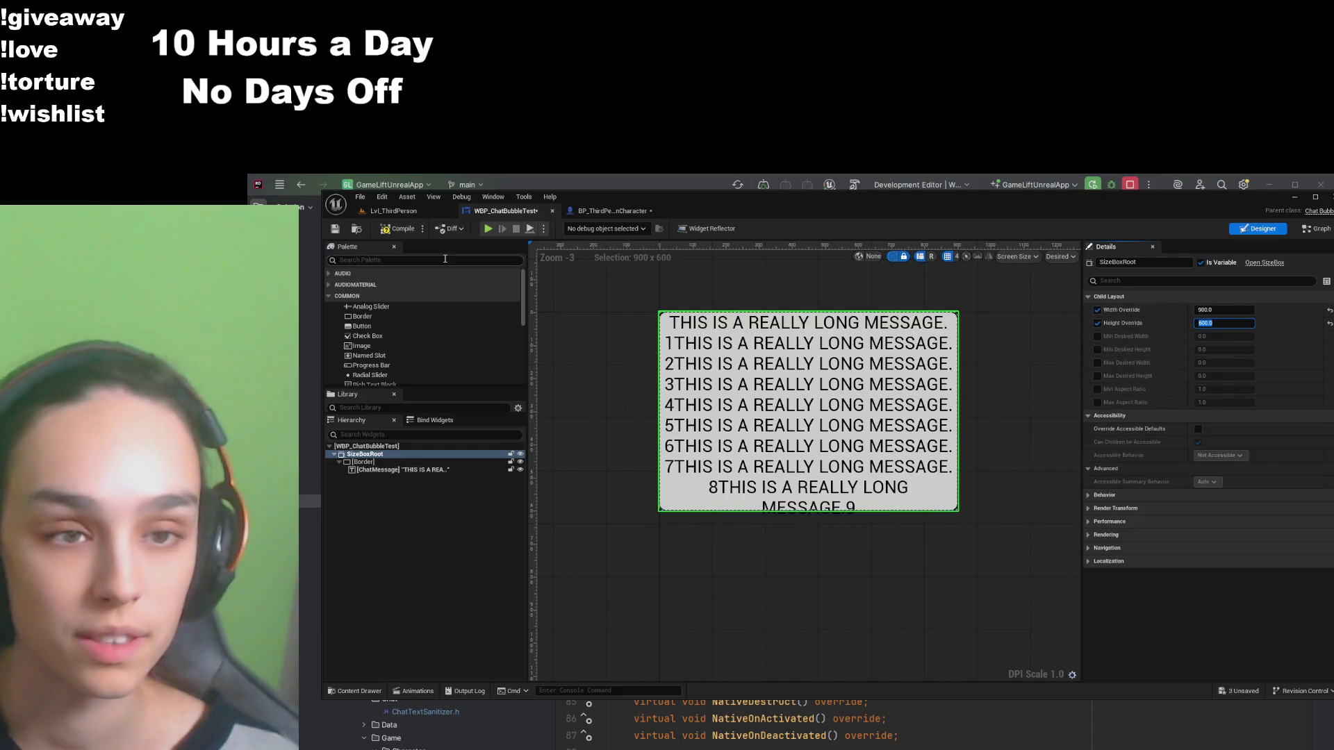
click(406, 230)
Step: Set the ChatMessage font size to 38, compile, save, and view it on the character
click(403, 469)
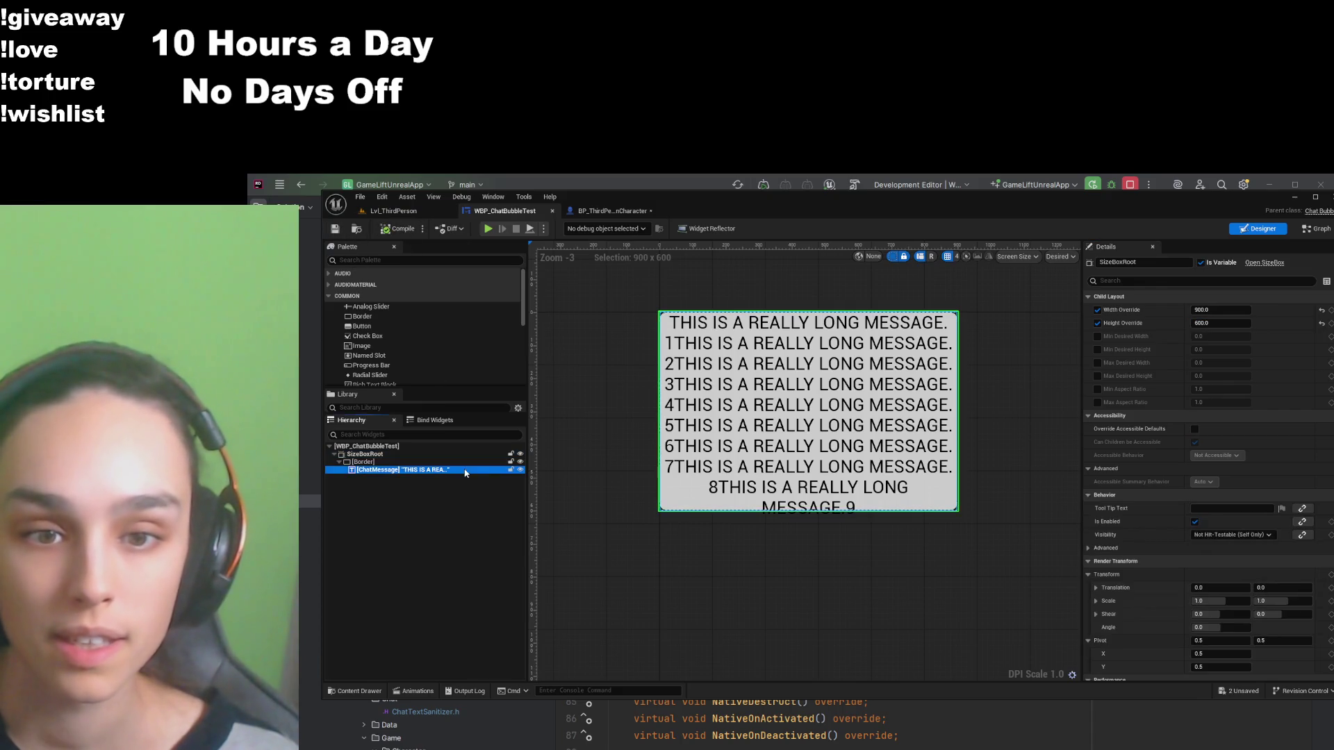
click(1174, 302)
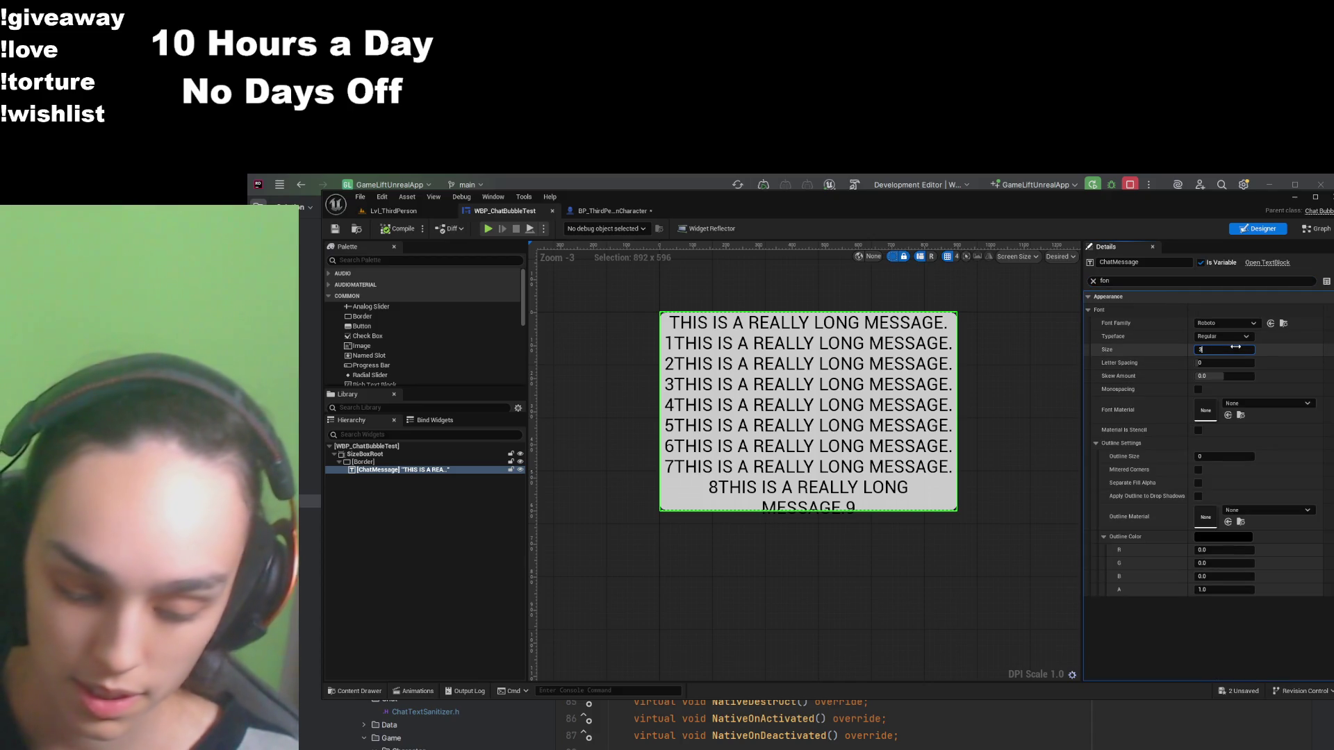
text(8)
key(Return)
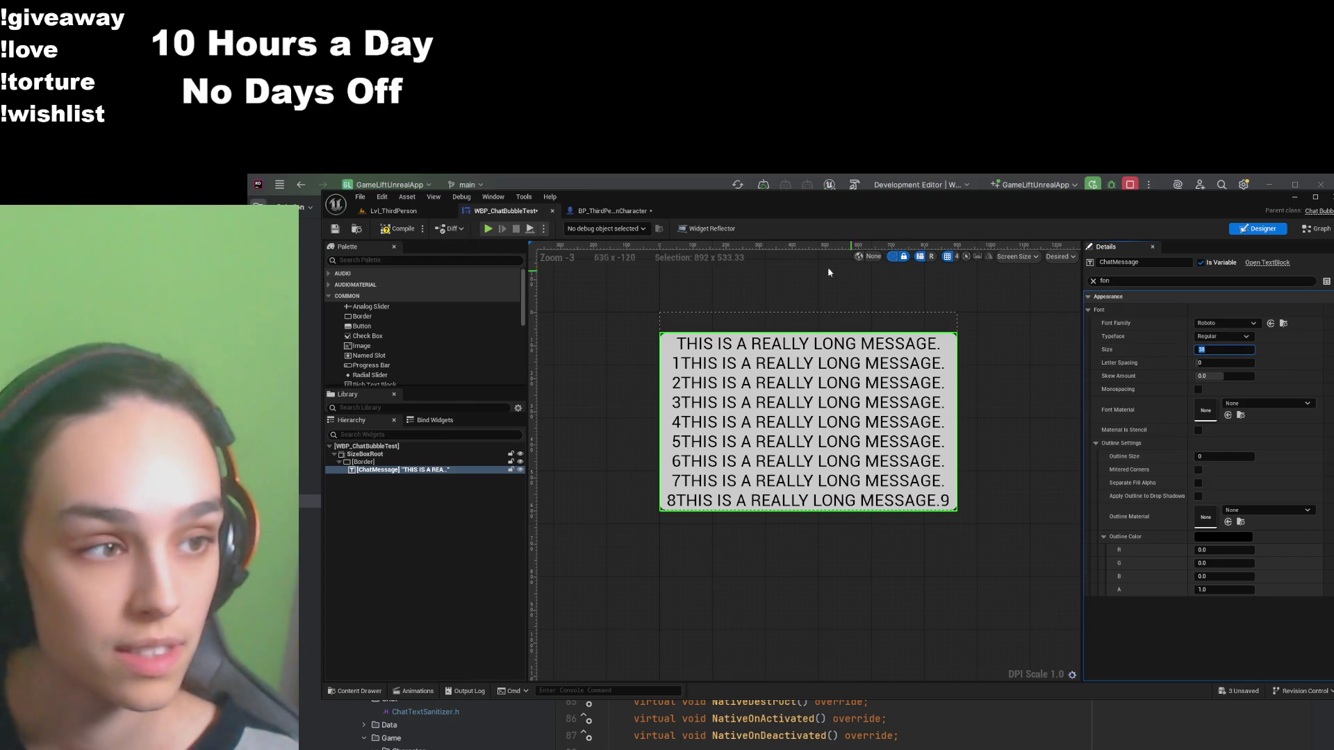
click(398, 228)
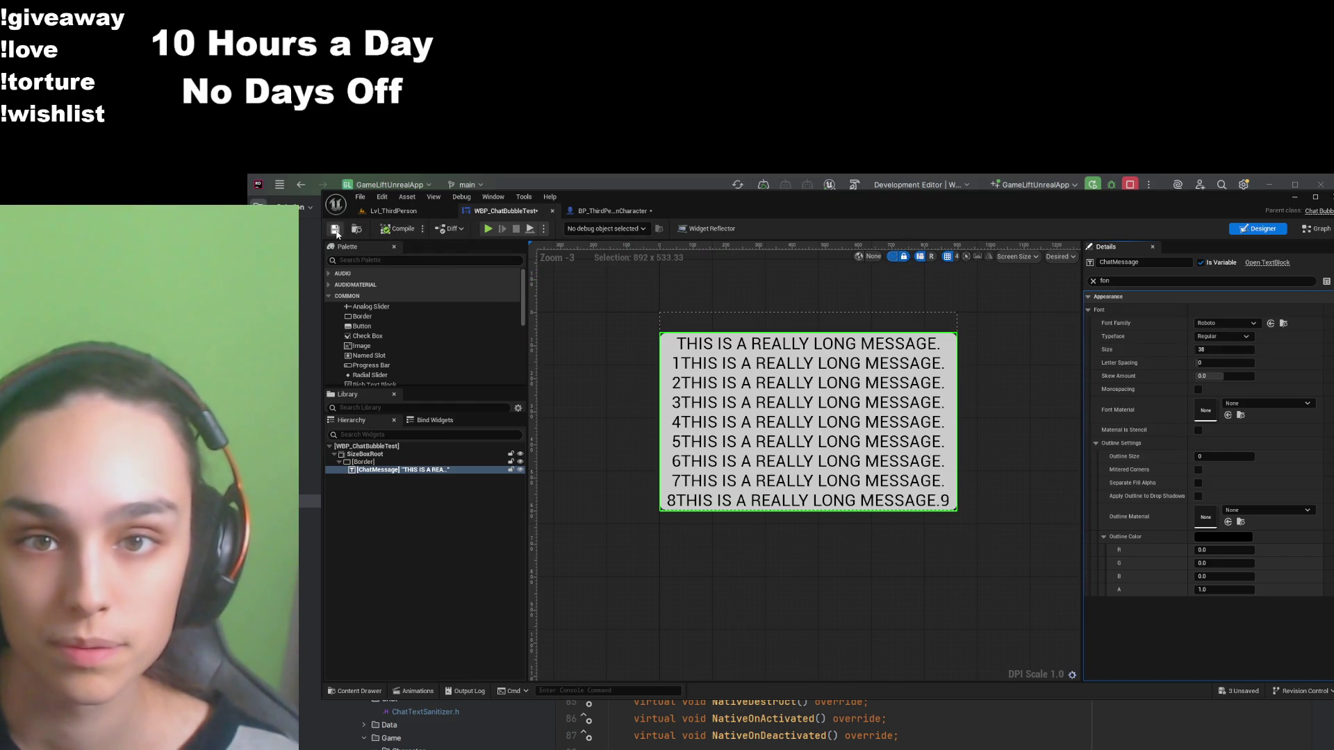
click(336, 232)
click(611, 210)
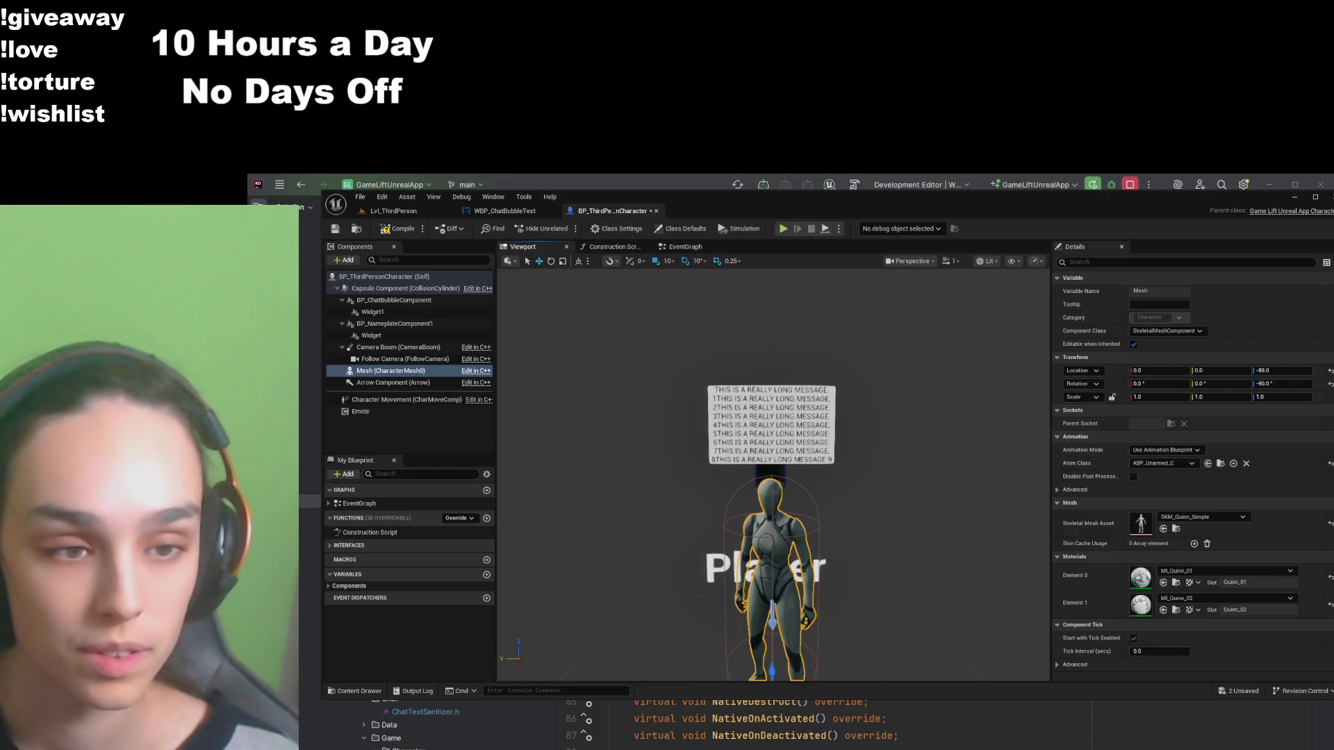
Step: Raise the Player nameplate above the chat bubble, then lower it to Z 40
scroll(929, 456, up, 3)
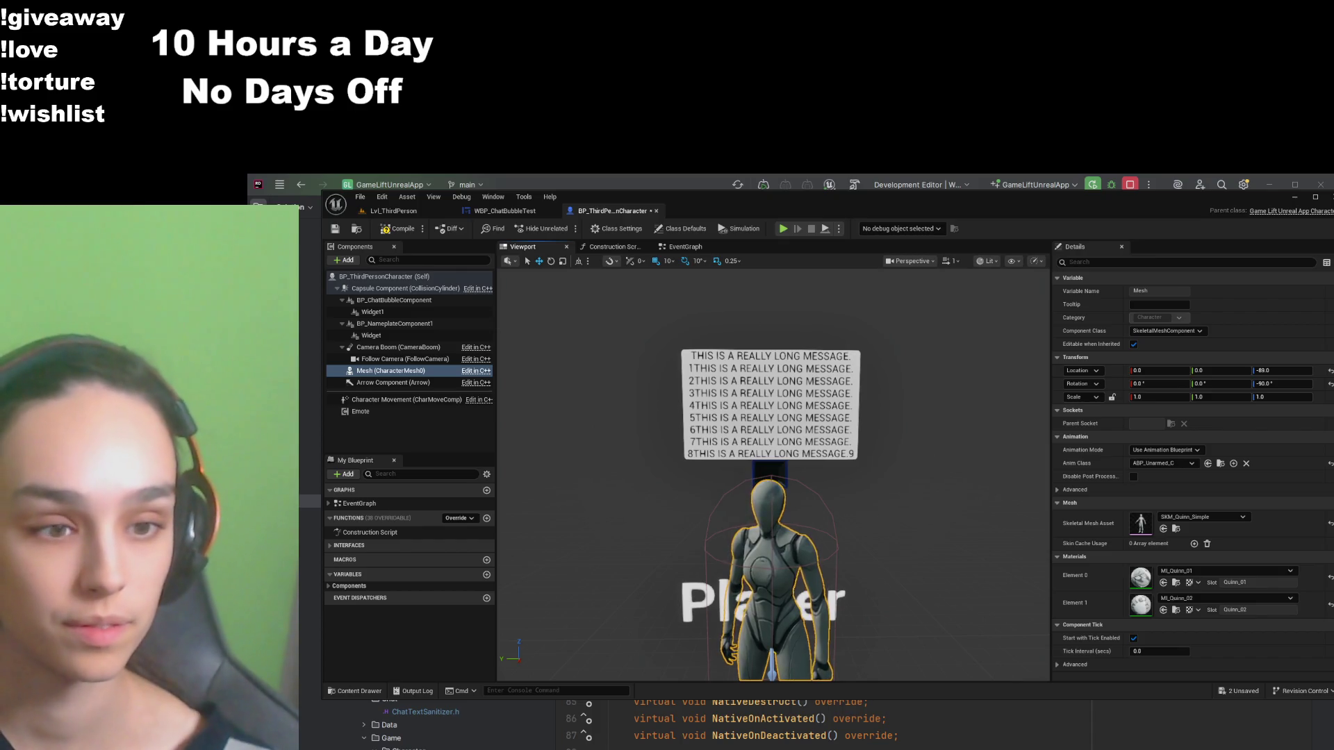
scroll(928, 451, down, 4)
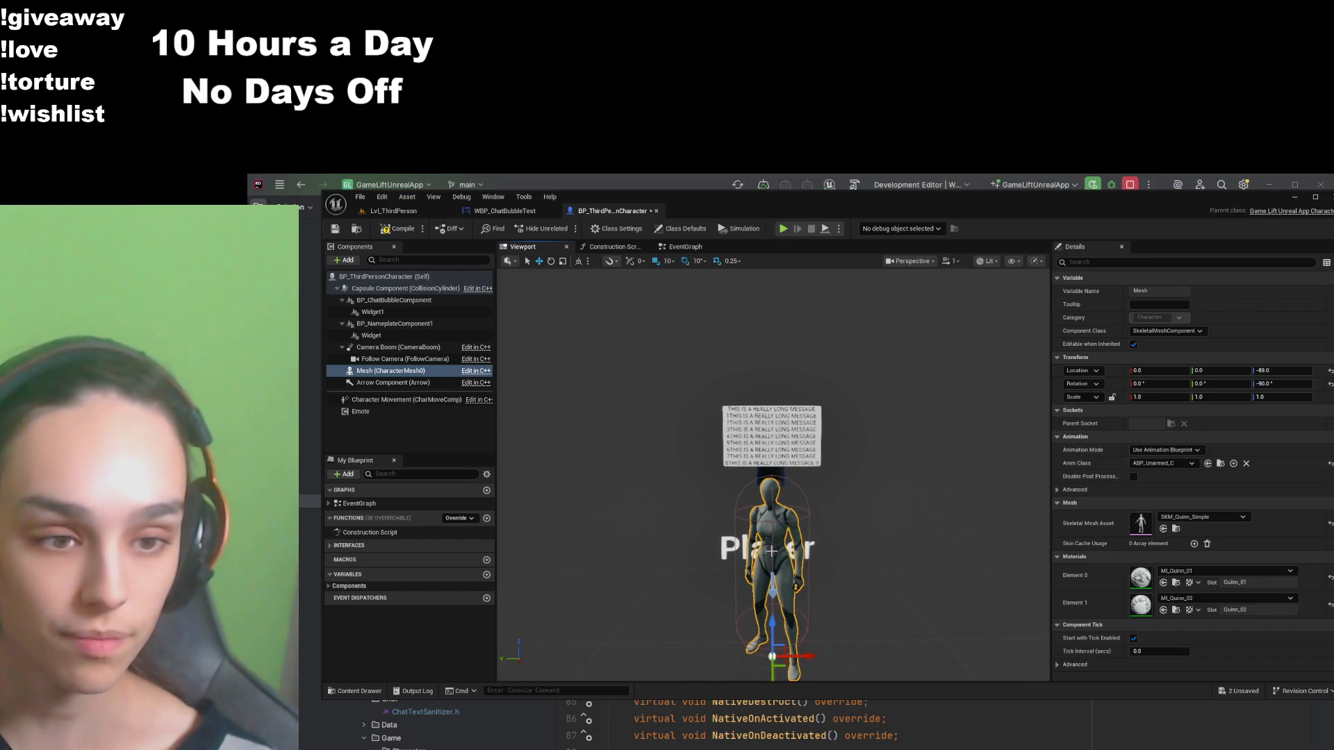
scroll(773, 550, up, 5)
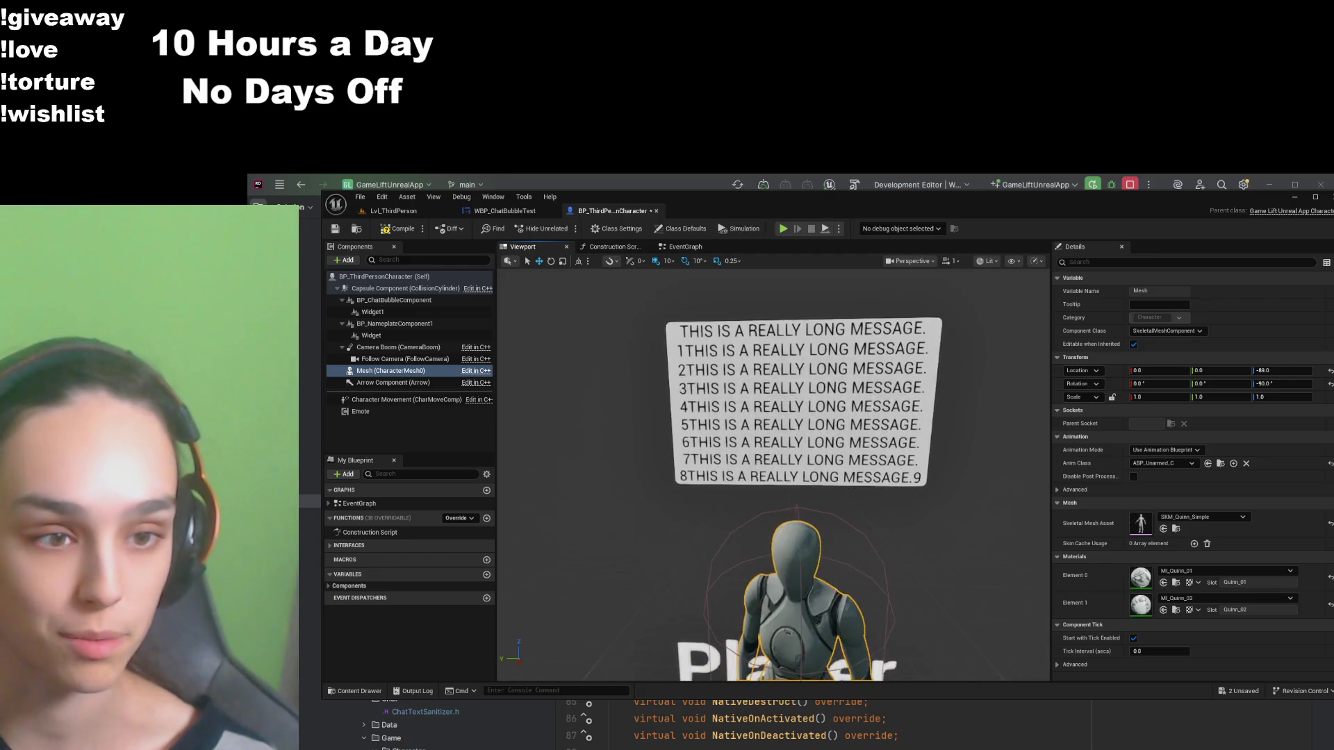
scroll(773, 551, down, 5)
click(733, 577)
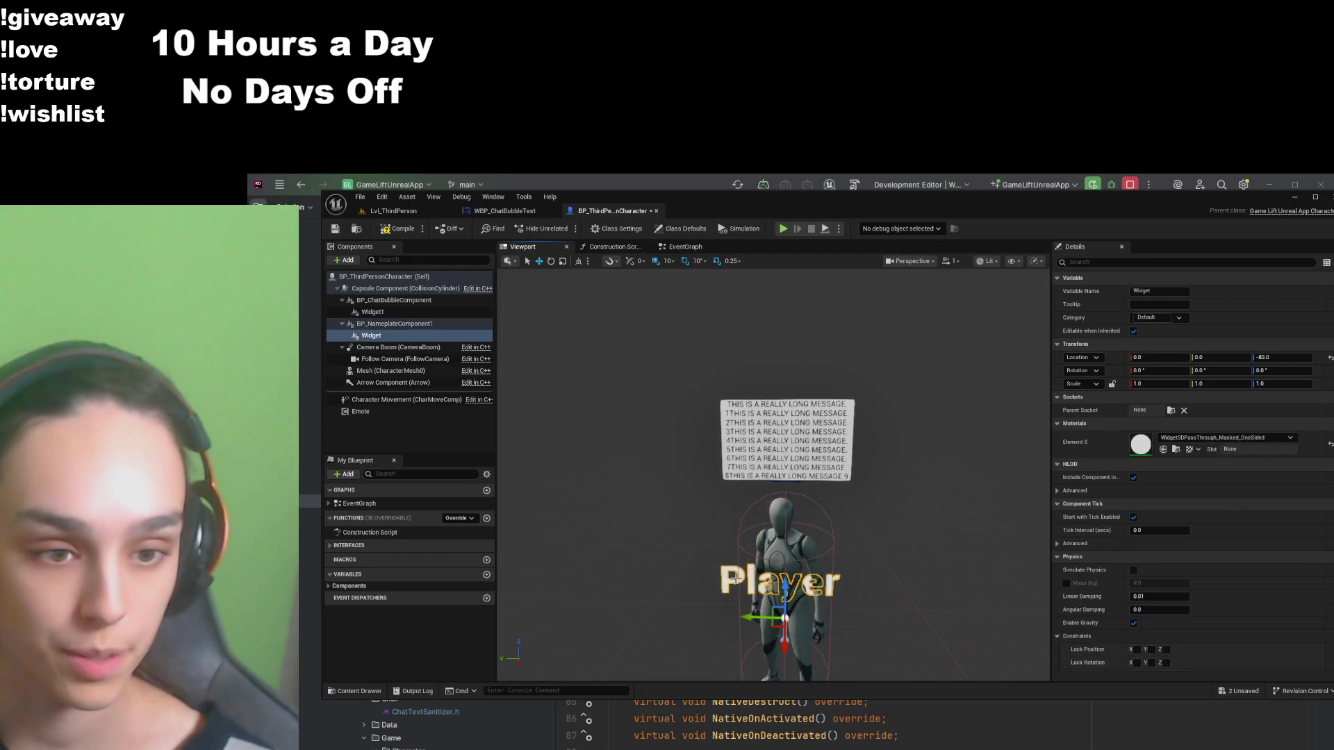
mouse_move(784, 591)
mouse_down()
mouse_move(775, 396)
mouse_move(772, 415)
mouse_up()
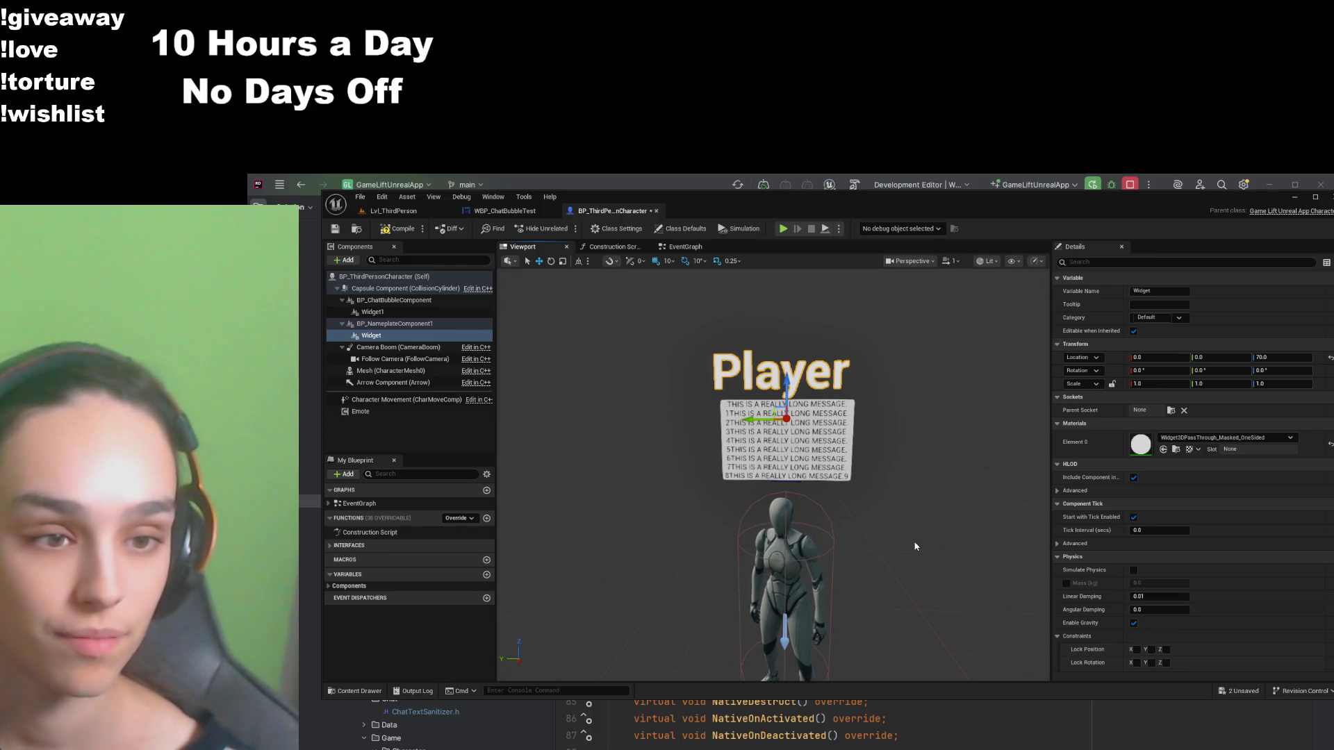
mouse_move(787, 385)
mouse_down()
mouse_move(793, 483)
mouse_move(799, 399)
mouse_move(815, 487)
mouse_up()
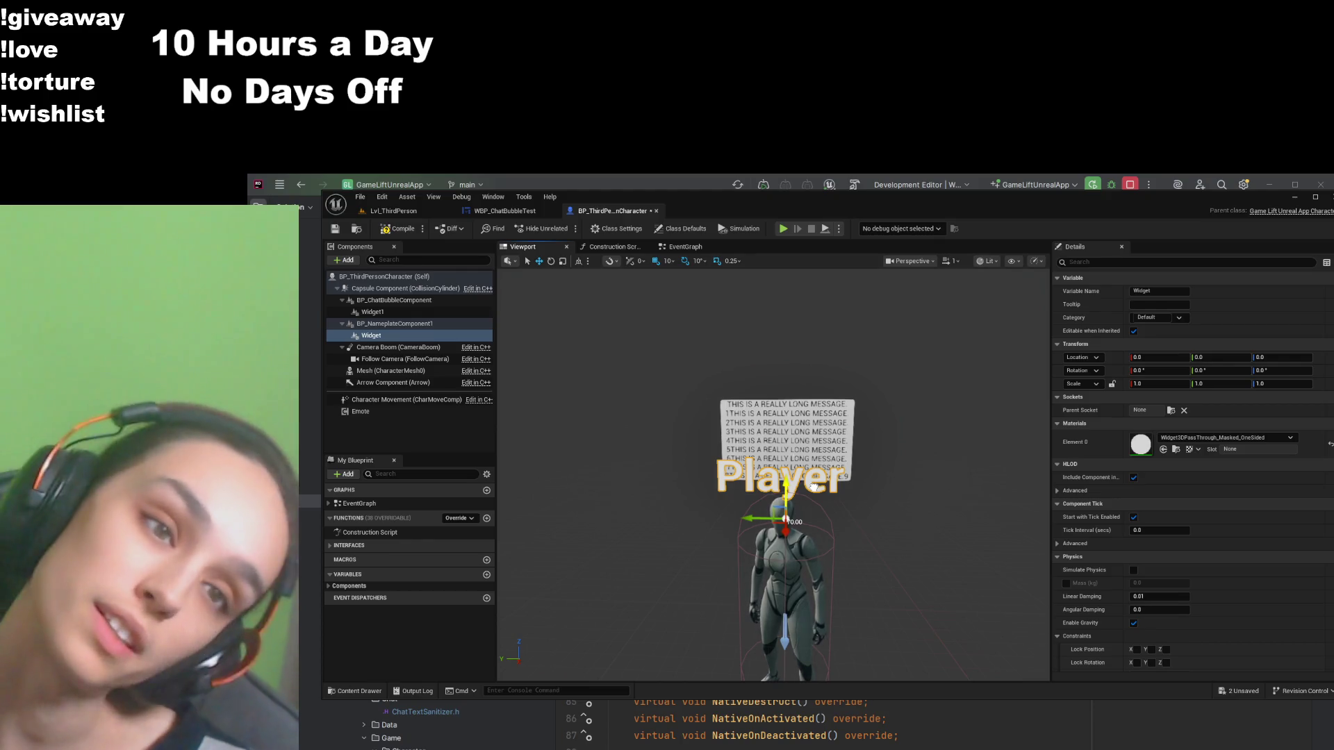
Step: Lift the chat bubble slightly and place the Player nameplate just below it
click(793, 422)
drag(787, 440, 787, 412)
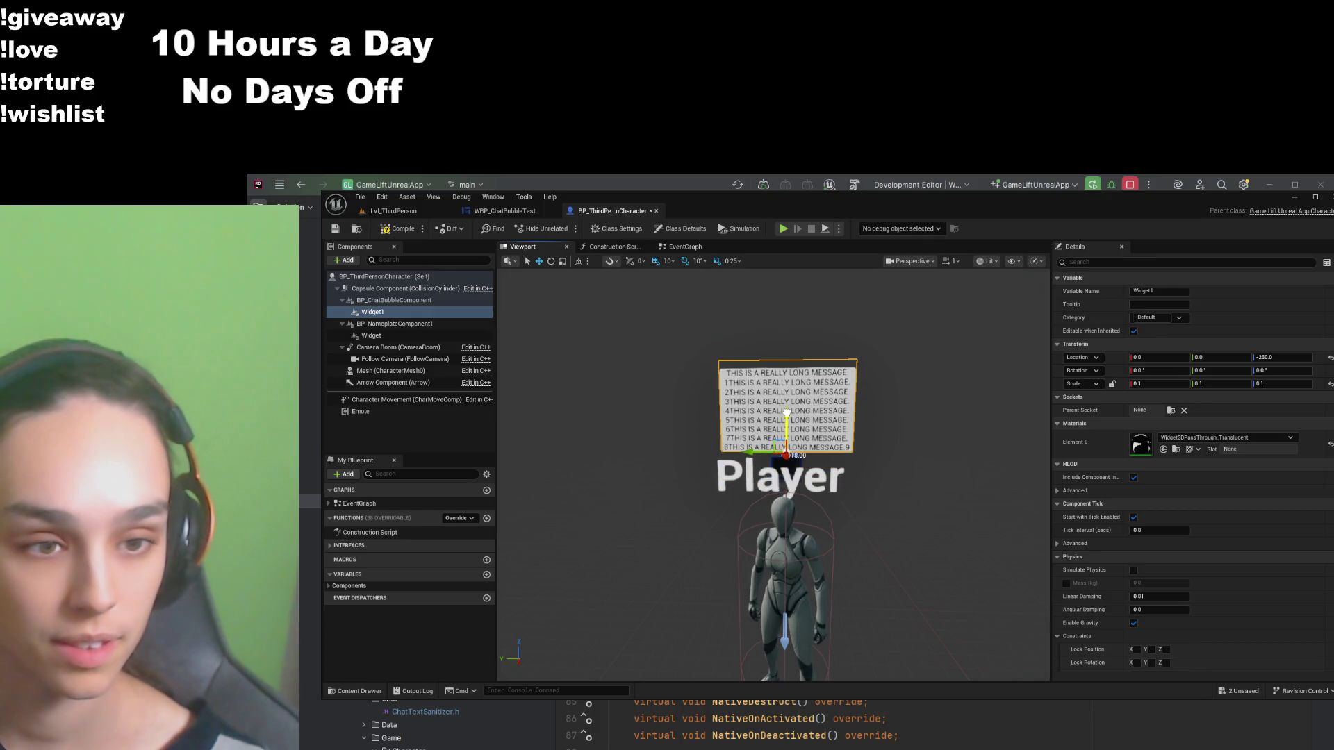
click(751, 492)
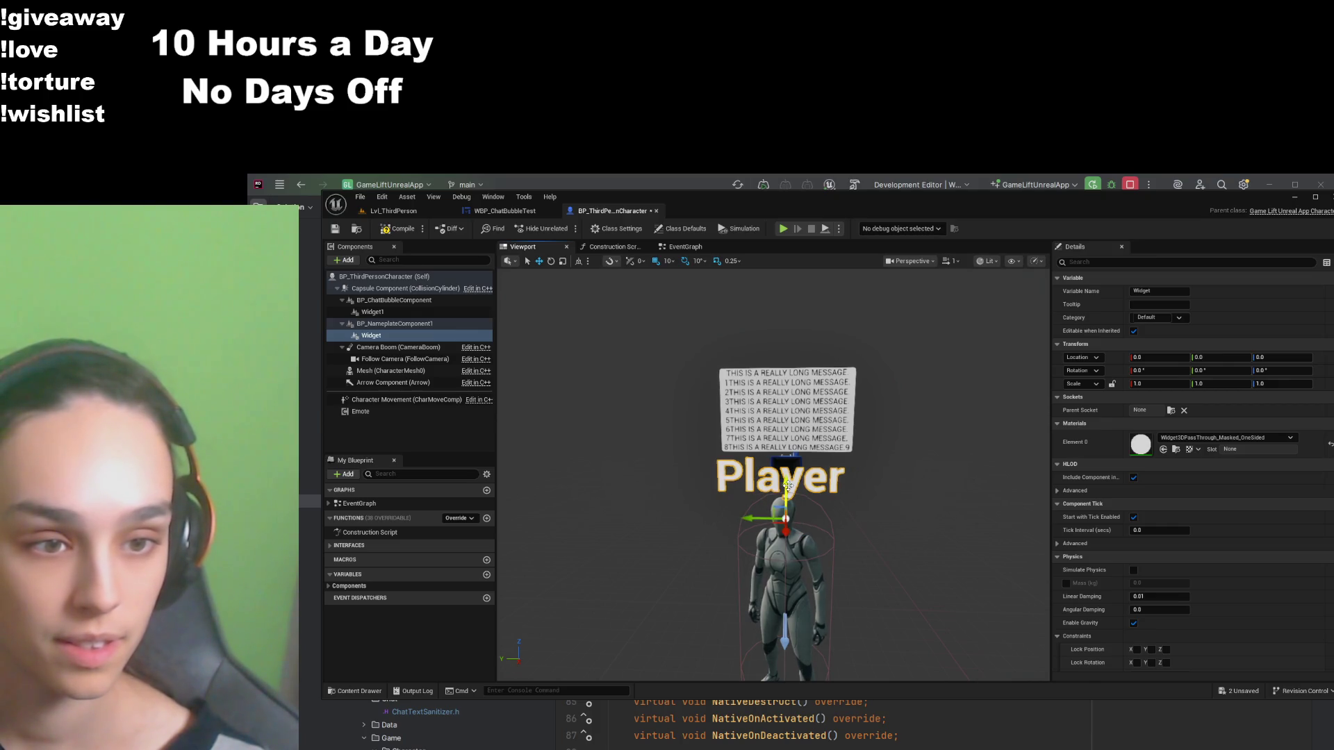
mouse_move(794, 450)
mouse_down()
mouse_move(794, 351)
mouse_move(785, 590)
mouse_move(873, 621)
mouse_move(765, 618)
mouse_up()
scroll(851, 591, up, 3)
scroll(813, 520, down, 5)
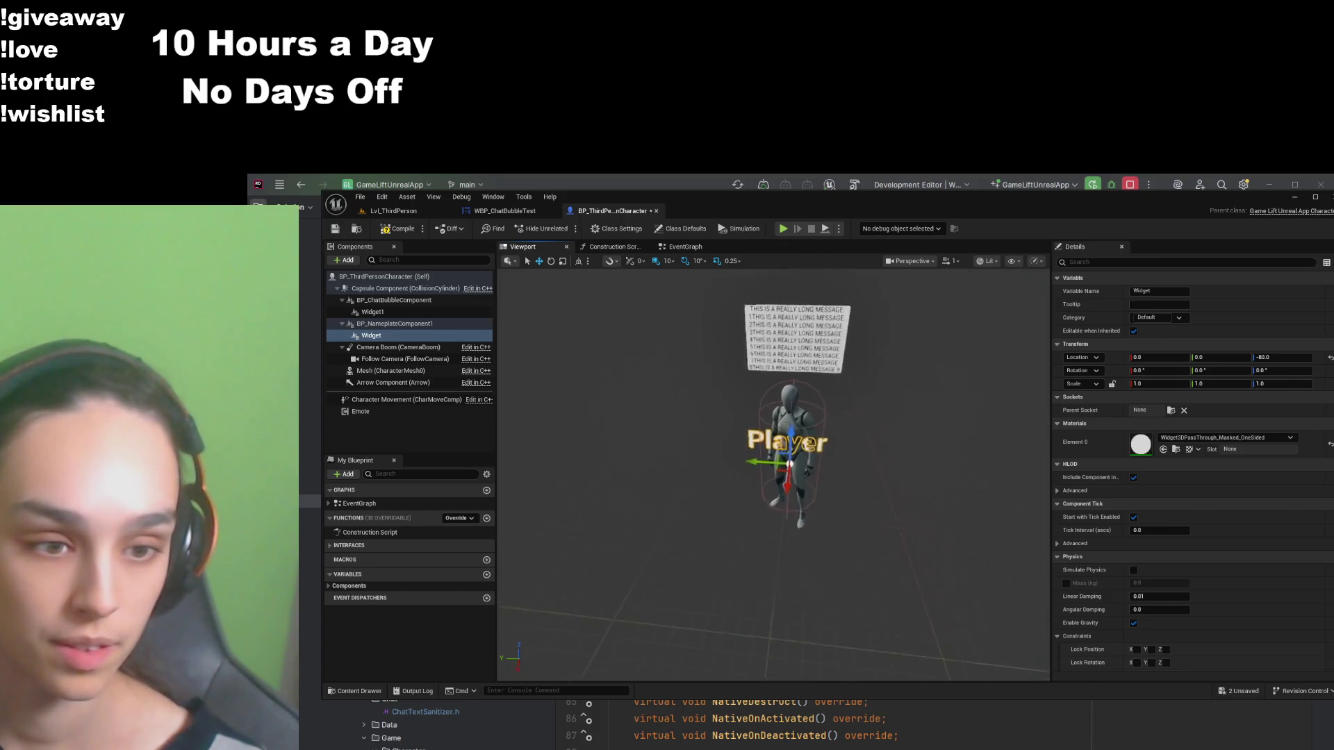
mouse_move(774, 468)
mouse_down()
mouse_move(774, 550)
mouse_move(830, 576)
mouse_up()
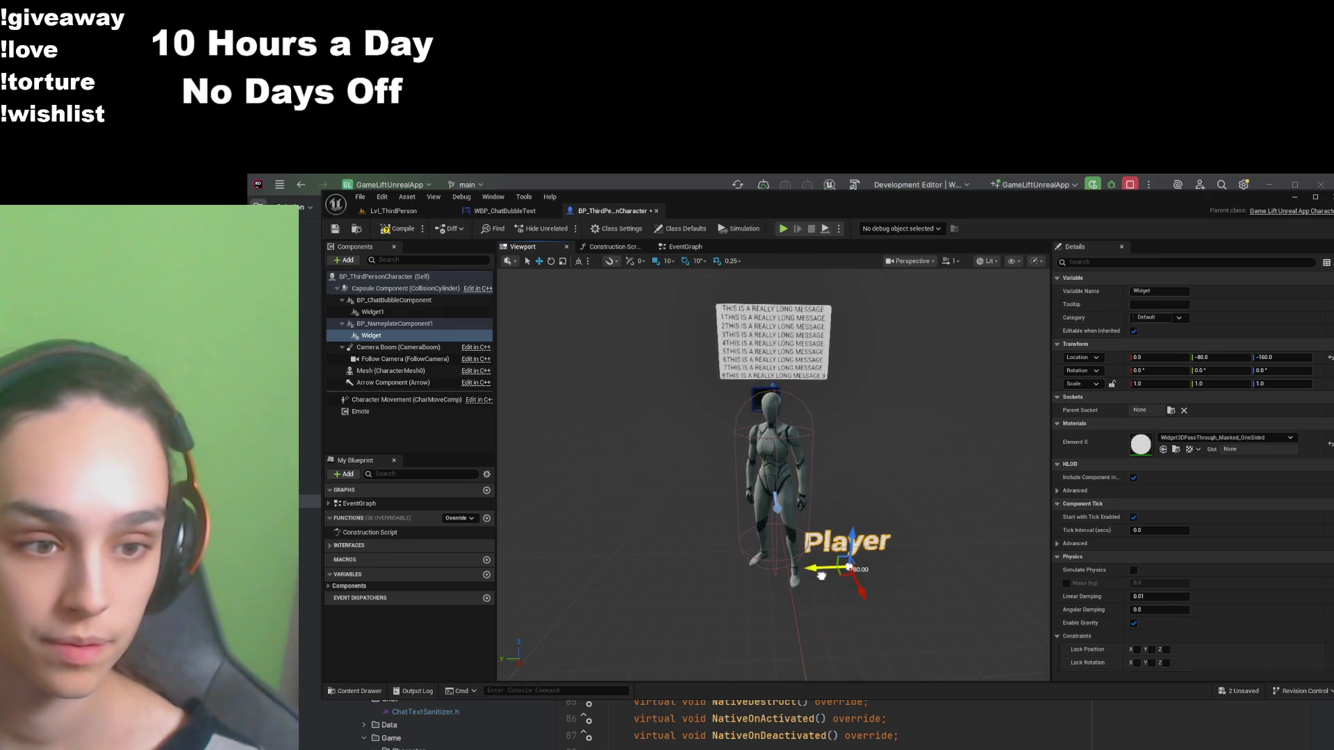
scroll(856, 539, up, 1)
scroll(856, 539, up, 2)
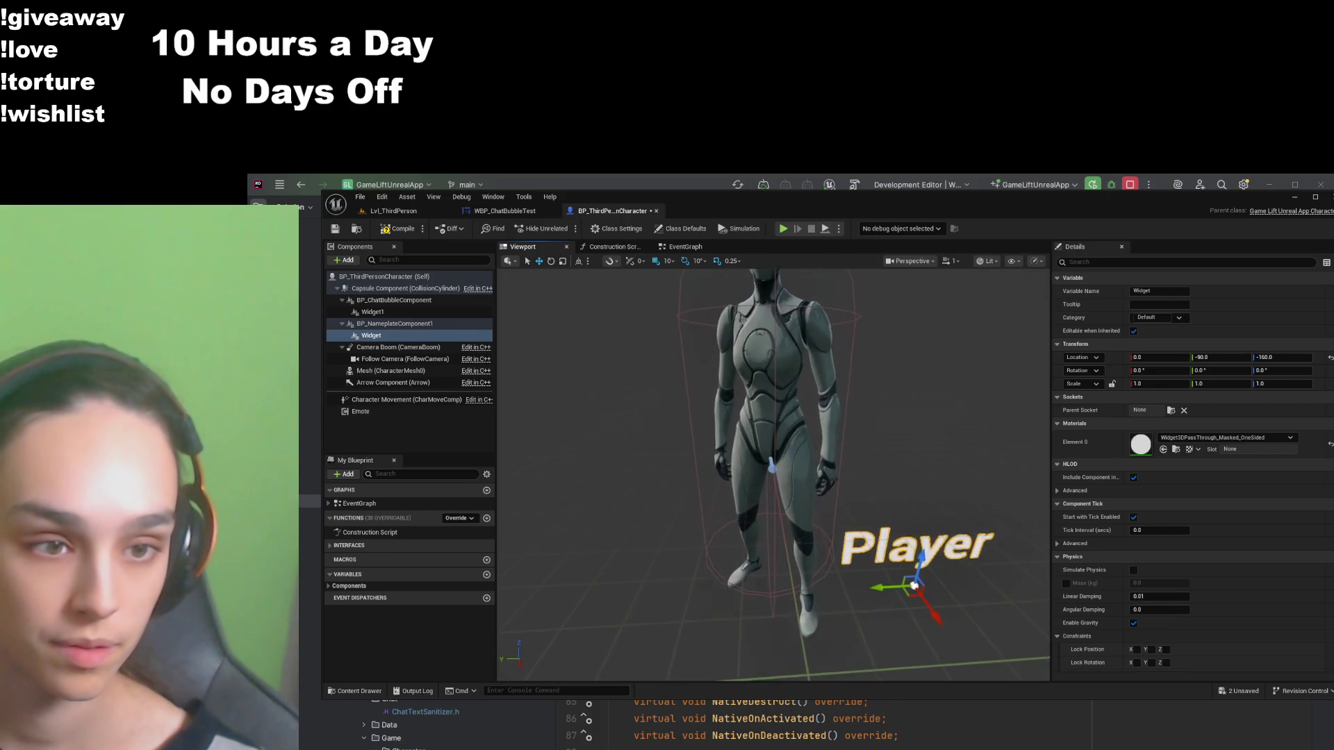
mouse_move(924, 559)
mouse_down()
mouse_move(955, 417)
mouse_move(736, 445)
mouse_move(861, 450)
mouse_move(882, 486)
mouse_move(749, 416)
mouse_move(833, 420)
mouse_move(855, 431)
mouse_move(647, 441)
mouse_move(695, 434)
mouse_move(709, 403)
mouse_move(726, 455)
mouse_up()
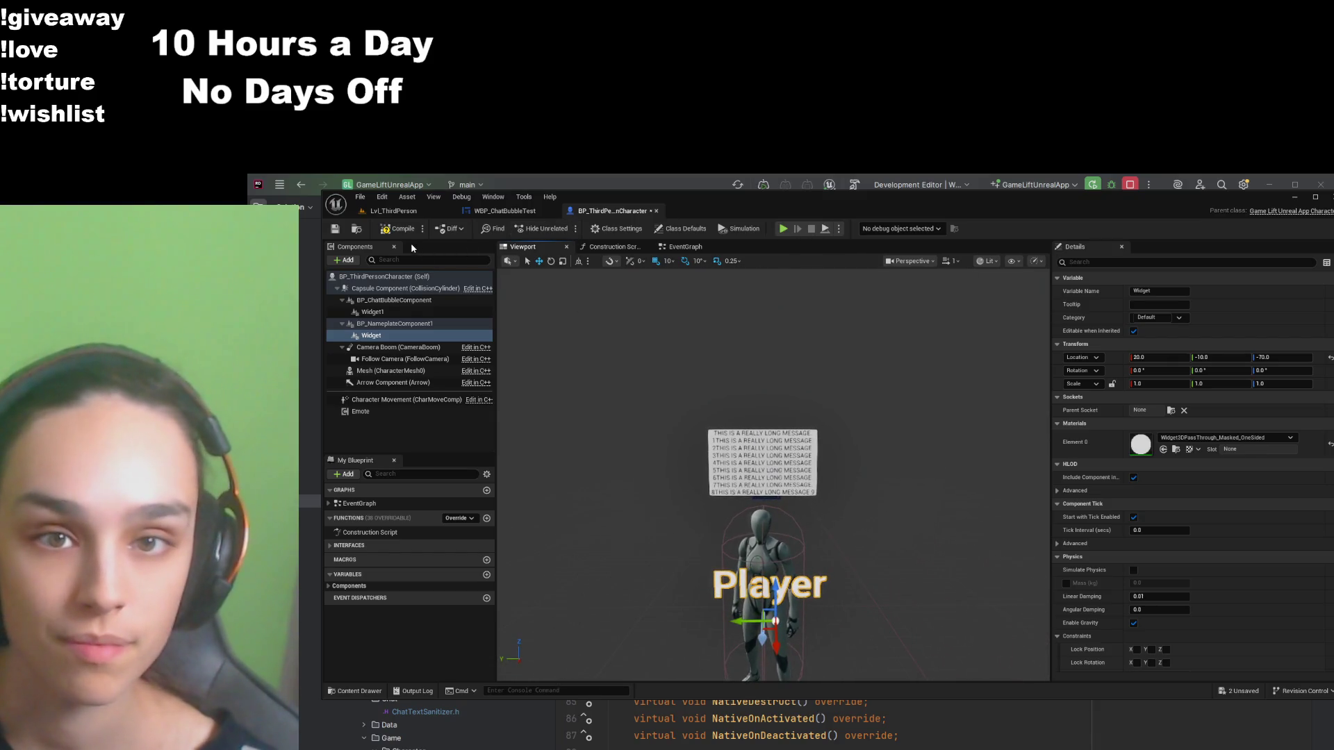
Step: Save the character blueprint and check the result from the side and in Lvl_ThirdPerson
click(336, 230)
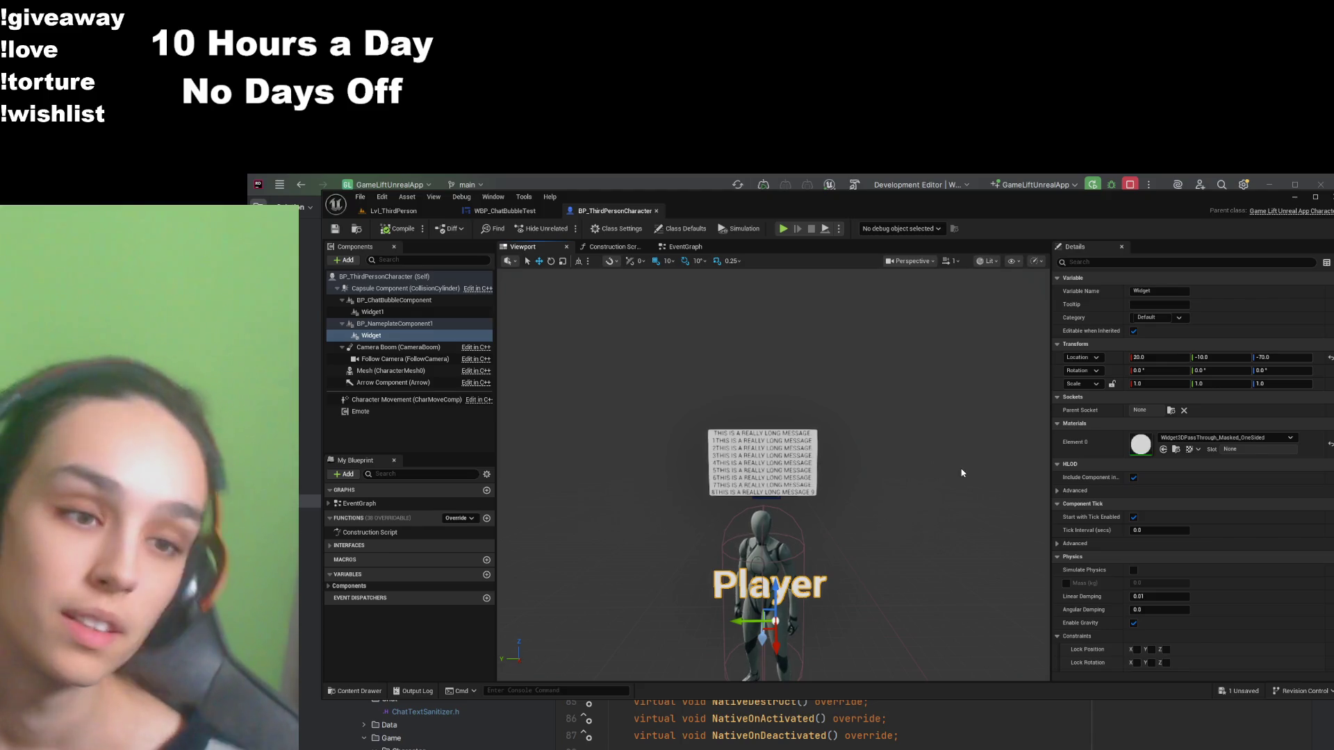
mouse_move(831, 507)
mouse_down()
mouse_move(1098, 516)
mouse_move(1202, 566)
mouse_up()
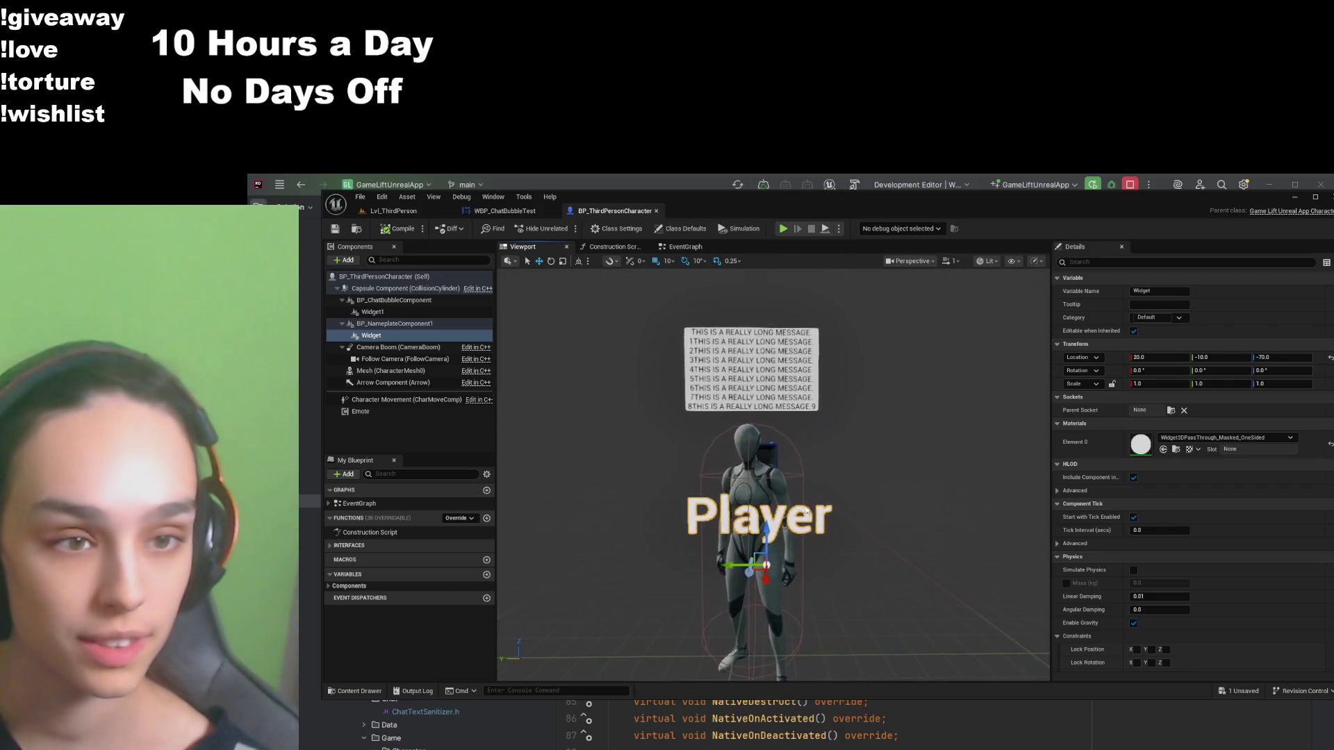
click(393, 212)
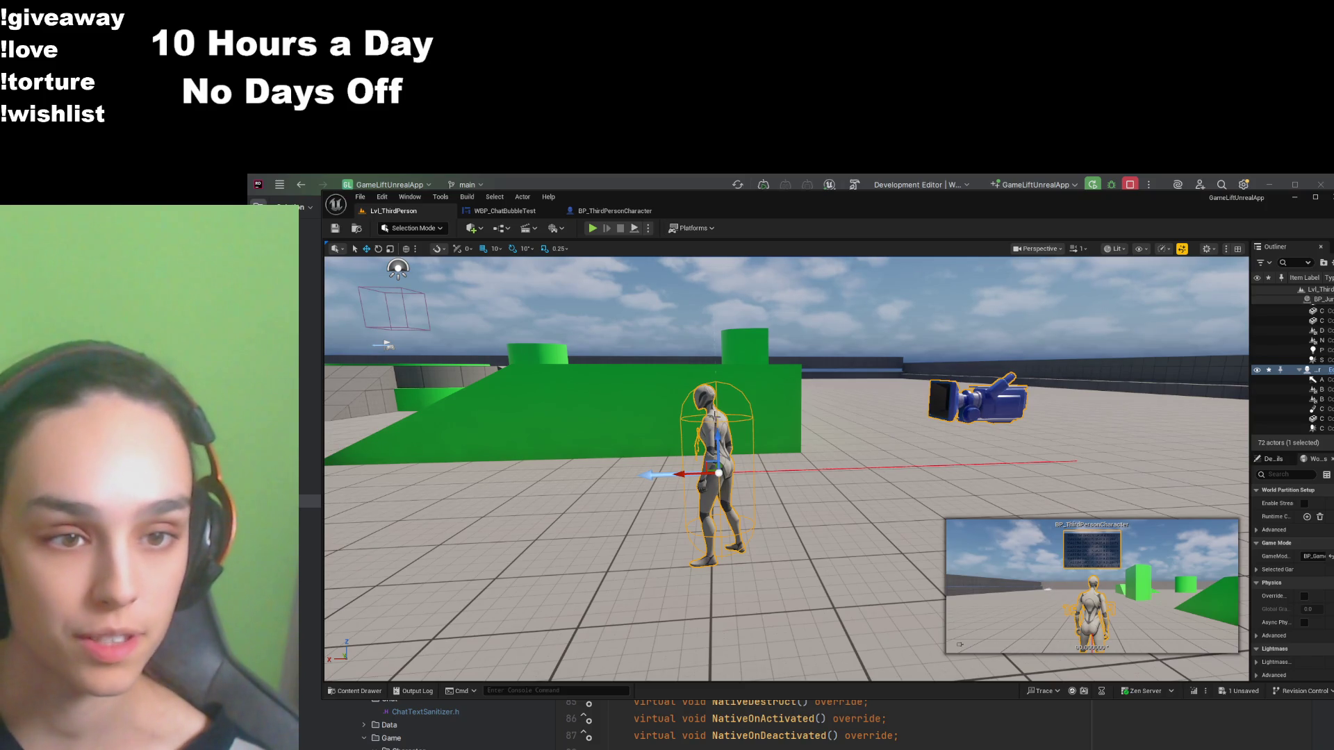
key(ctrl+z)
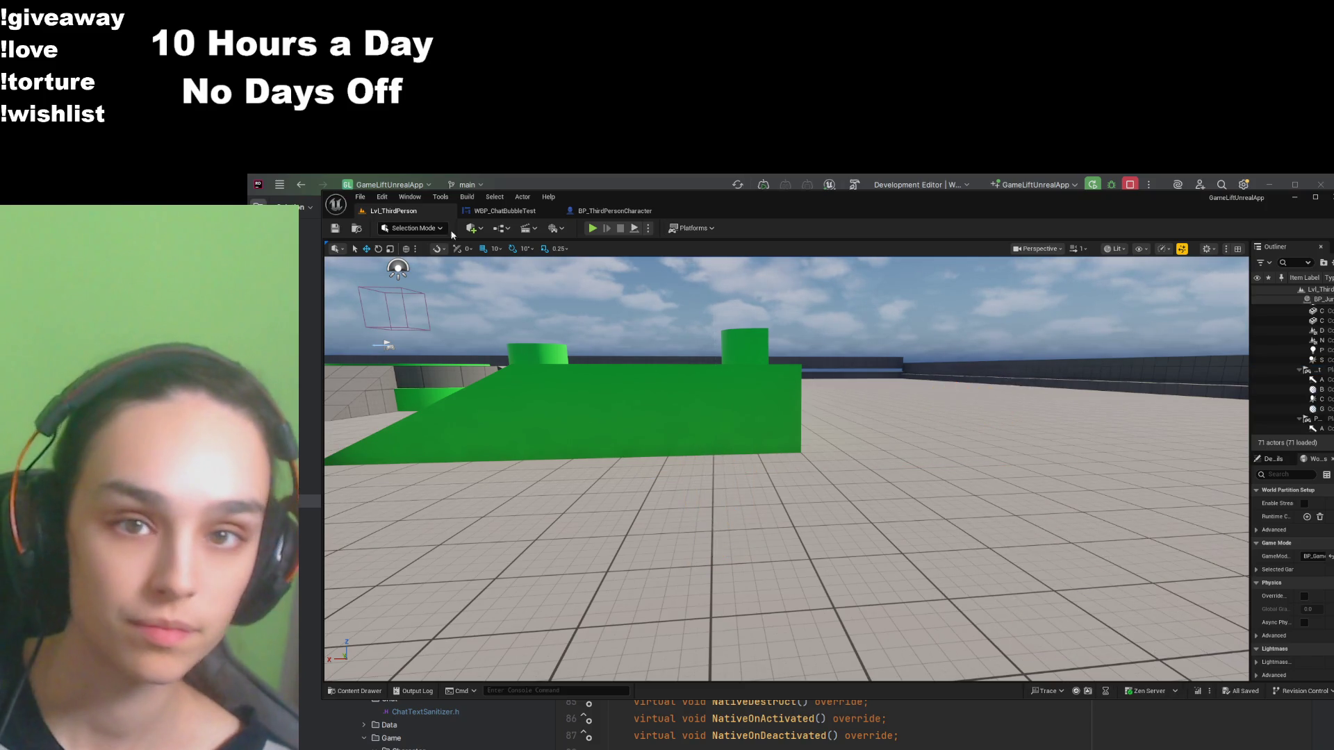
click(613, 211)
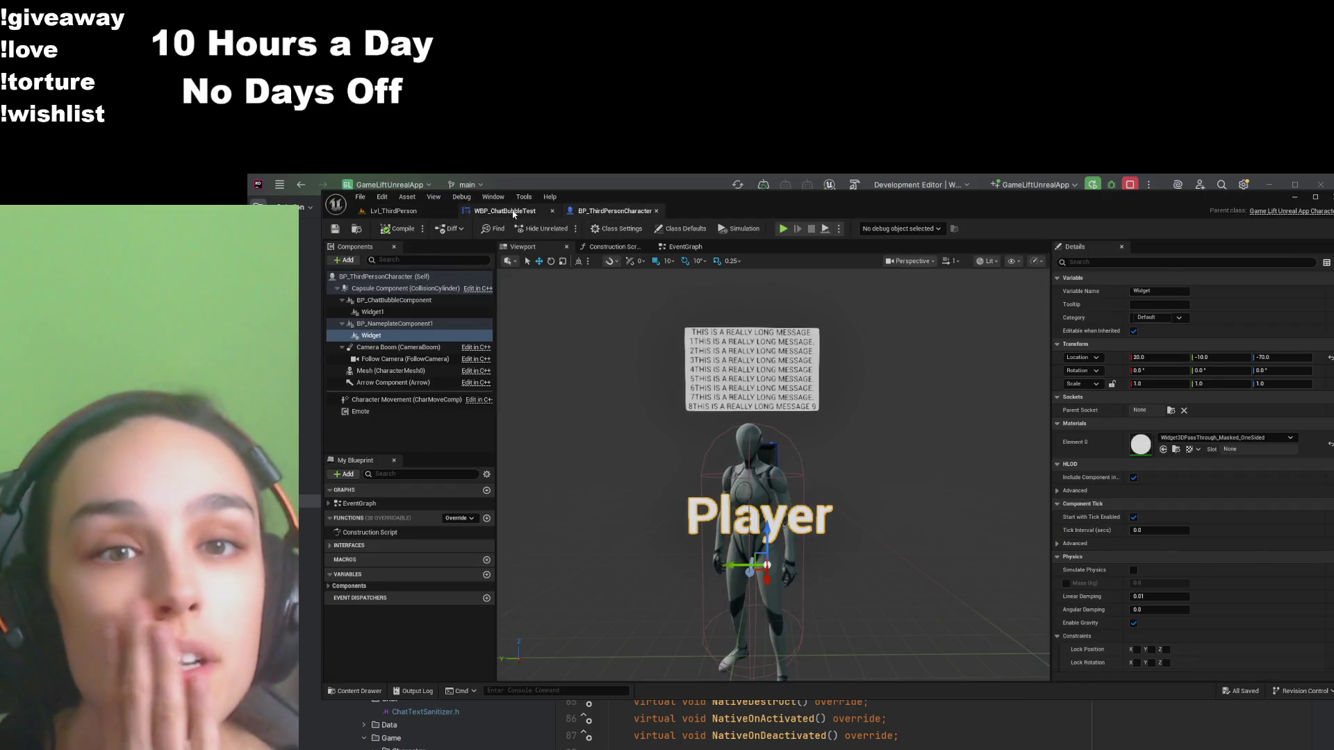
Step: Set the root's Auto Fit Min Font Size to 38, then compile and save the widget
click(514, 212)
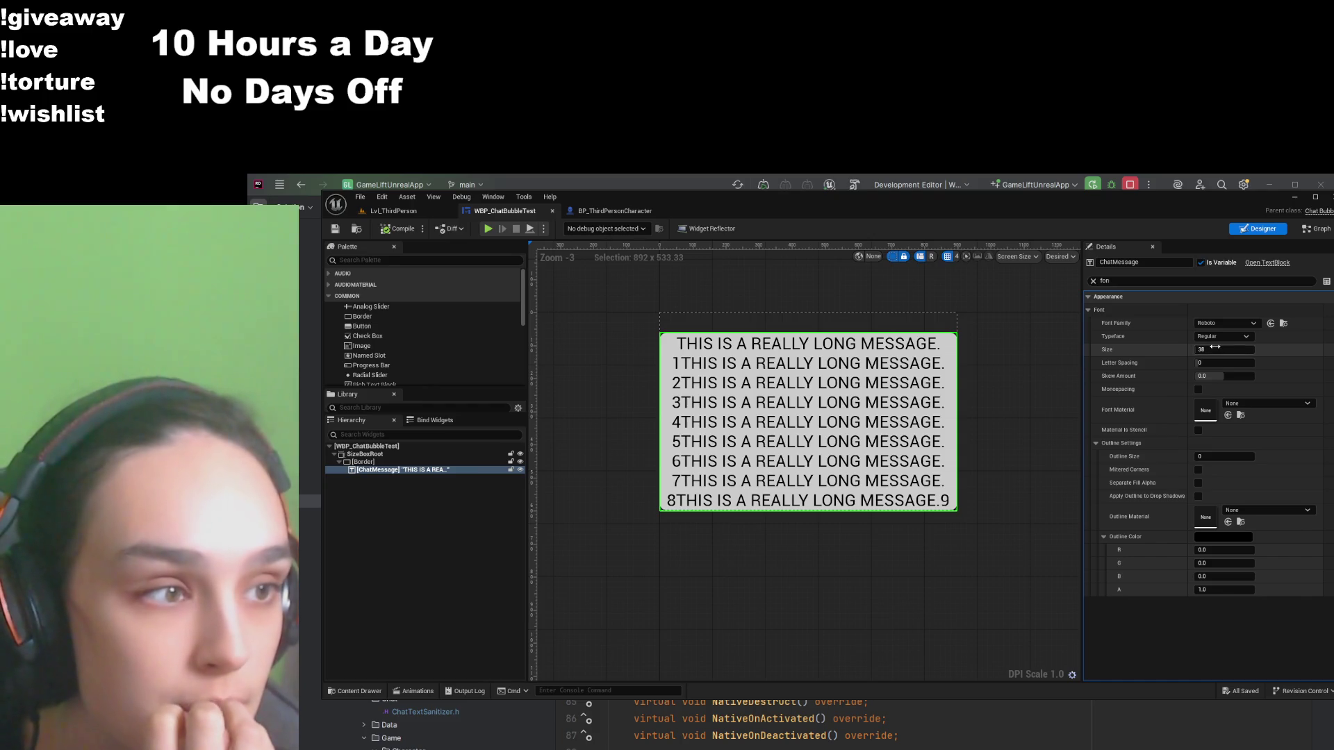
click(596, 212)
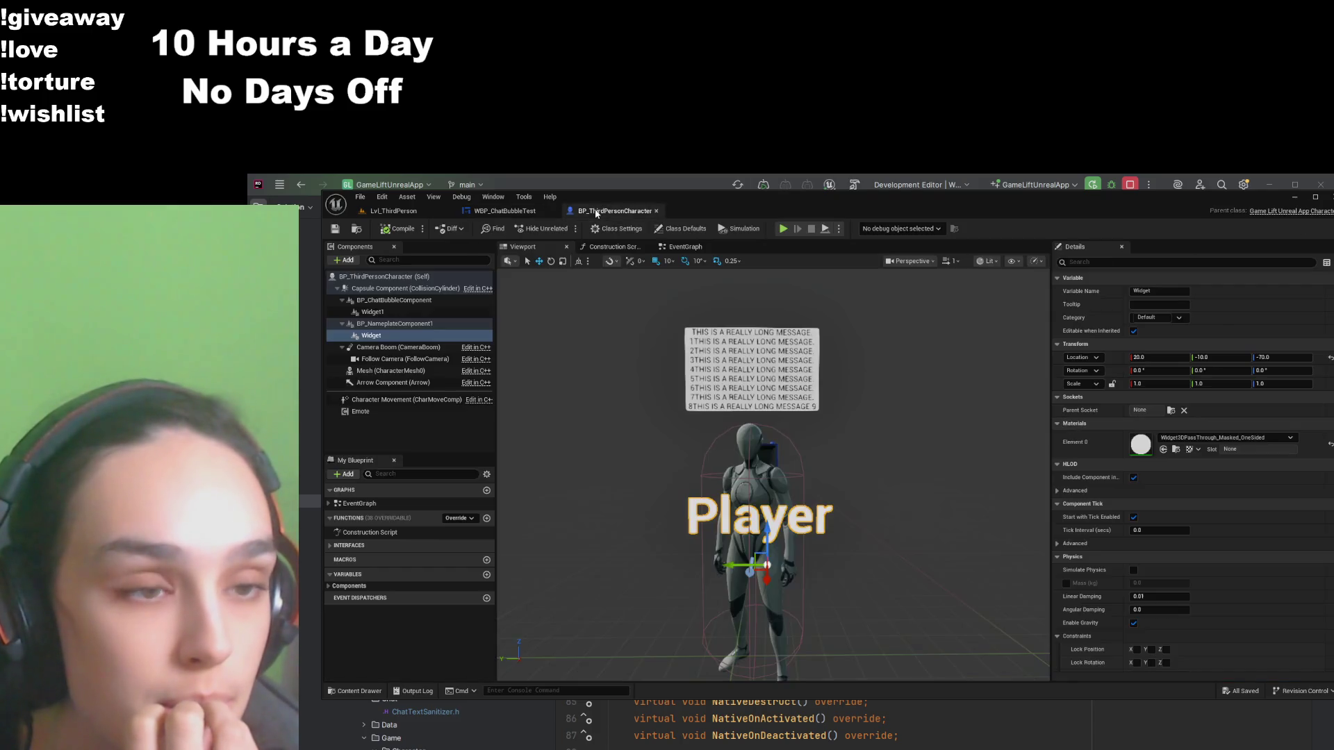
click(514, 217)
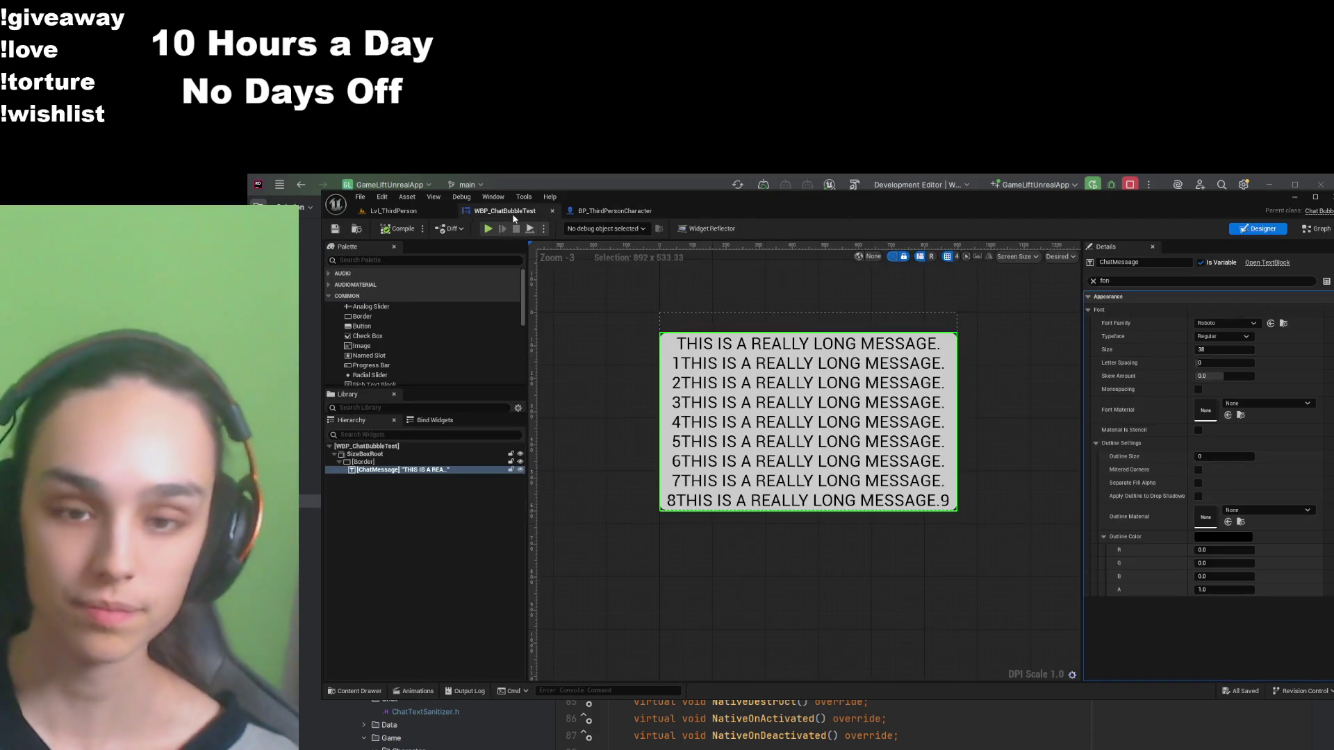
click(366, 446)
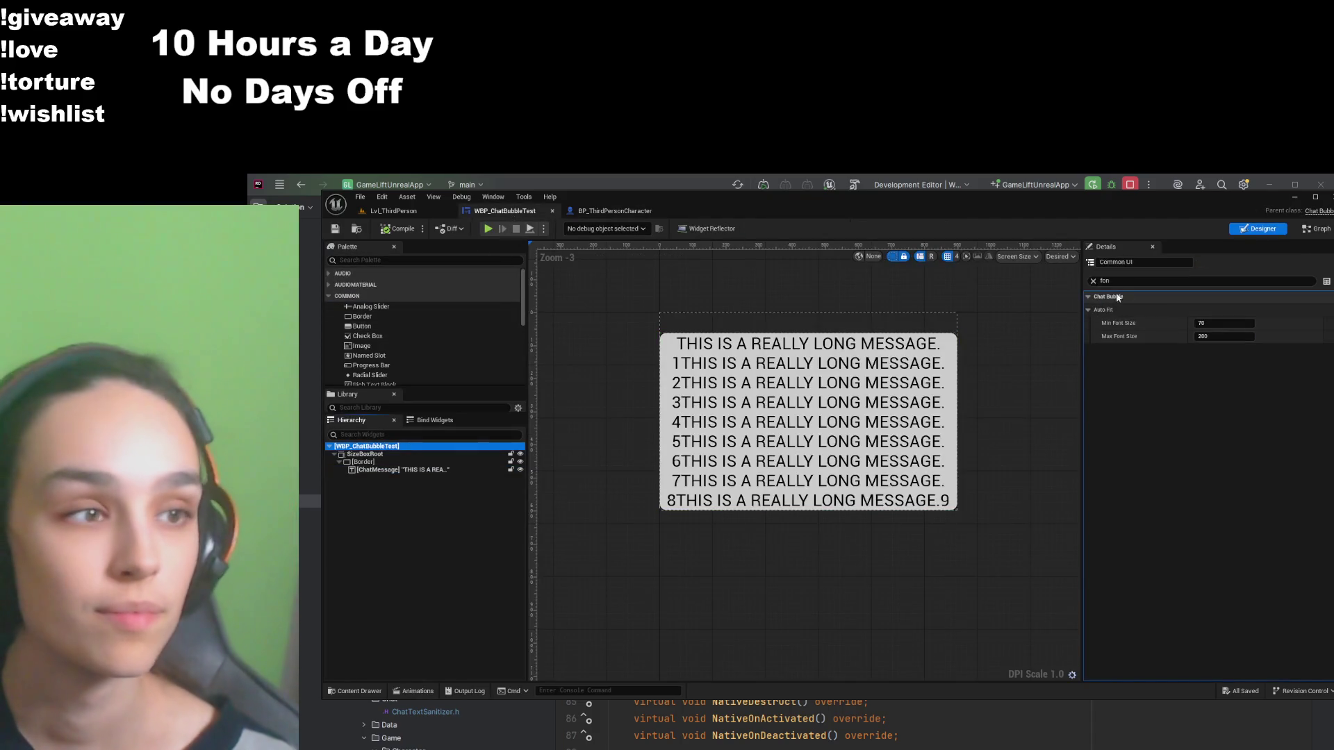
drag(1243, 324, 1196, 325)
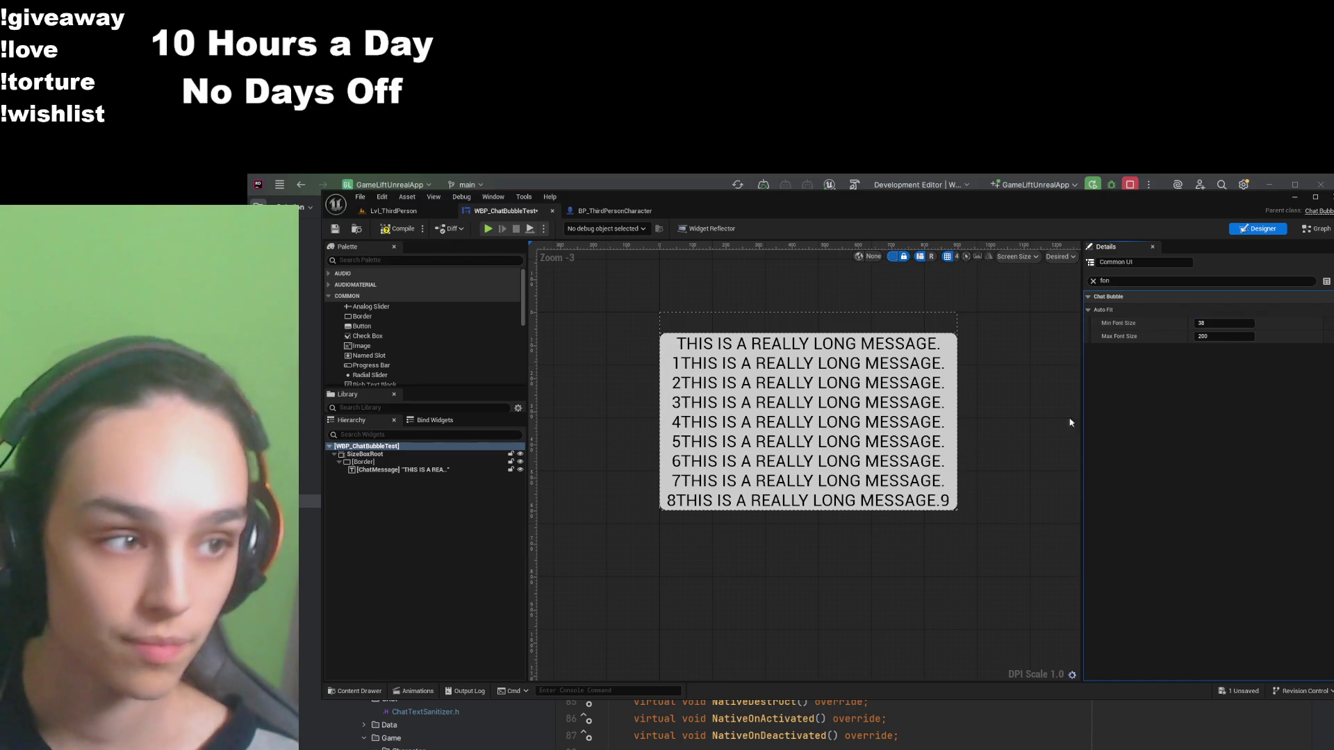
click(384, 231)
click(335, 231)
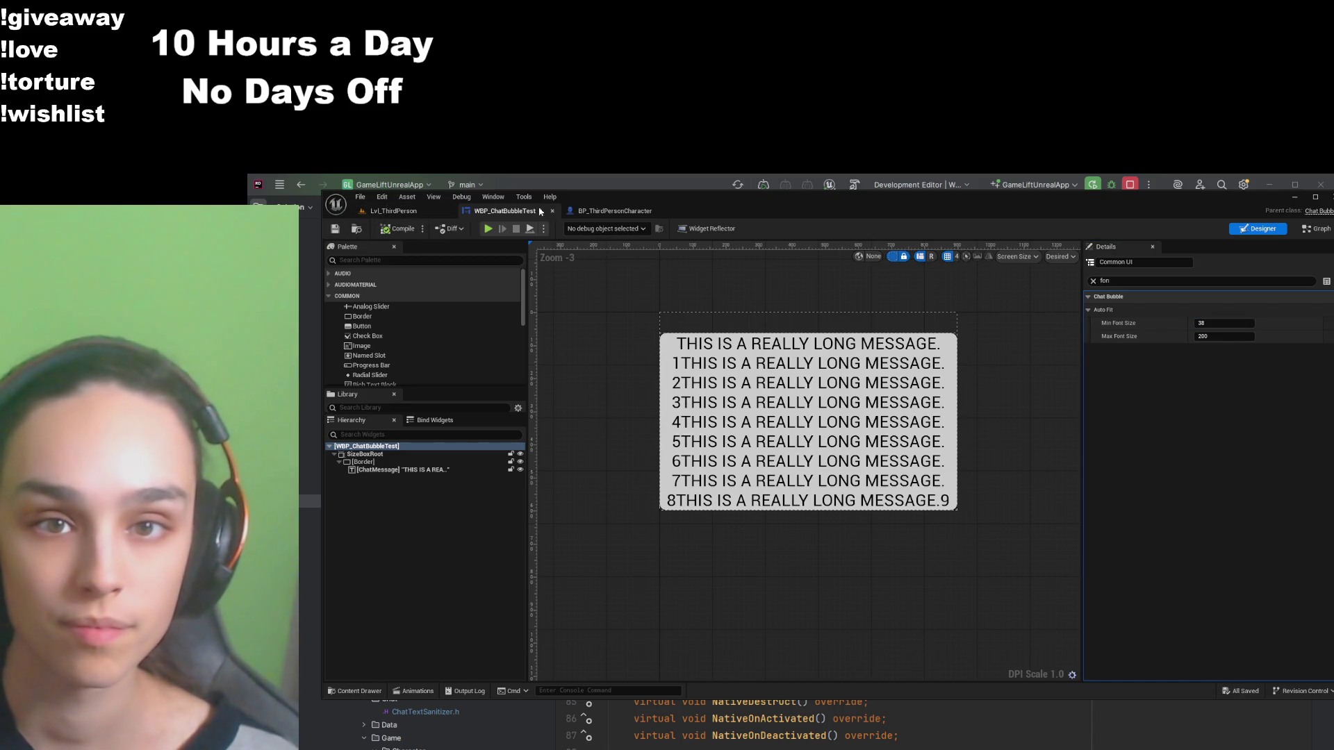
click(594, 210)
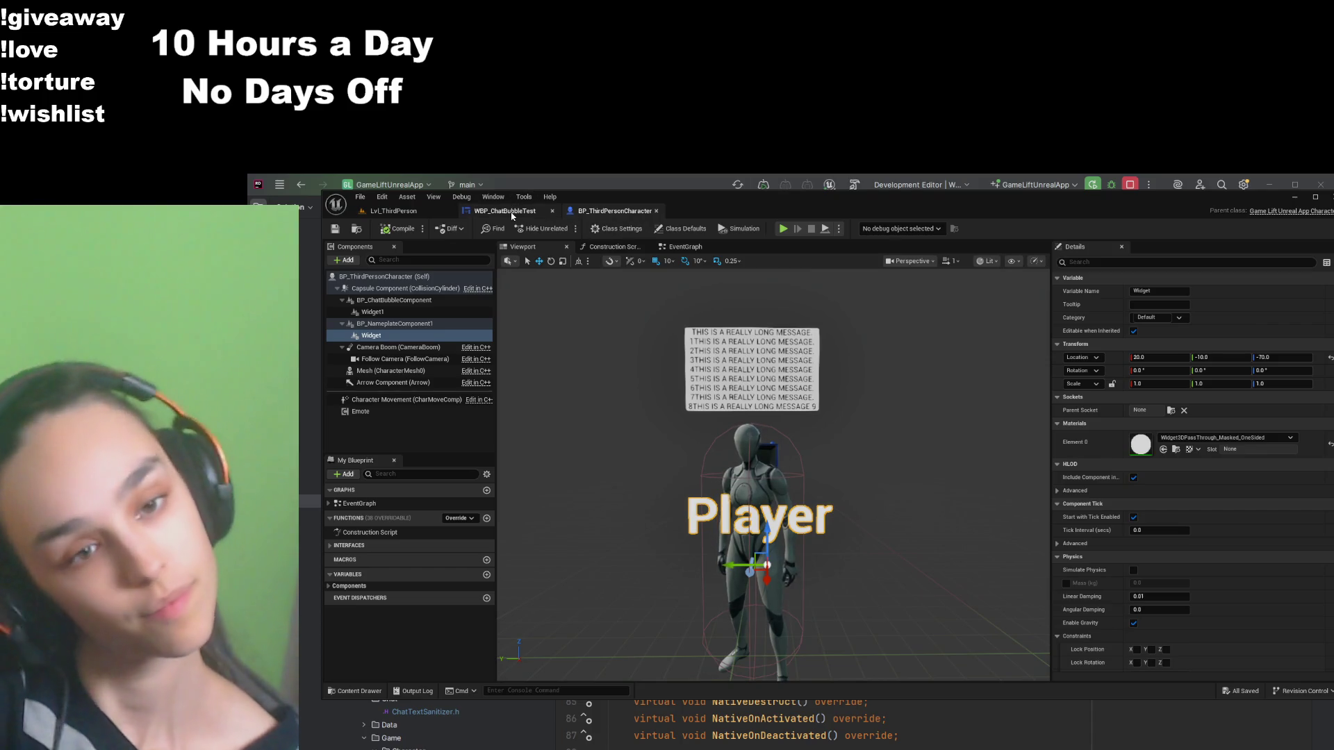
Step: Move the nameplate to Z 10 and Y 0, sliding it aside to check the bubble
drag(767, 532, 752, 404)
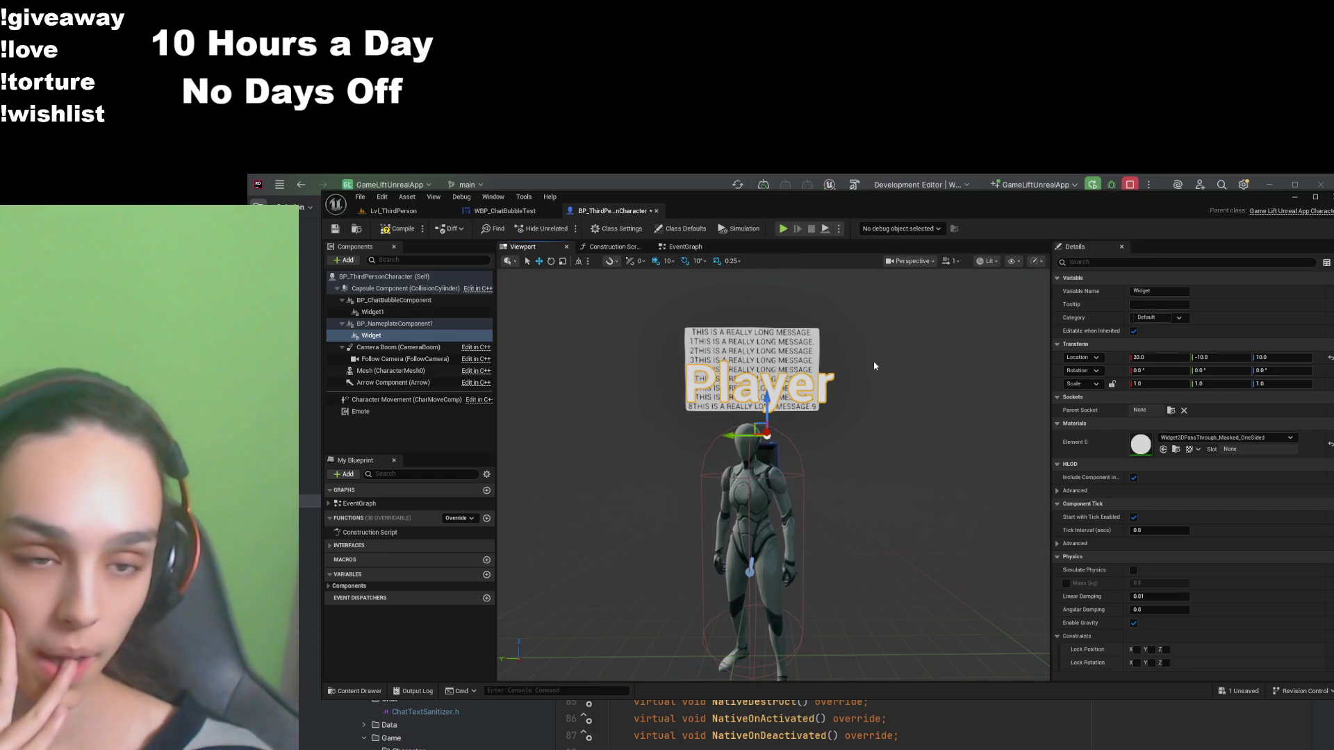
drag(874, 366, 702, 372)
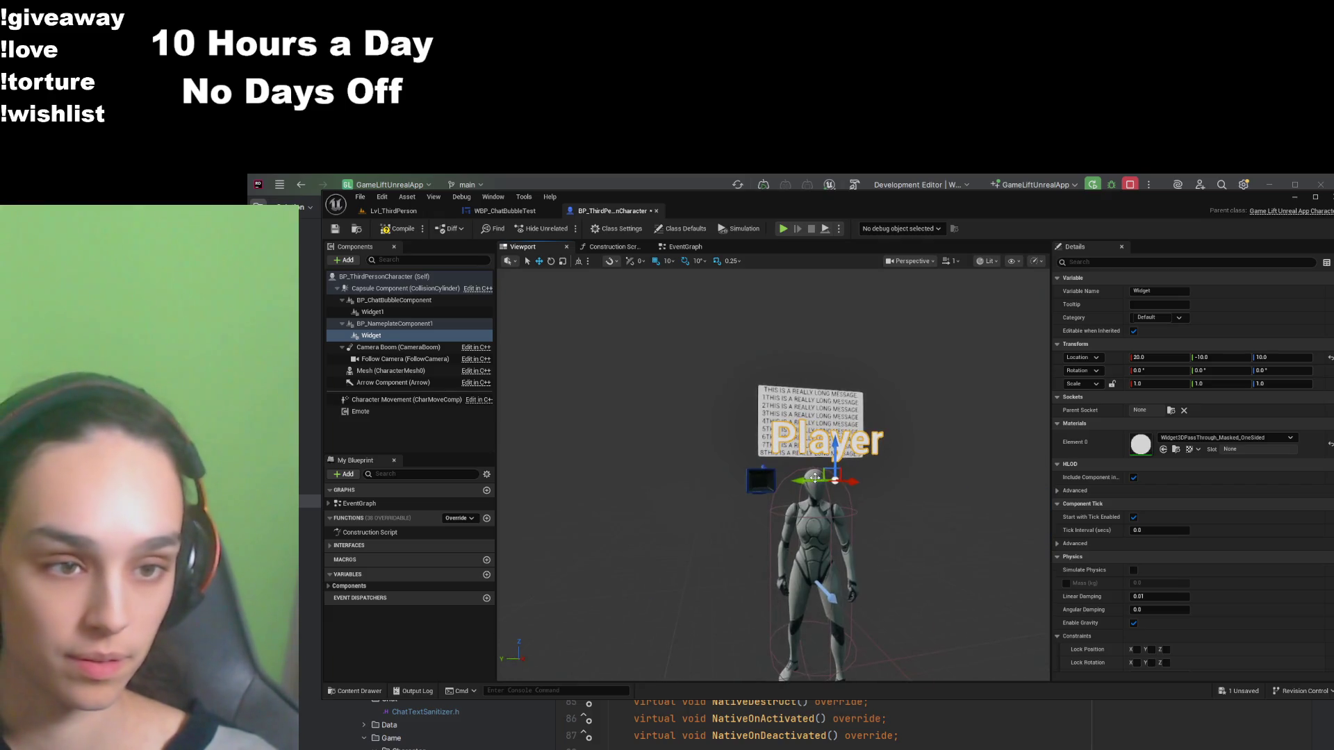
drag(812, 480, 764, 481)
scroll(764, 480, up, 3)
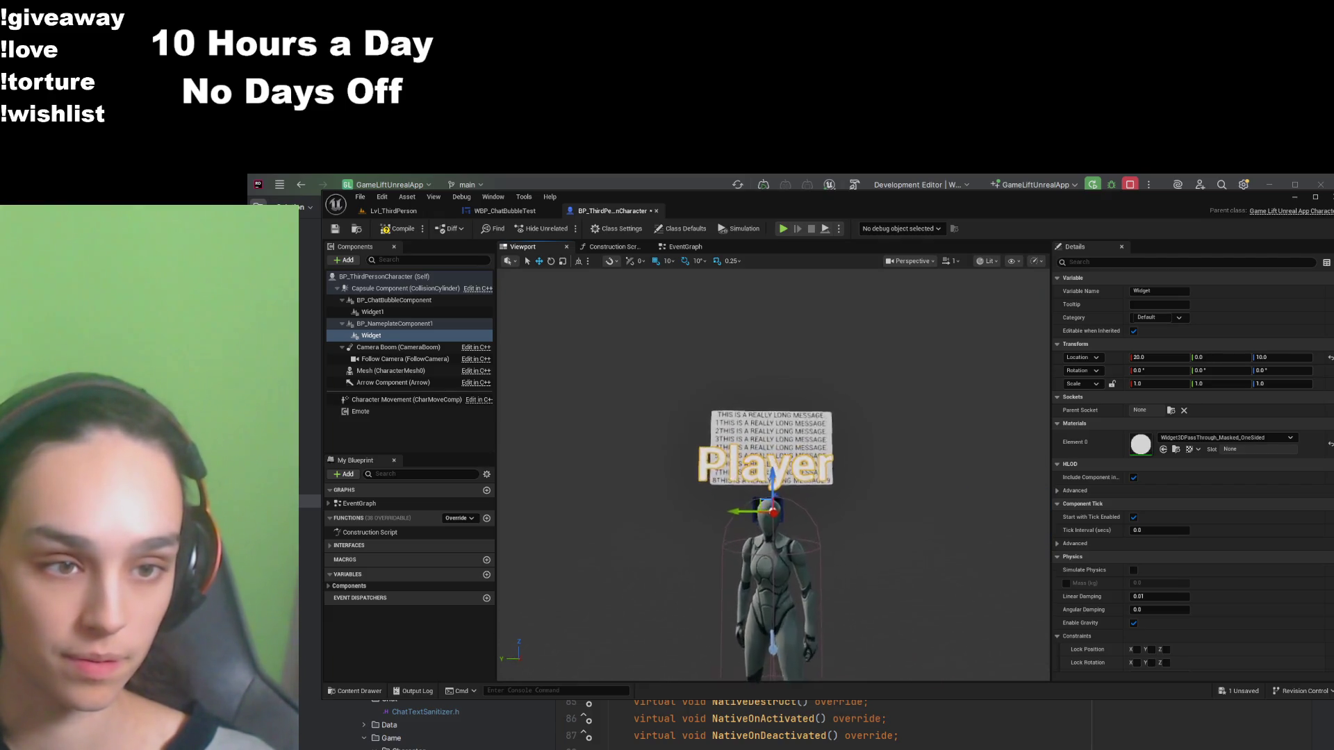
scroll(753, 495, up, 2)
scroll(753, 495, down, 4)
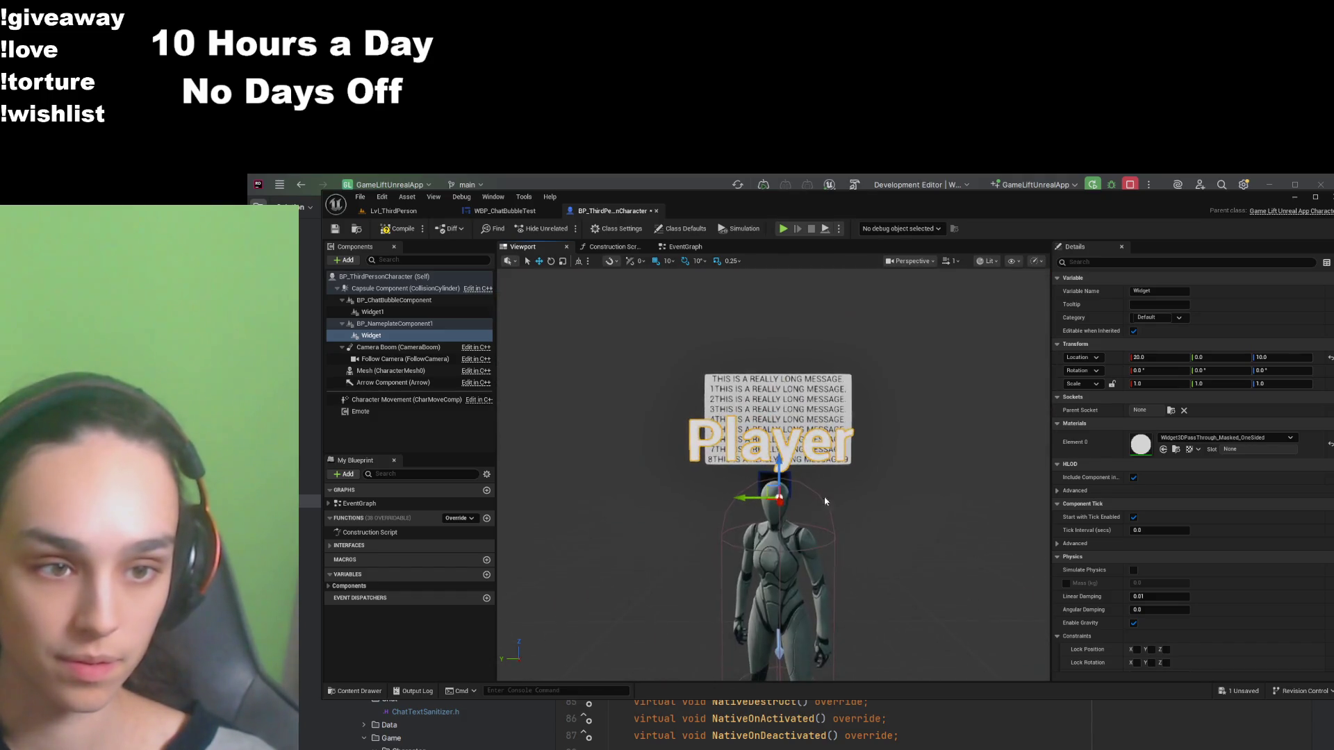
drag(753, 495, 798, 499)
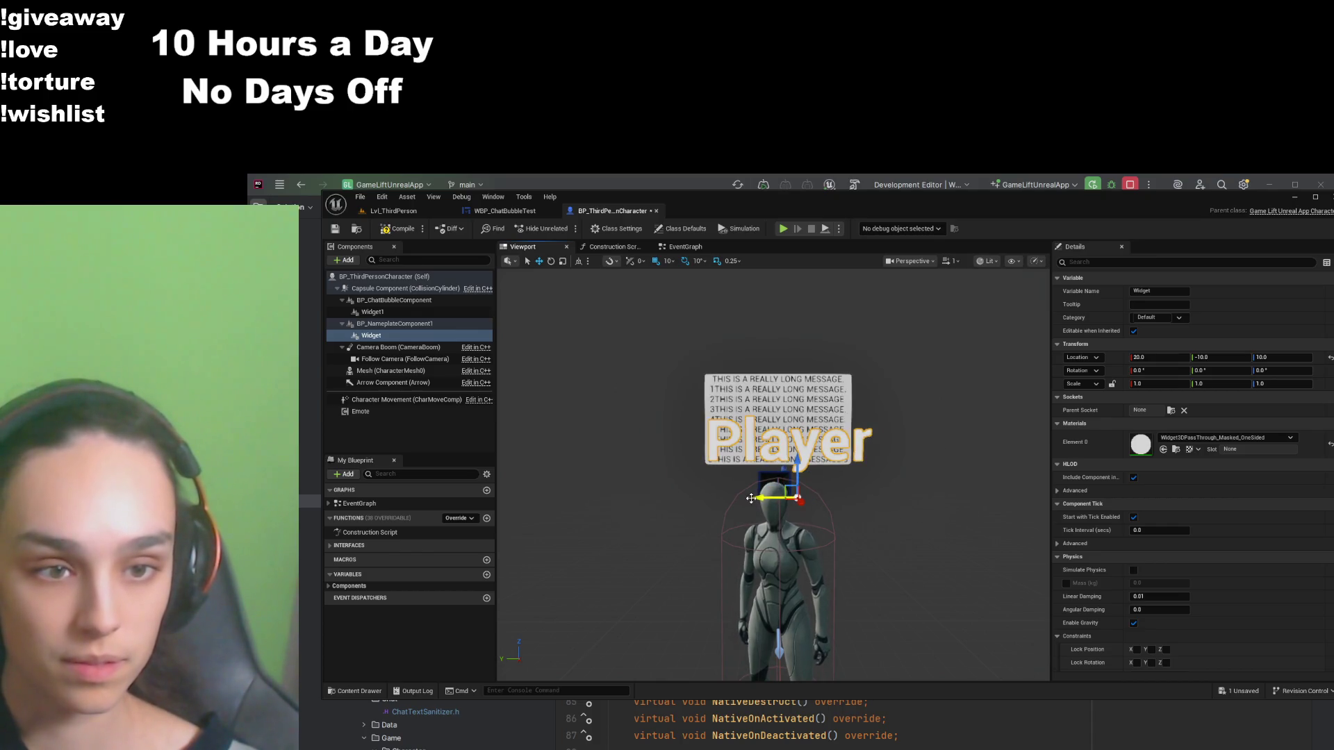
drag(798, 500, 755, 498)
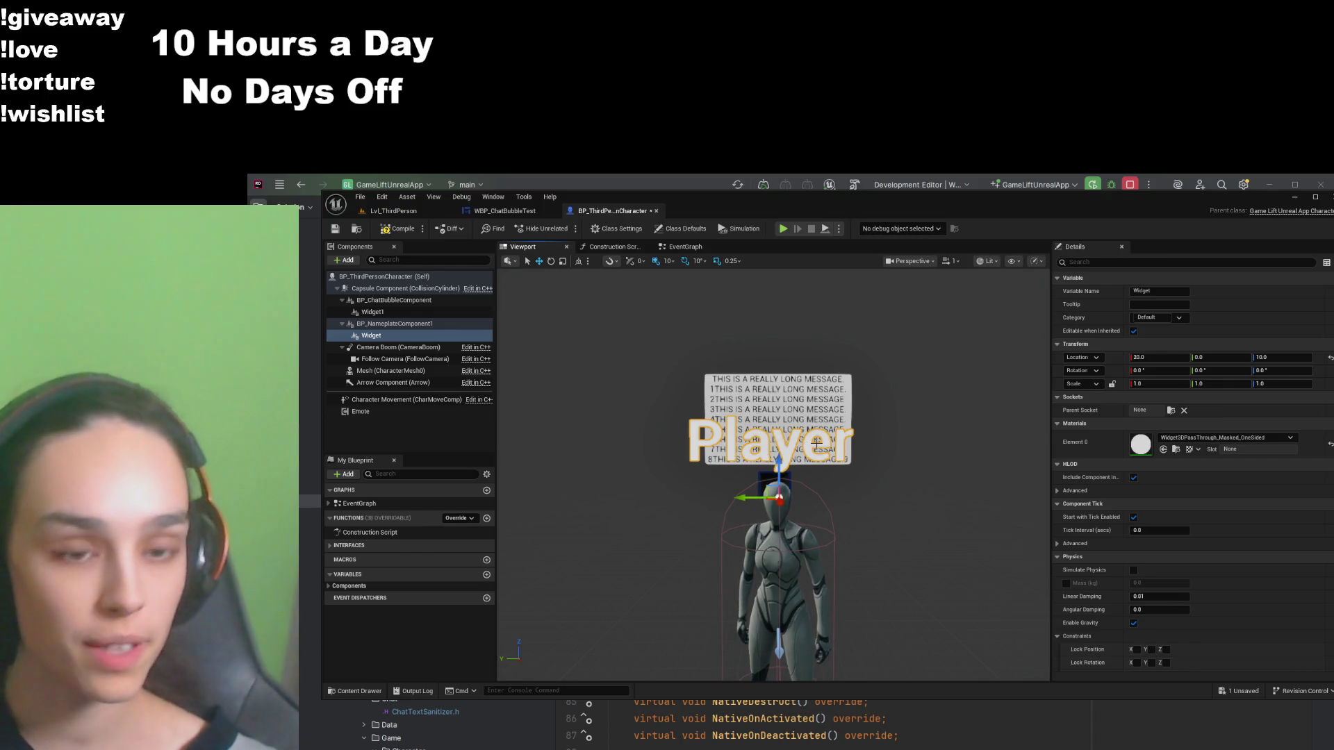
drag(752, 495, 748, 498)
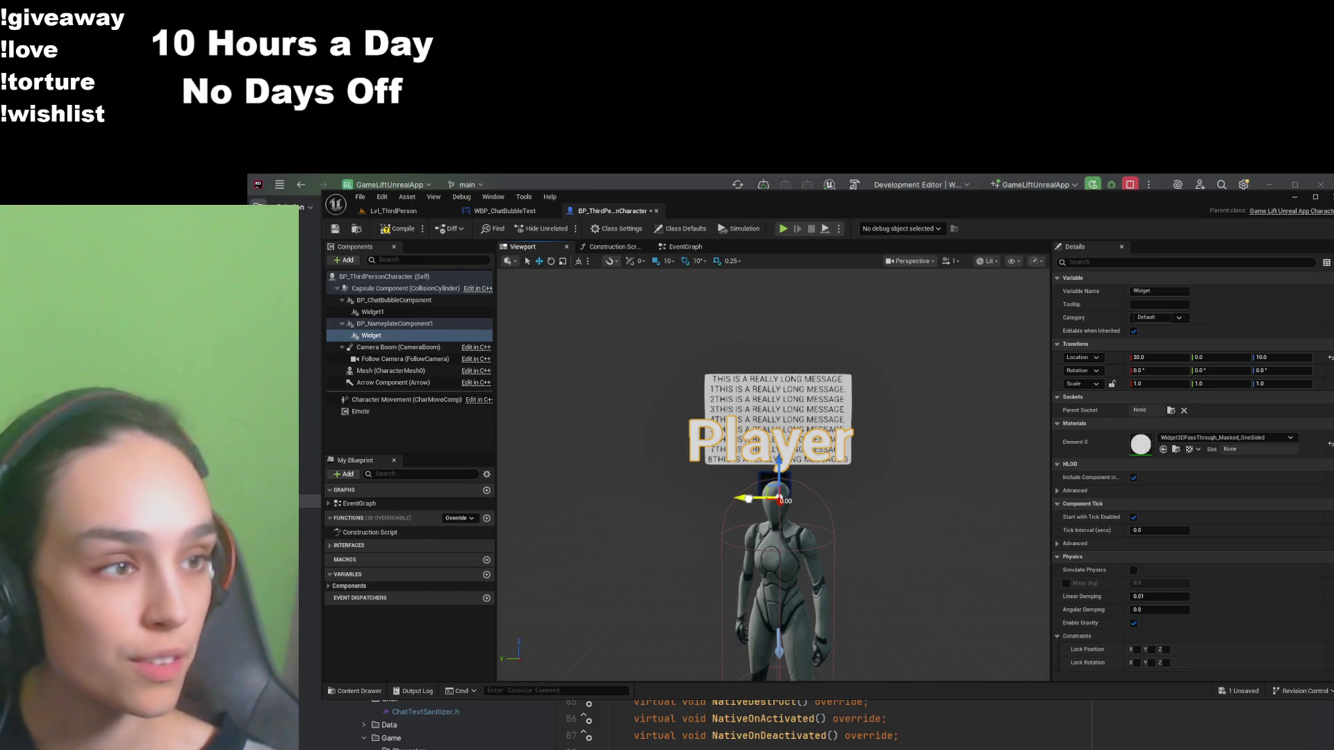
click(517, 212)
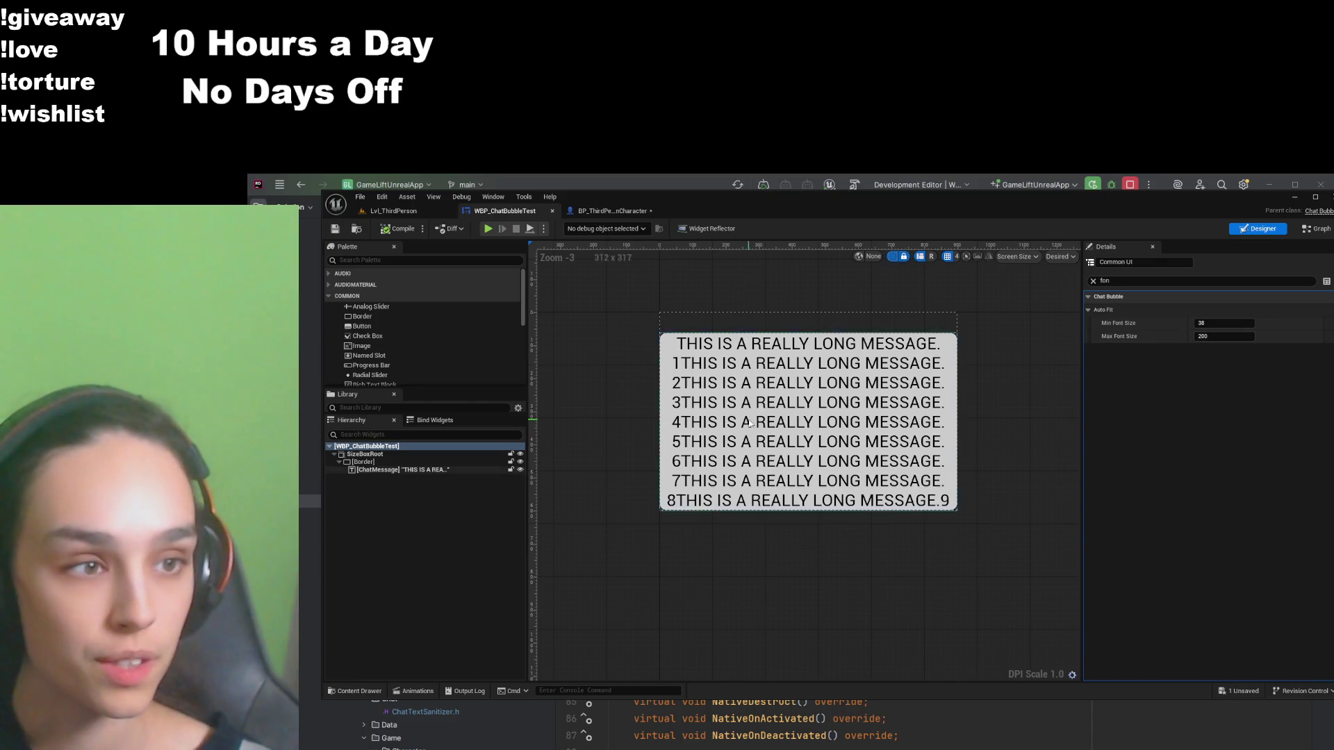
Step: Replace the ChatMessage text with 'Hi' at font size 200, then compile and save
click(366, 470)
click(1093, 281)
click(1241, 448)
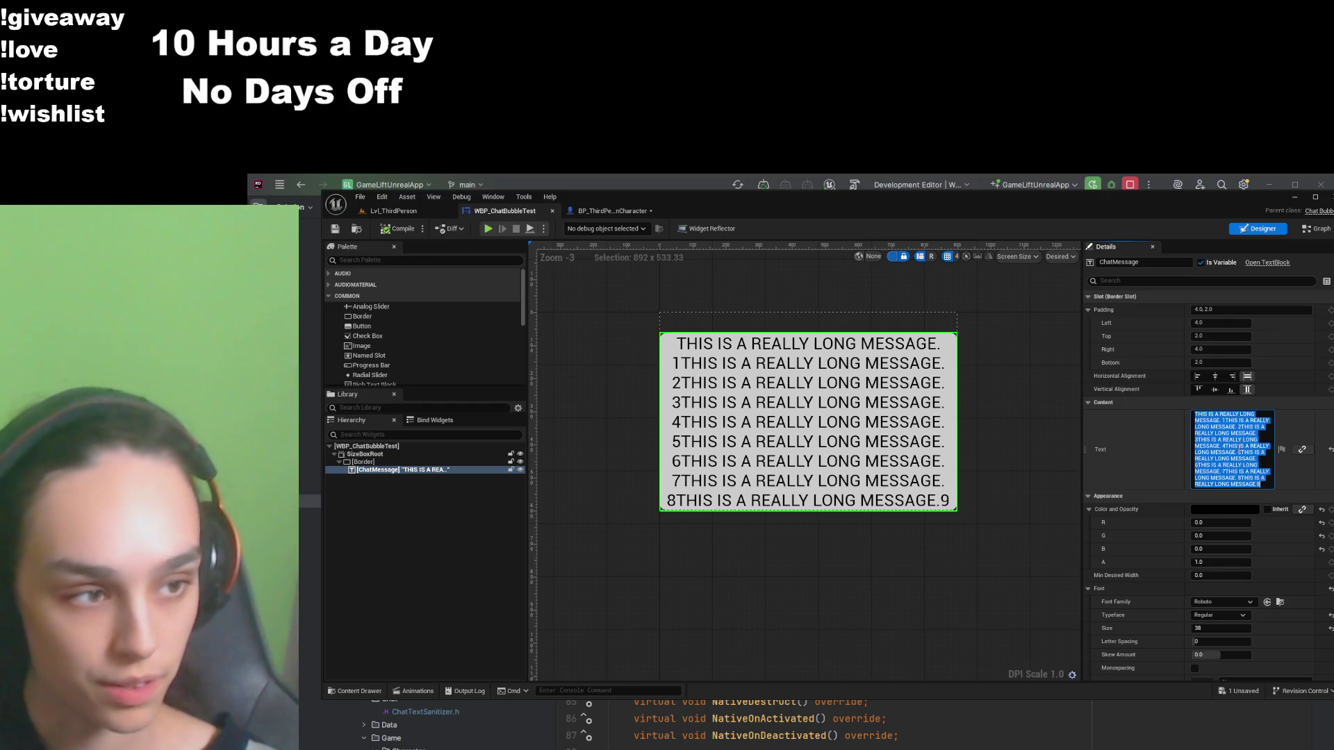
key(BackSpace)
key(Return)
text(fon)
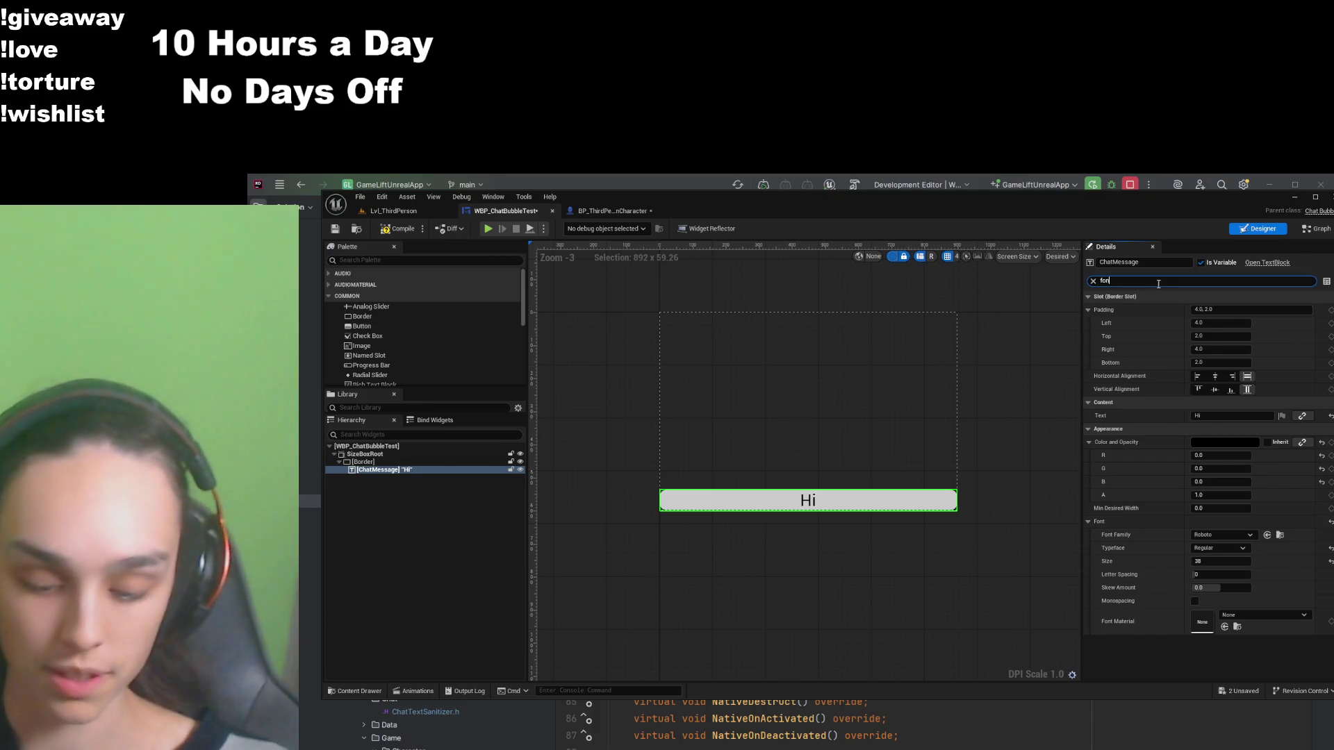
click(1219, 350)
text(200)
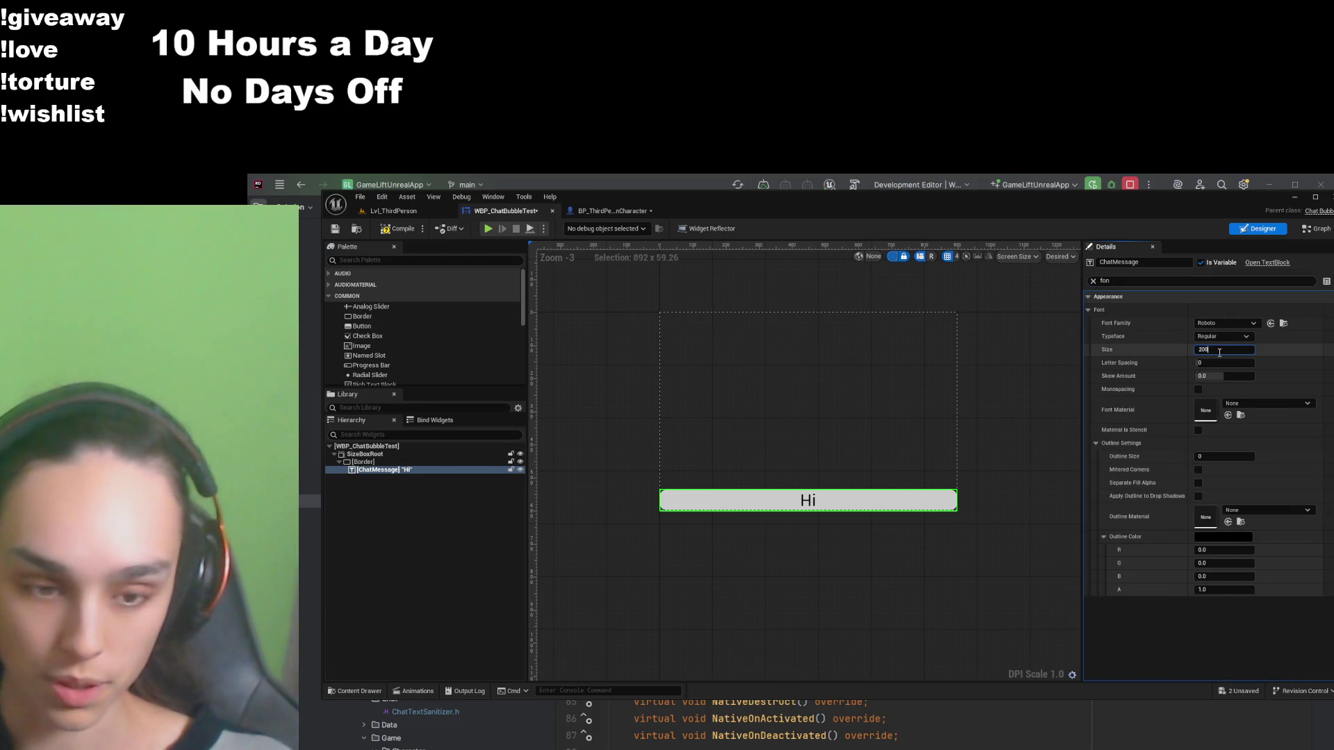
key(Return)
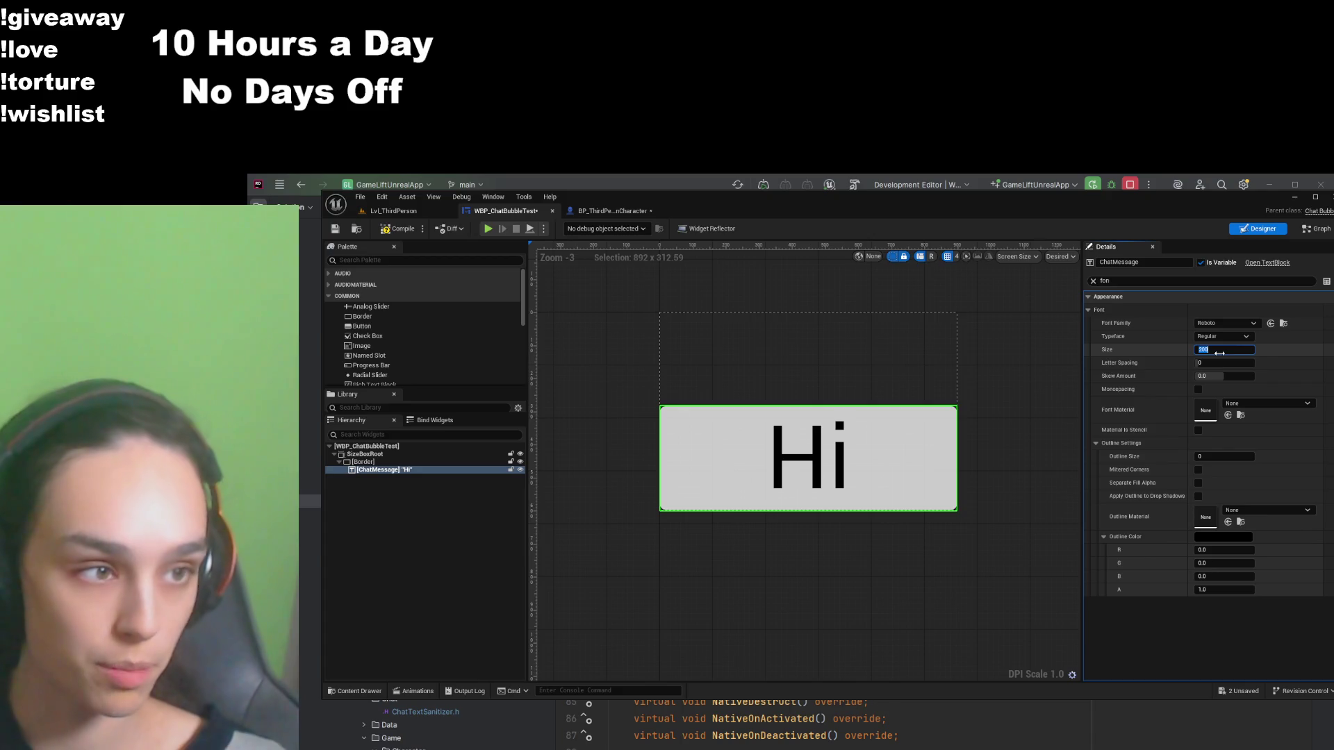
click(400, 229)
click(334, 228)
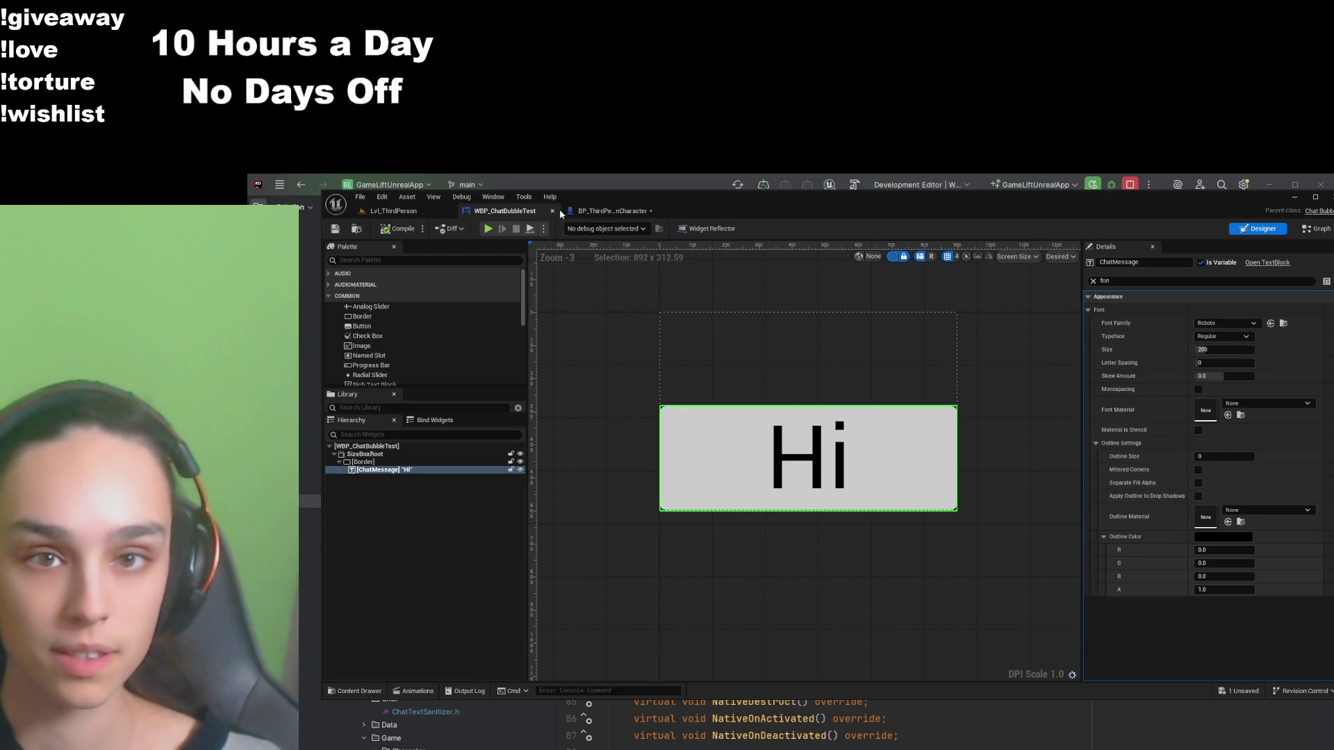
Step: Slide the nameplate aside to view the Hi bubble on the character, move it back, and save all
click(584, 211)
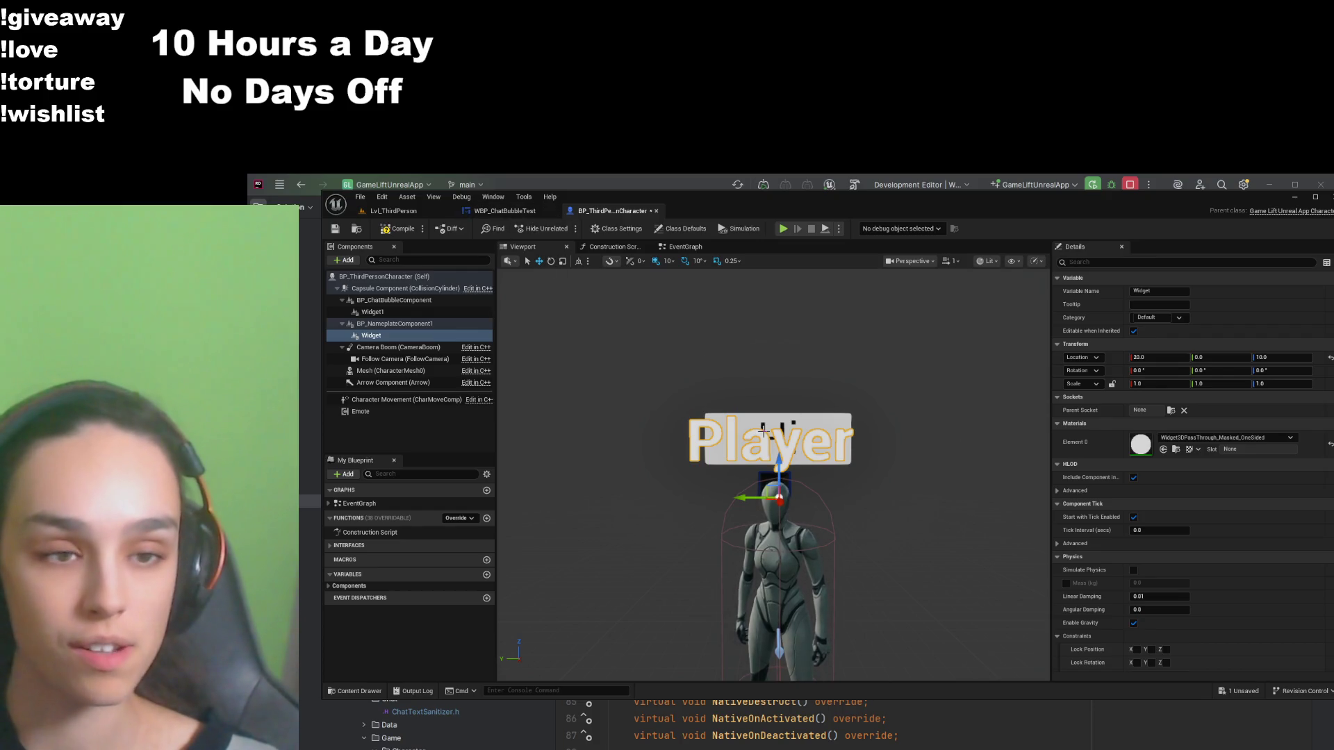
drag(756, 499, 919, 500)
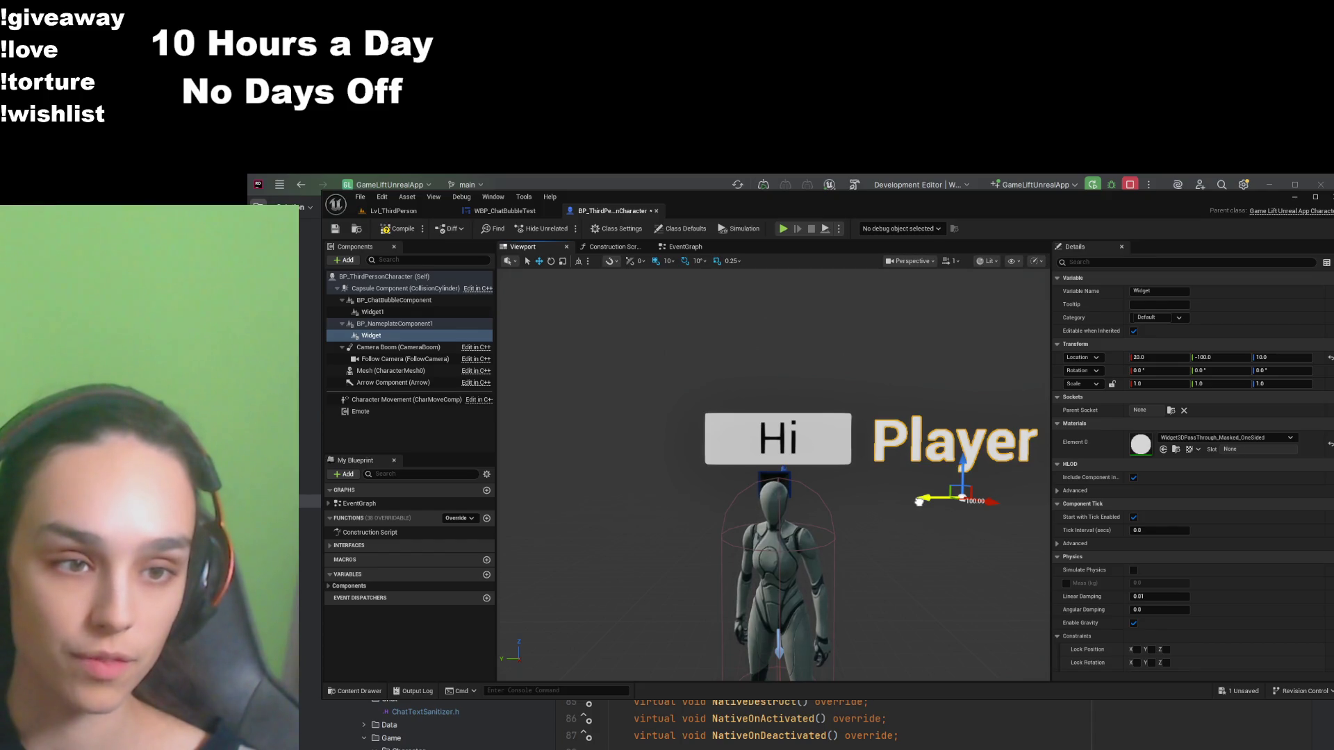
mouse_move(919, 501)
mouse_down()
mouse_move(736, 505)
mouse_move(768, 508)
mouse_up()
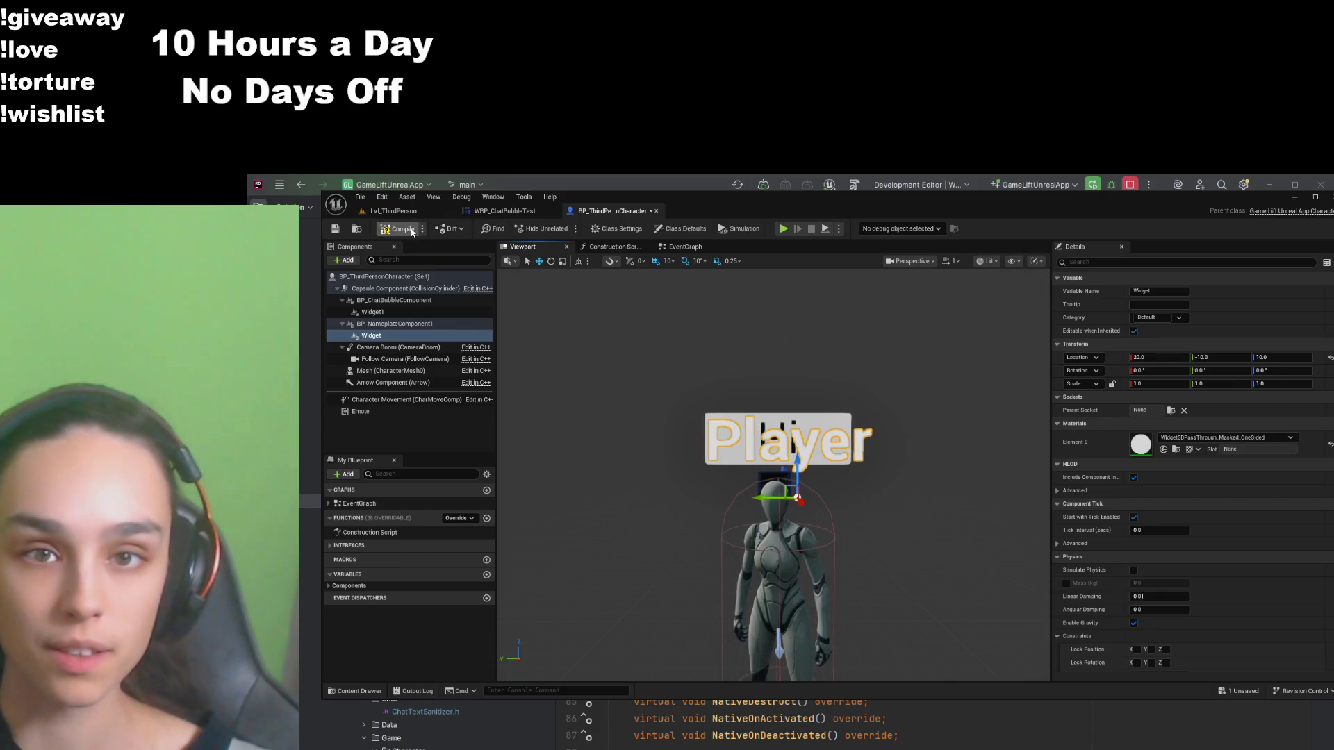
click(335, 230)
click(505, 210)
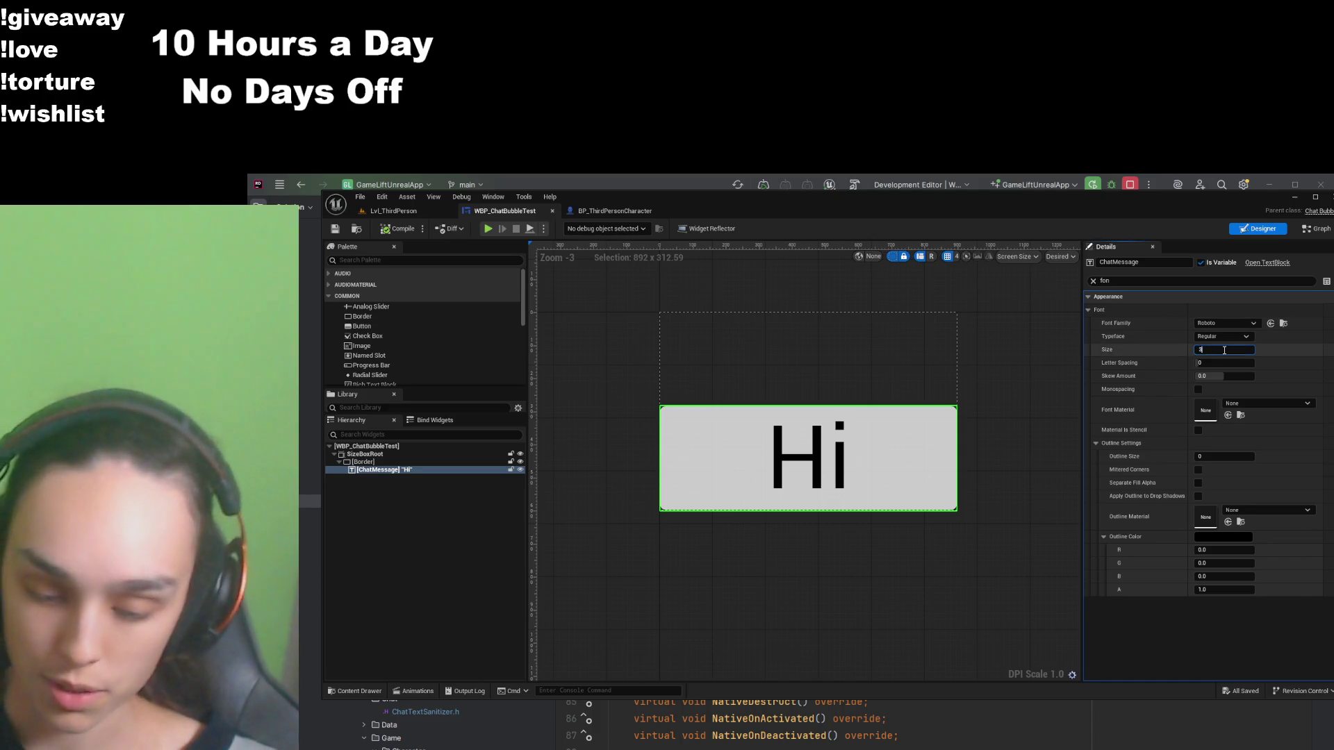
Step: Restore font size 38 and the pasted long test message, compile, and go to Lvl_ThirdPerson
text(8)
key(Return)
click(1093, 281)
click(1225, 415)
text(THIS IS A REALLY LONG MESSAGE. 1THIS IS A REALLY LONG MESSAGE. 2THIS IS A REALLY LONG MESSAGE. 3THIS IS A REALLY LONG MESSAGE. 4THIS IS A REALLY LONG MESSAGE. 5THIS IS A REALLY LONG MESSAGE. 6THIS IS A REALLY LONG MESSAGE. 7THIS IS A REALLY LONG MESSAGE. 8THIS IS A REALLY LONG MESSAGE.9)
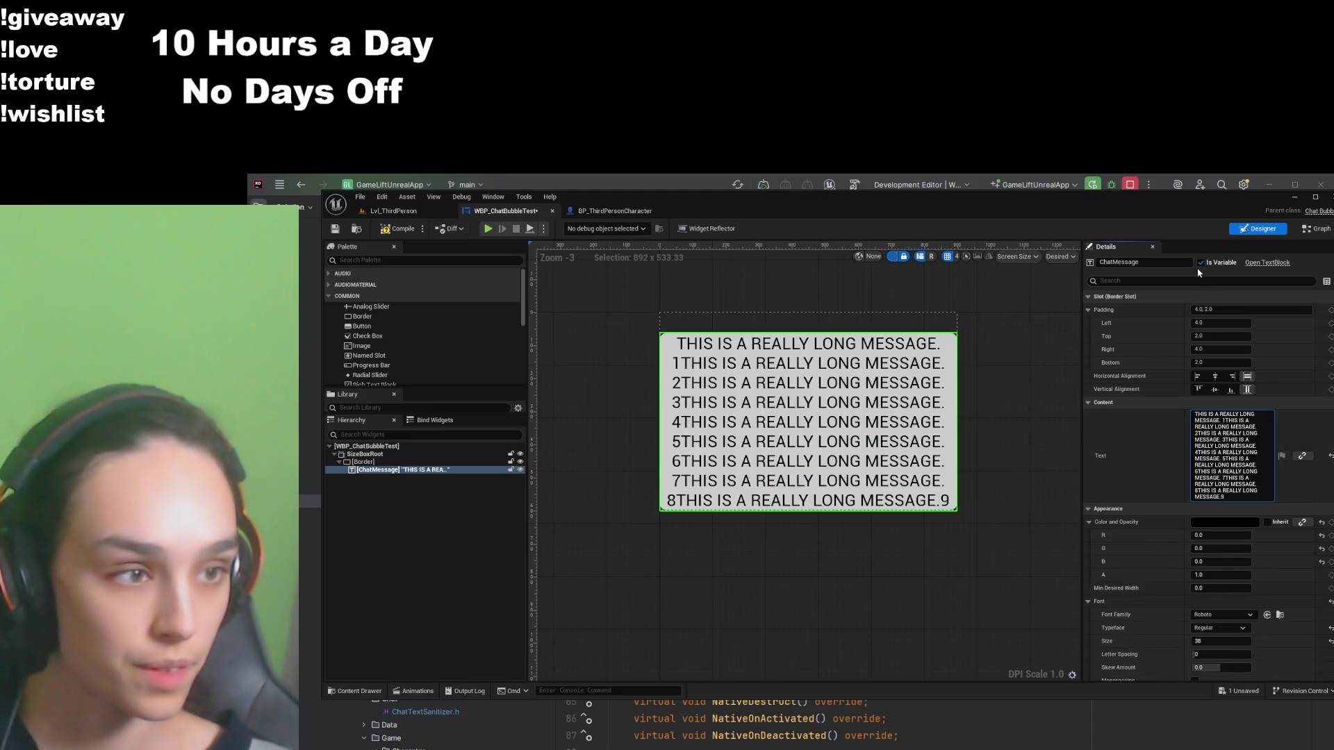
click(1215, 376)
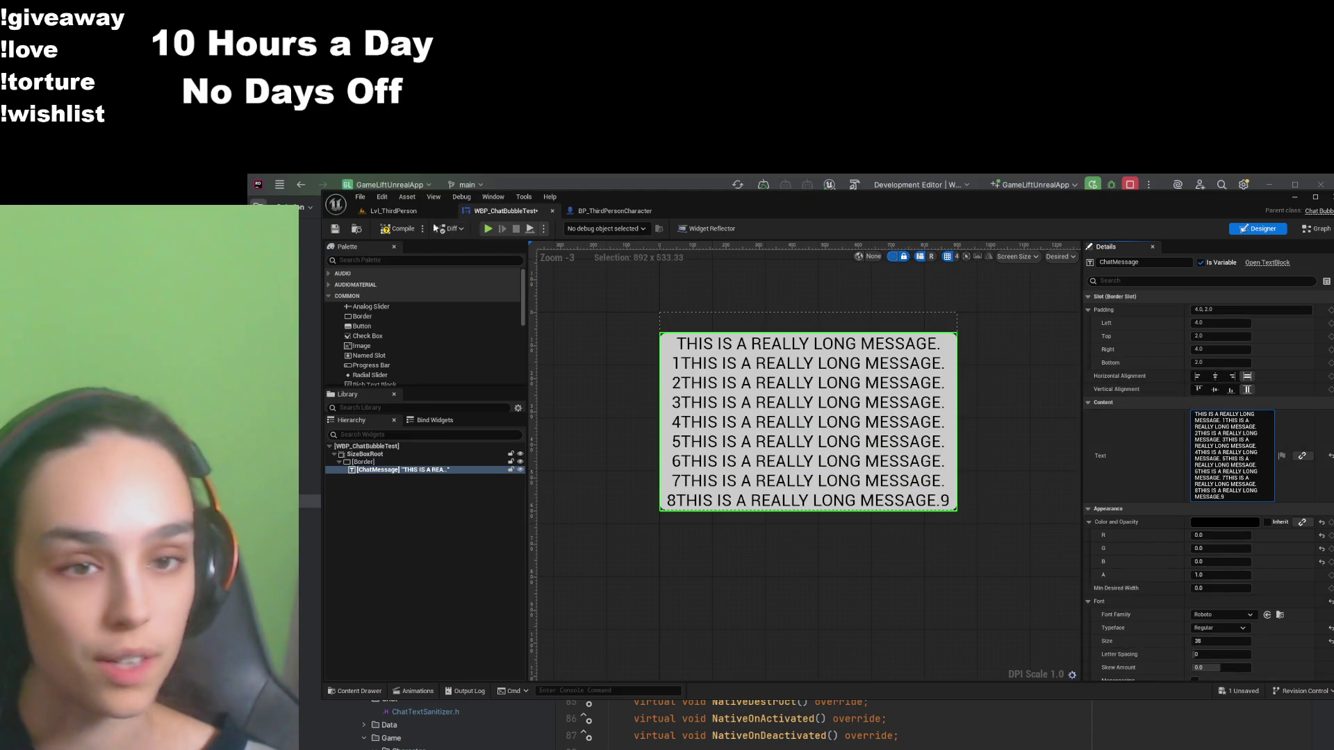
click(396, 232)
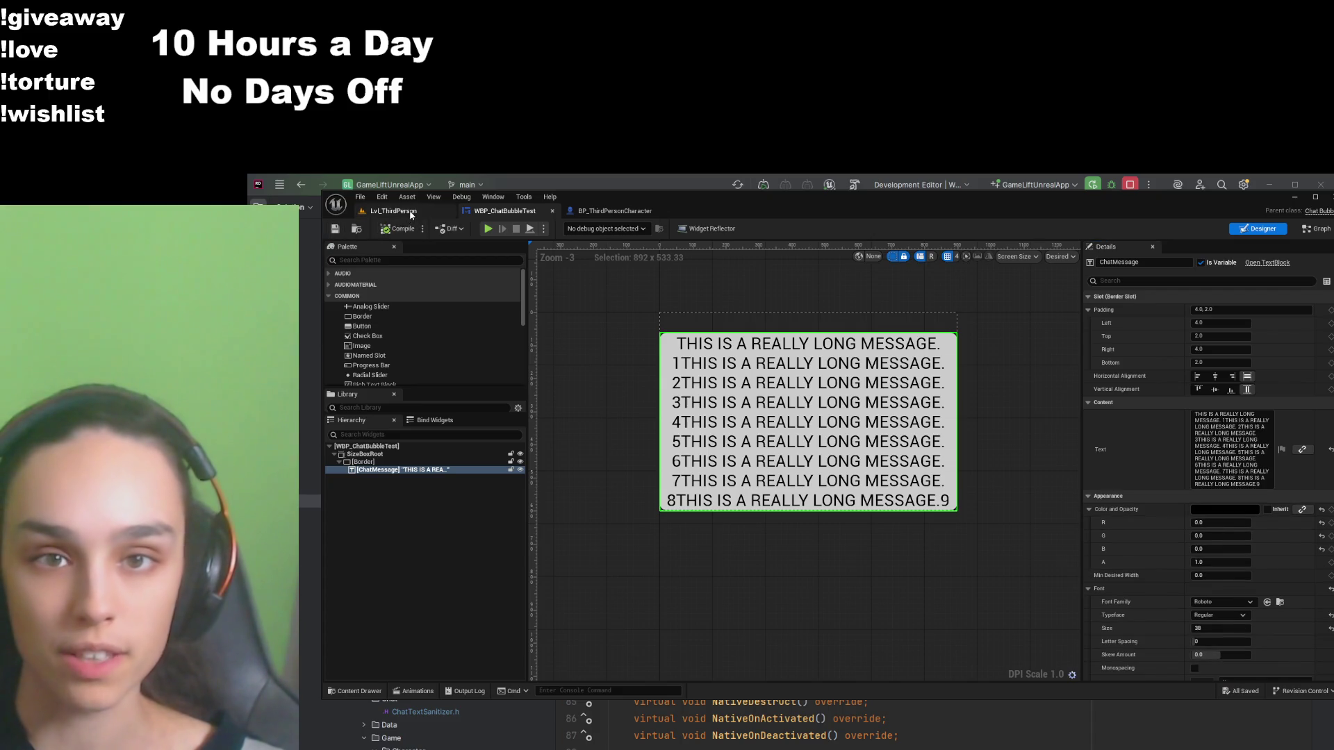
click(394, 211)
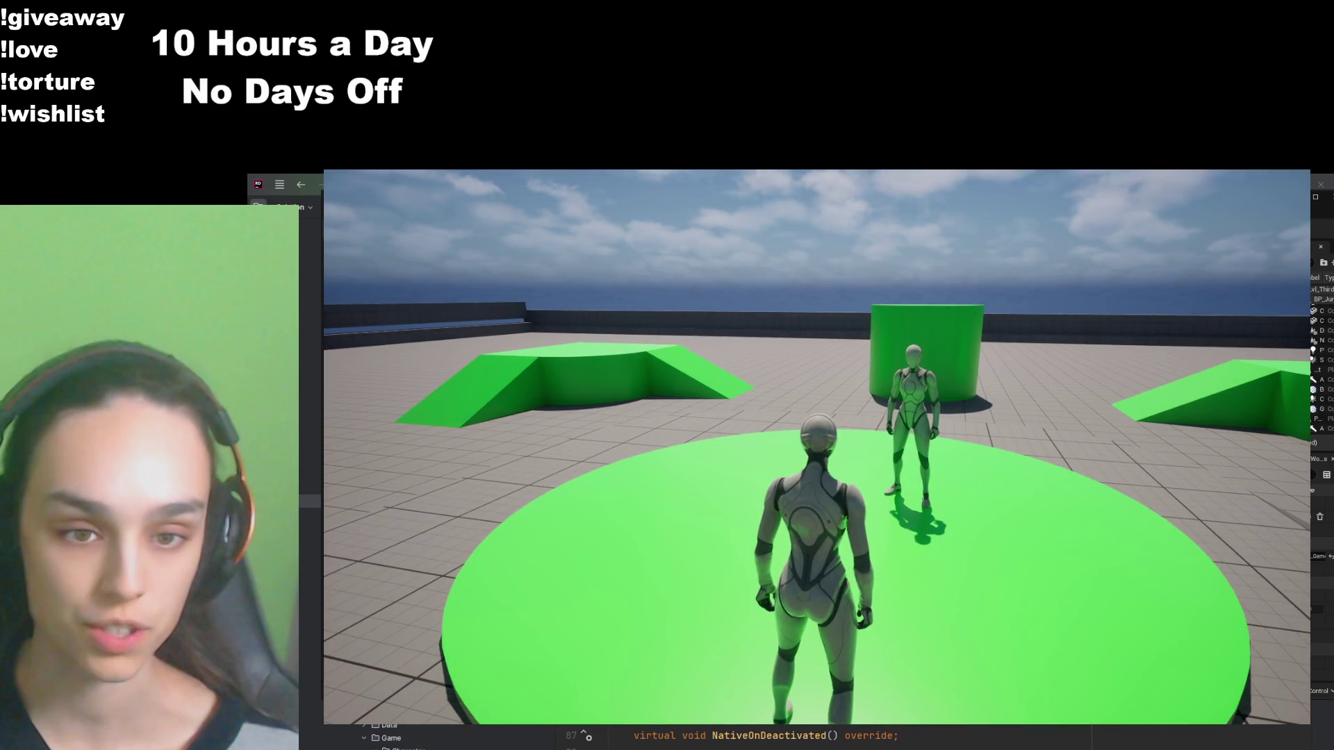
Step: Send a chat message in the running game and walk the character toward the other player
key(Return)
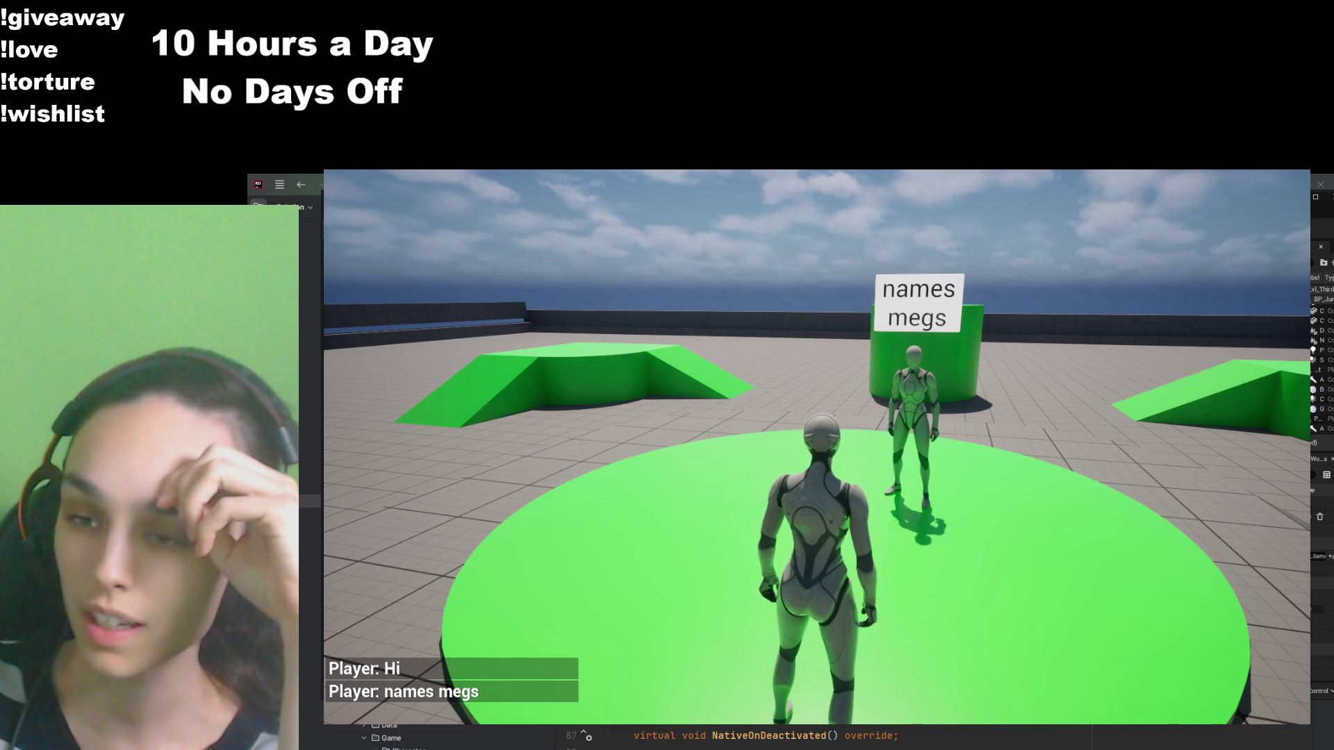
key(s)
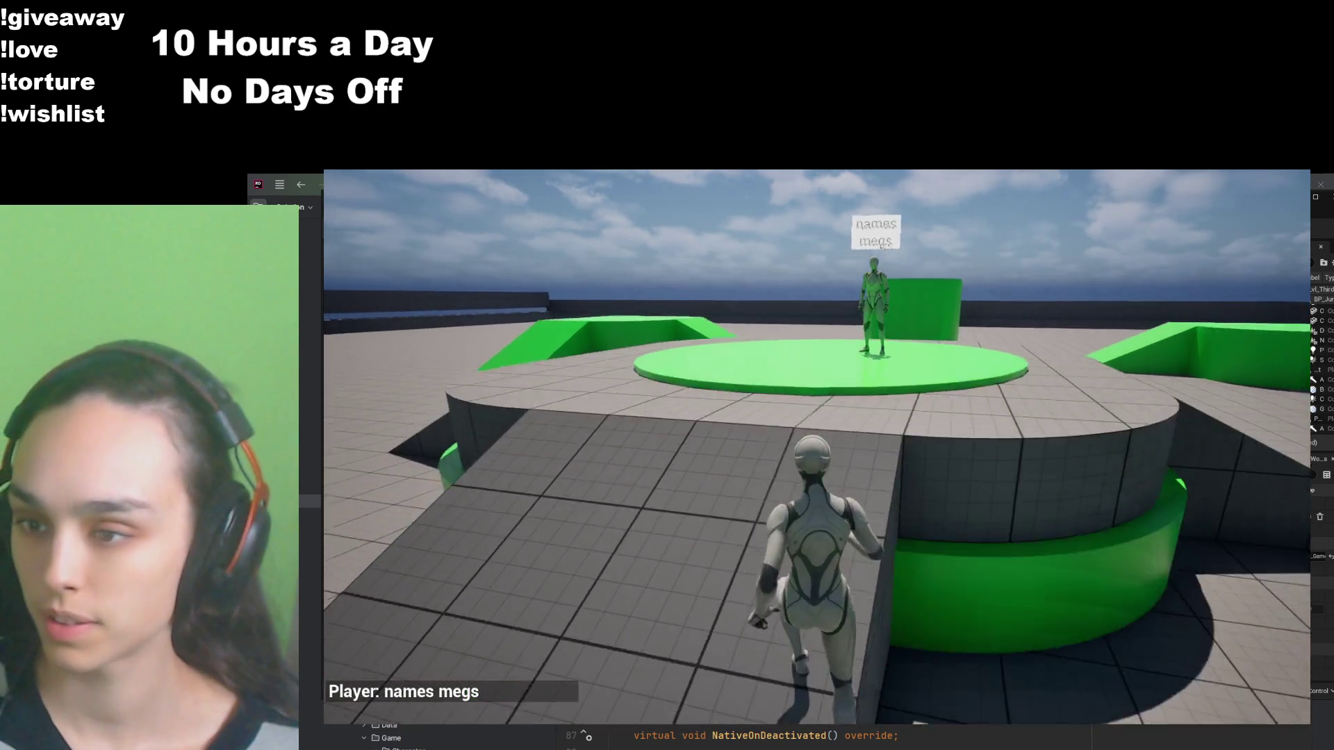
key(w)
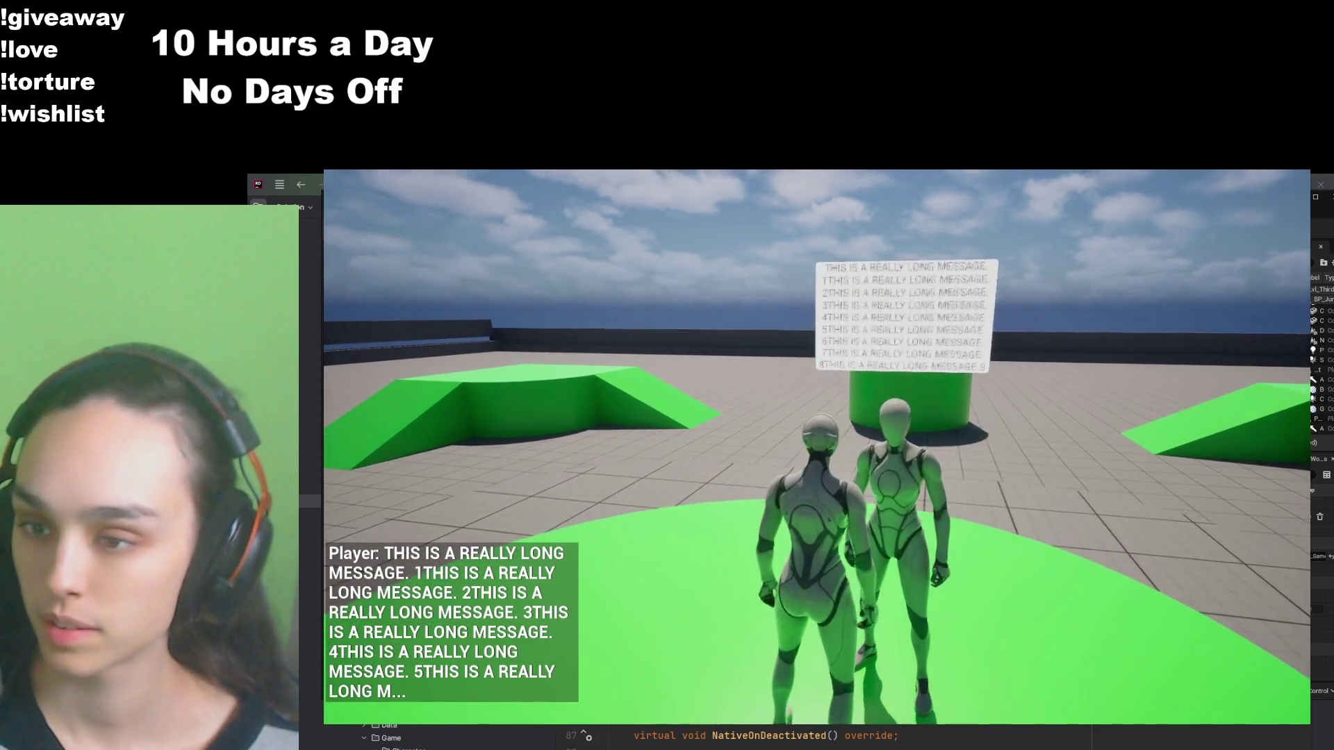
Step: Walk up the ramp beside the other character, back away, and return to watch the bubble
key(w)
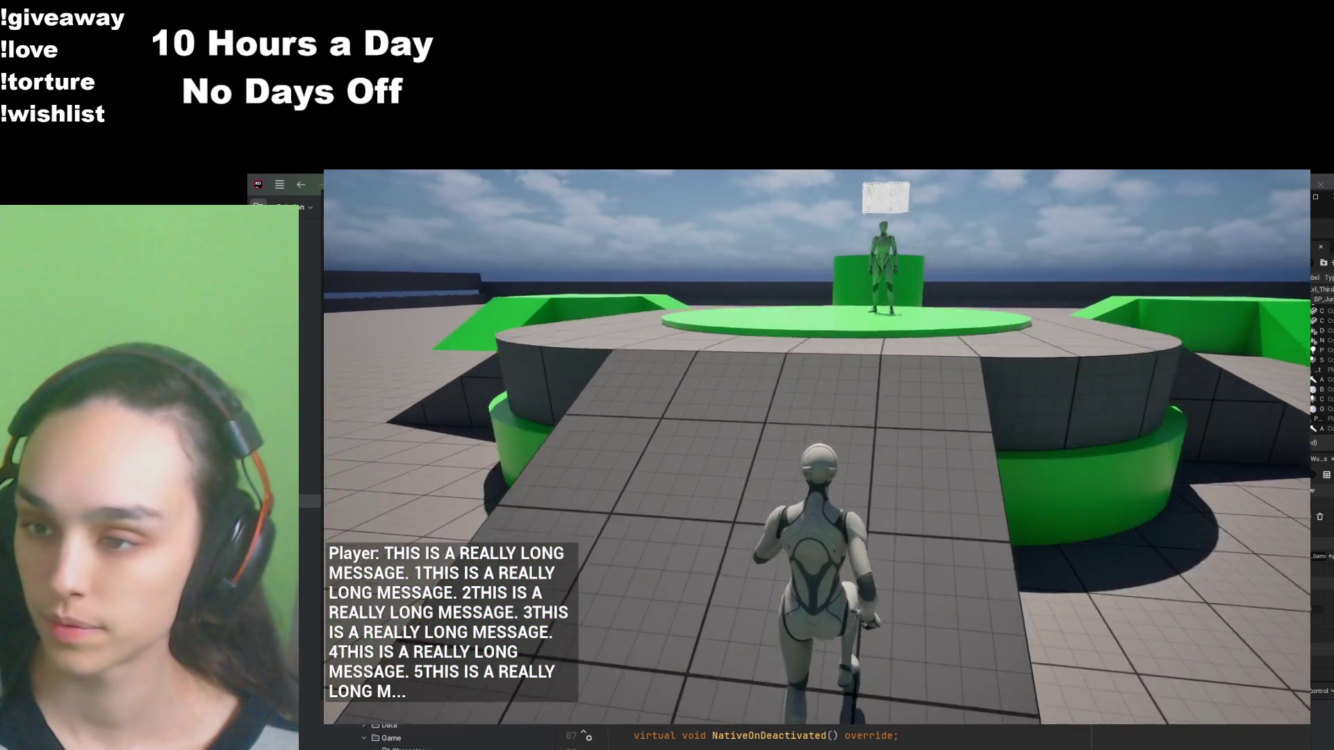
key(w)
key(w)
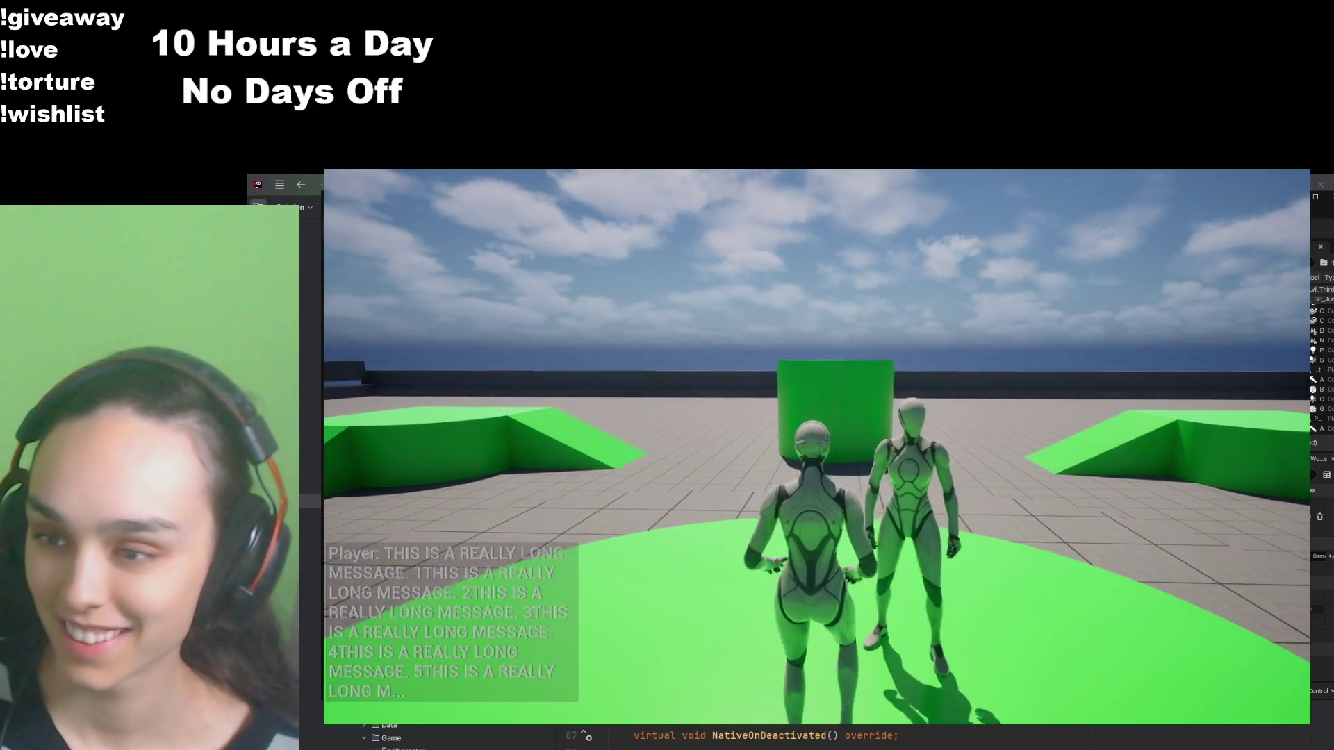
key(s)
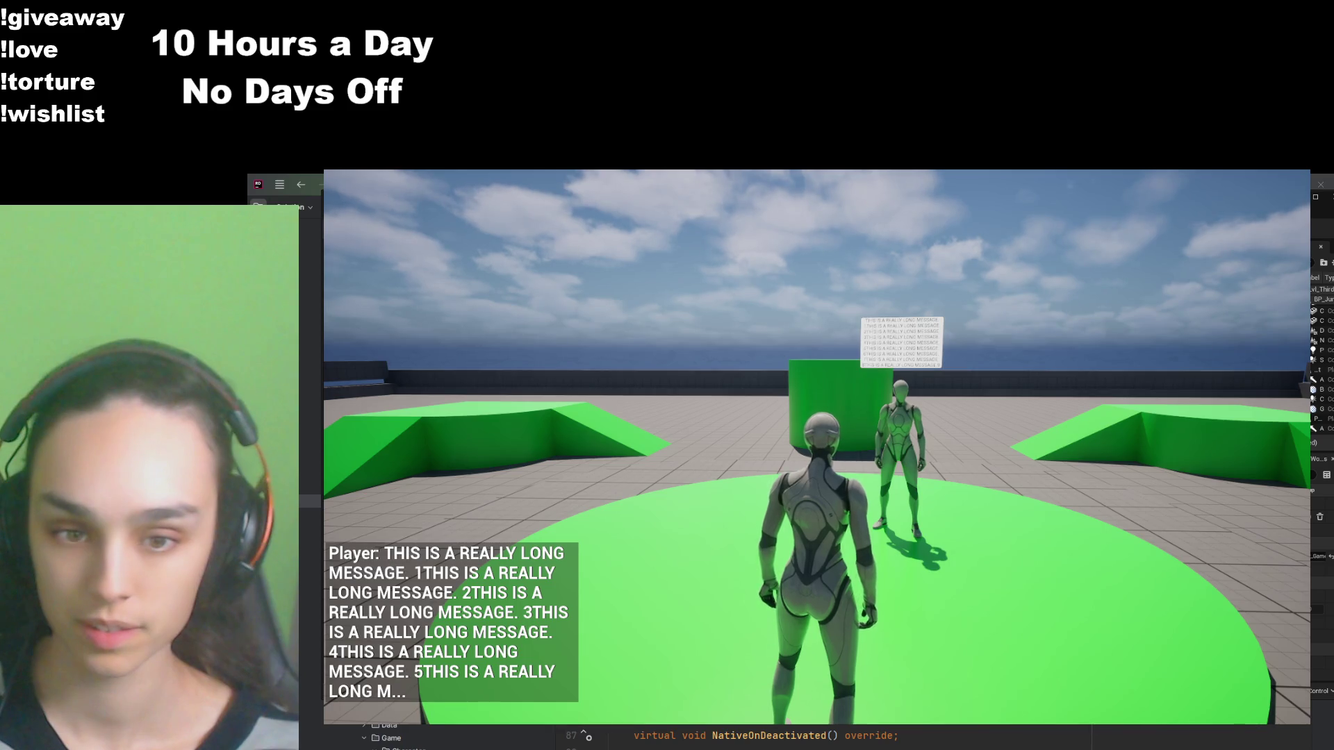
key(w)
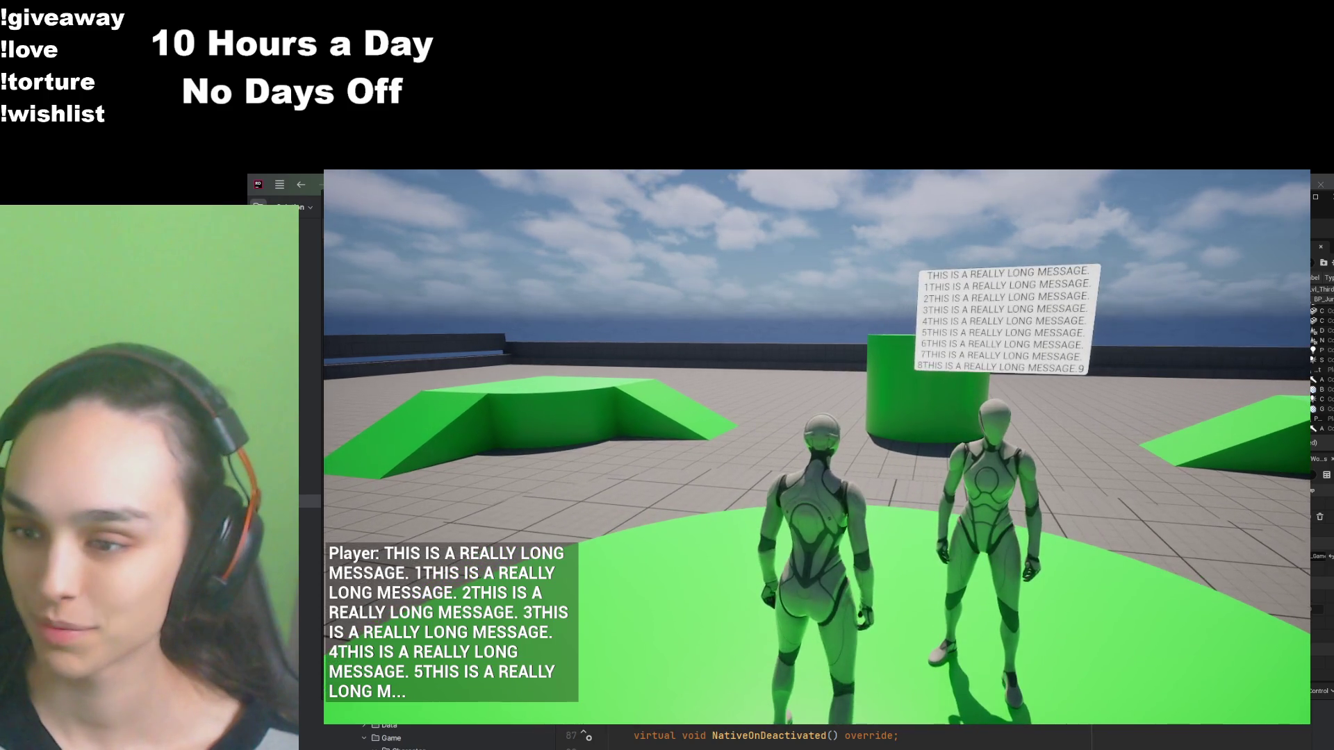
key(s)
key(s)
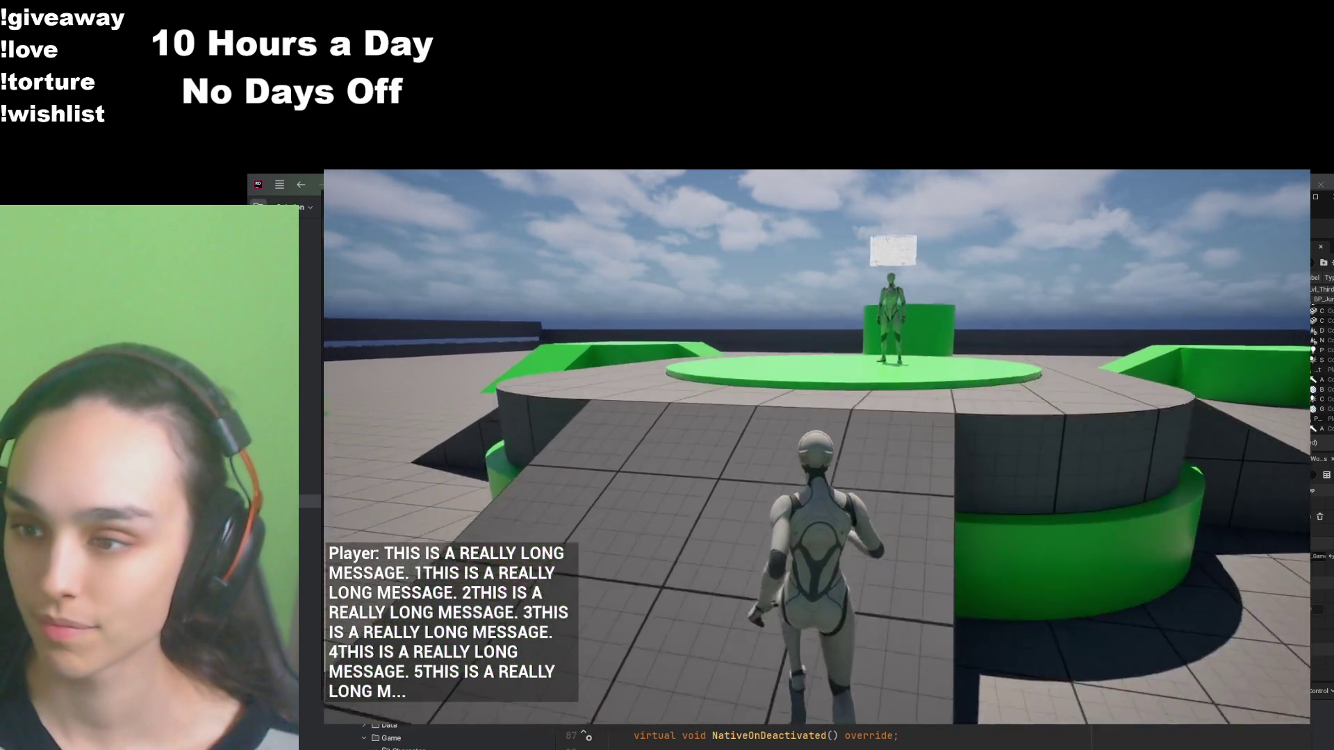
key(w)
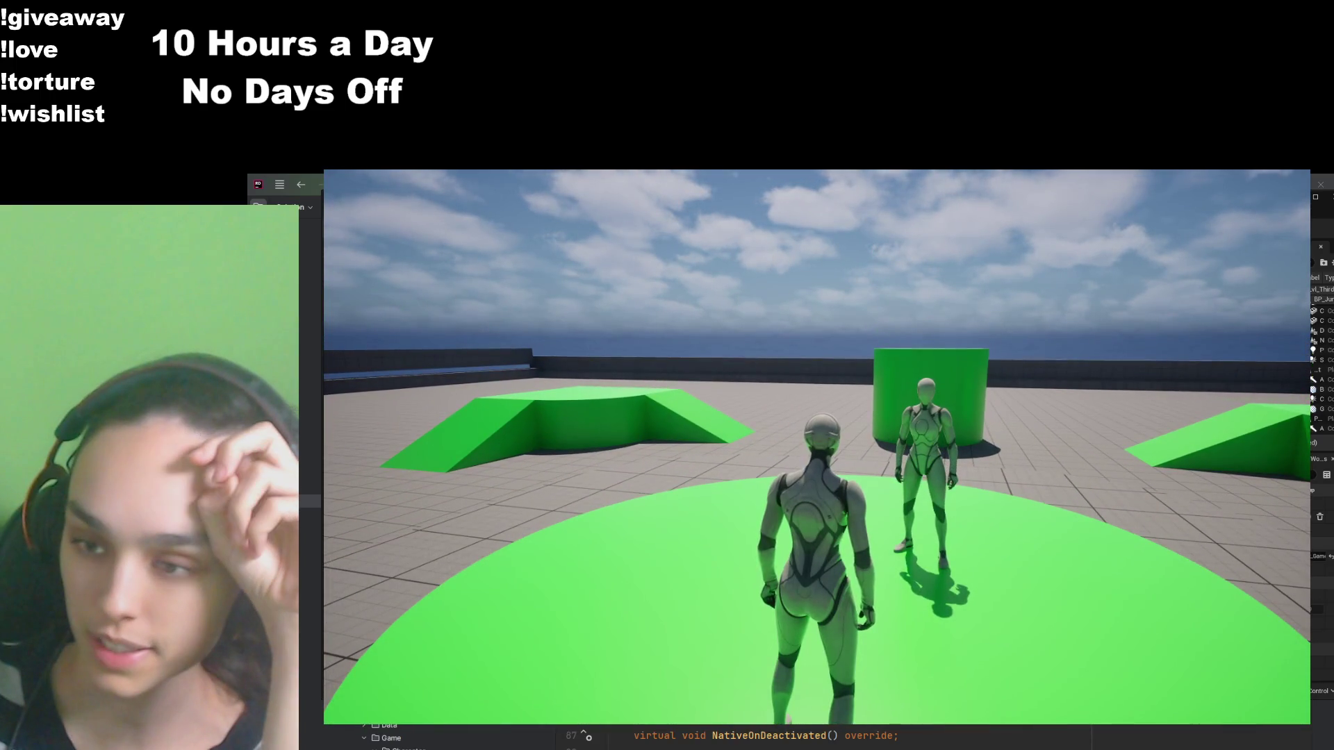
Step: Give the running game input focus and send the Hi chat message
click(1027, 564)
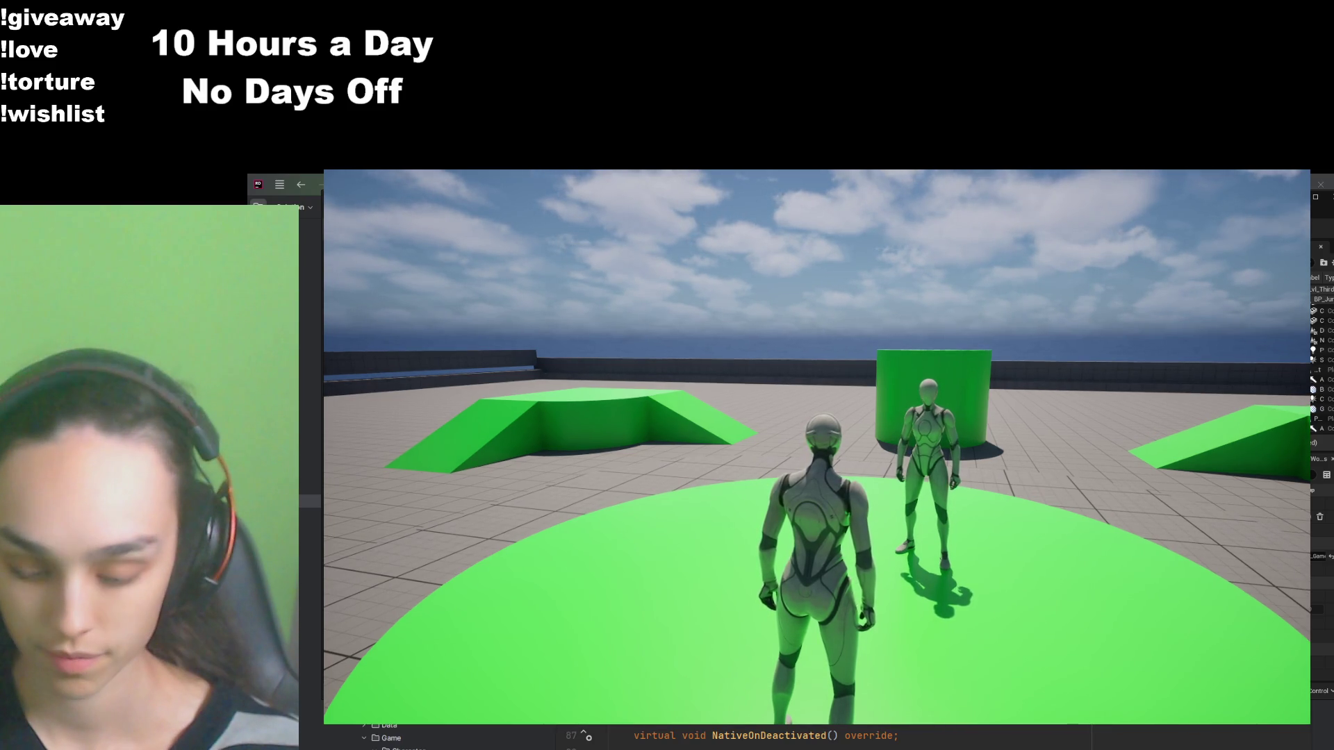
key(e)
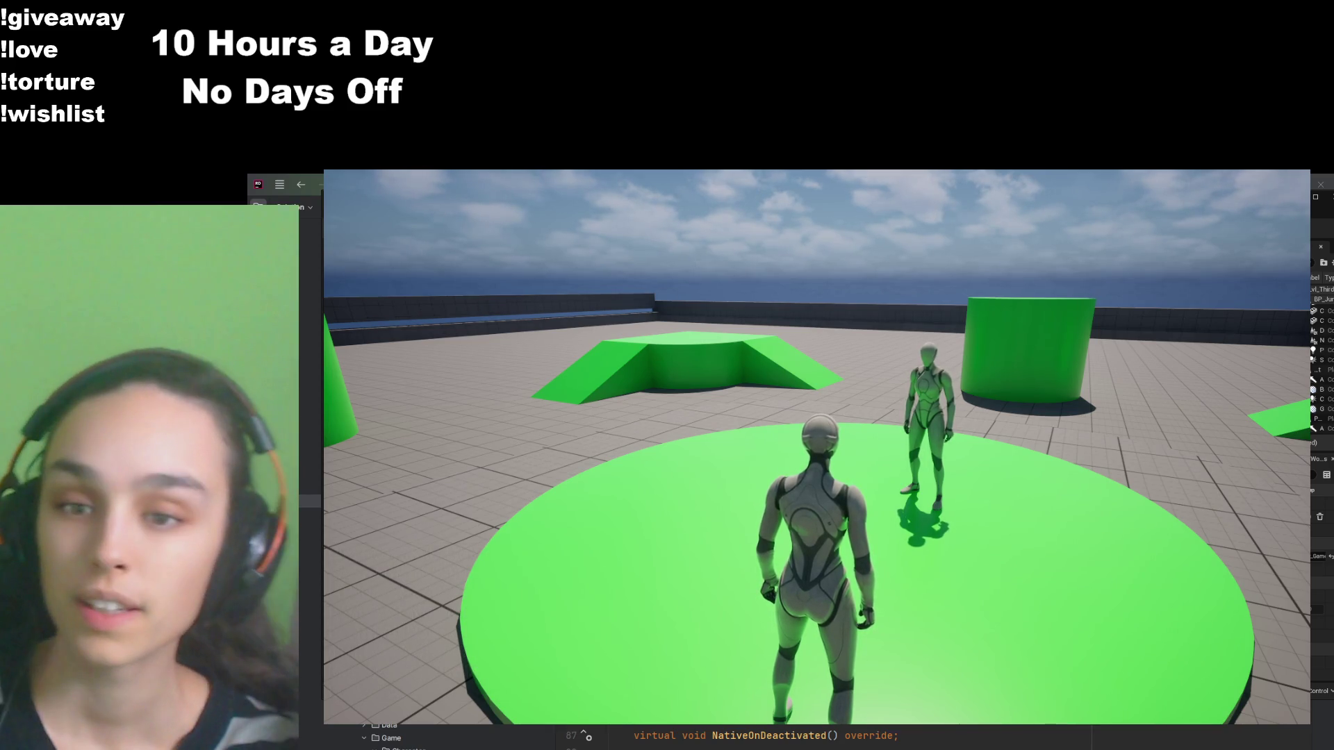
Step: Return control to the game and send the chat message 'rawr'
key(shift+F1)
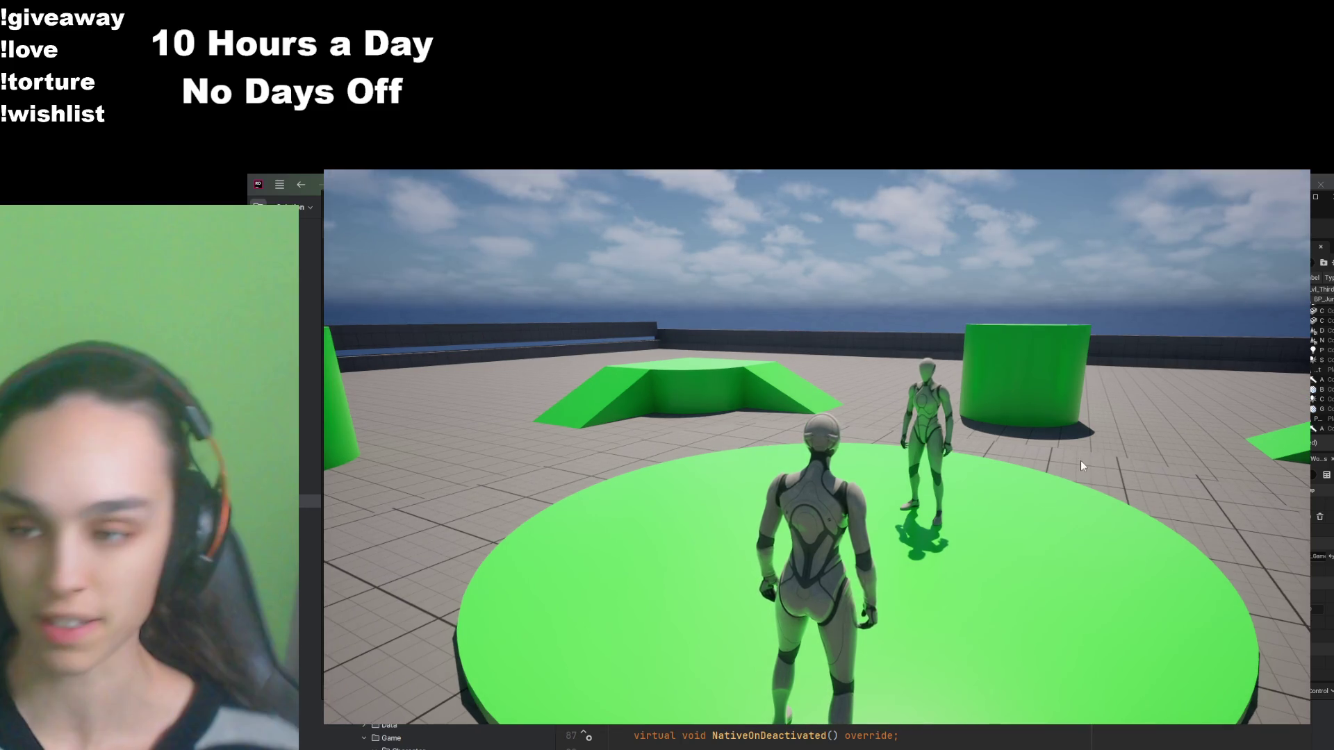
click(1082, 465)
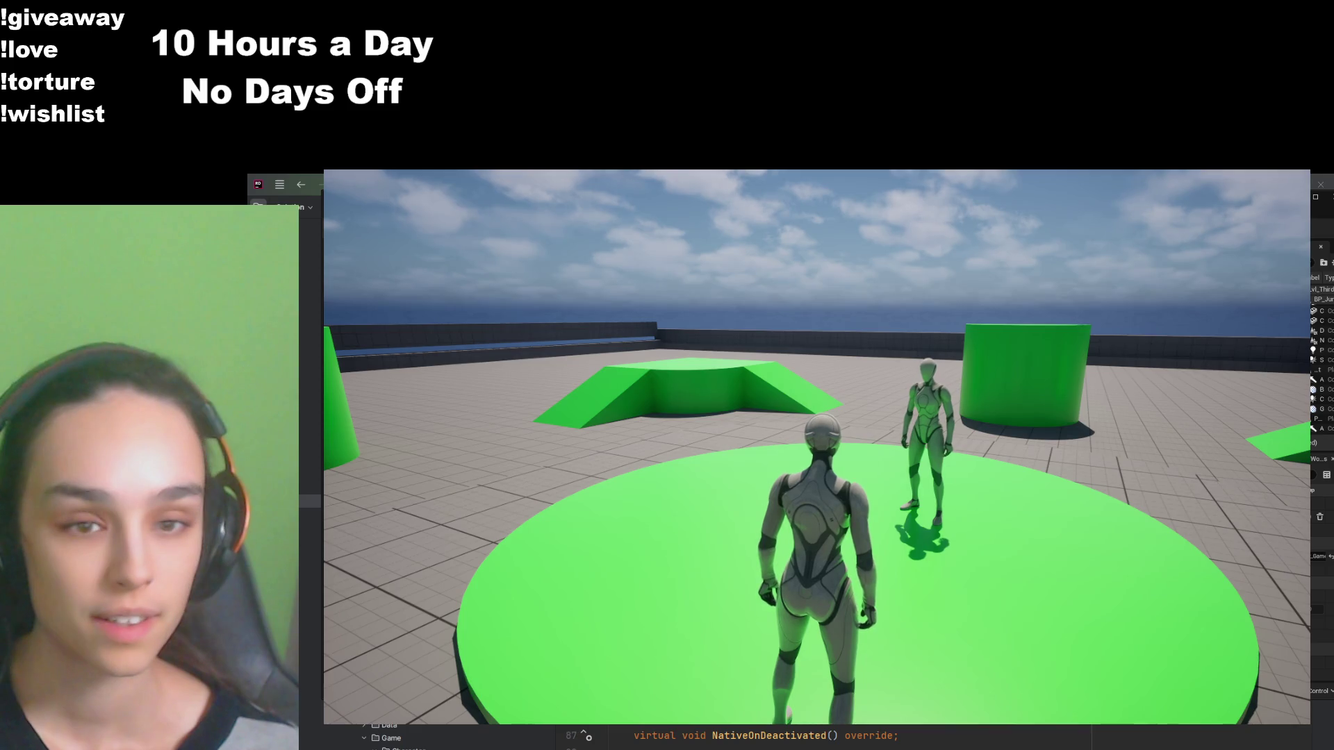
mouse_move(817, 447)
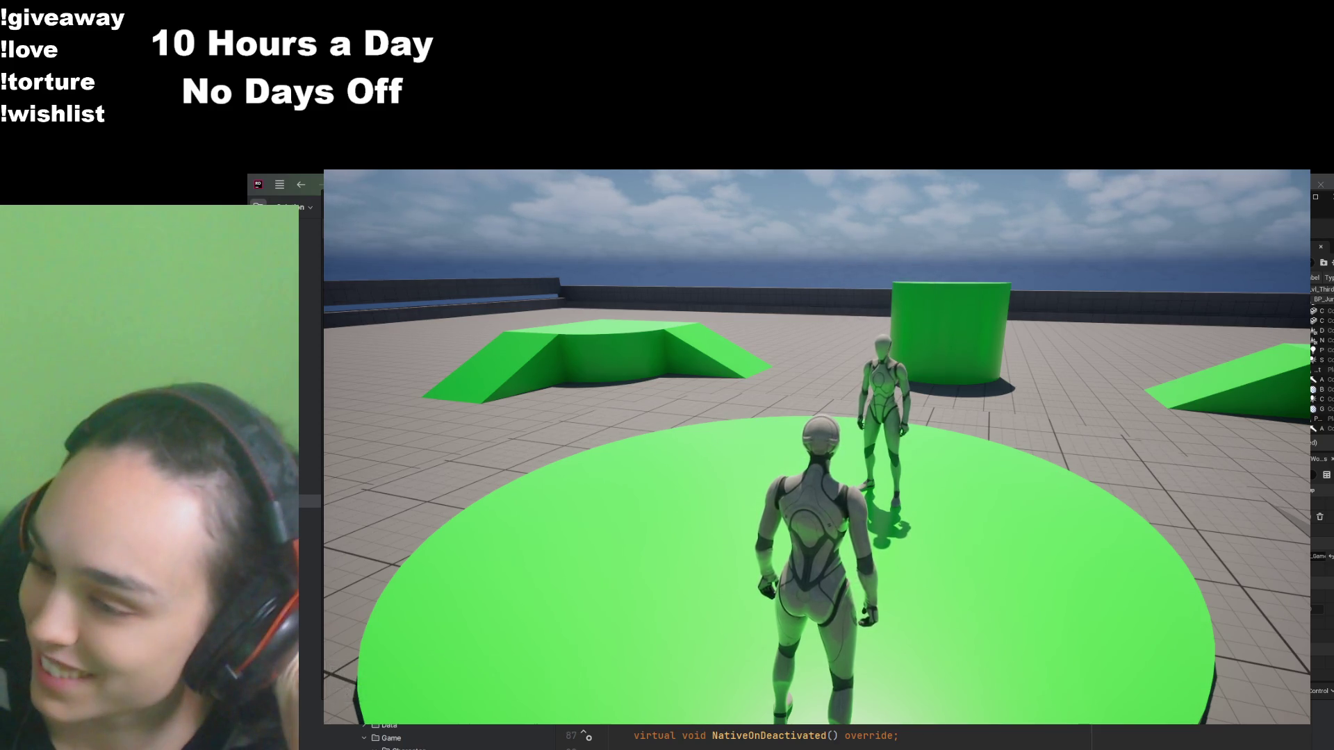
key(Return)
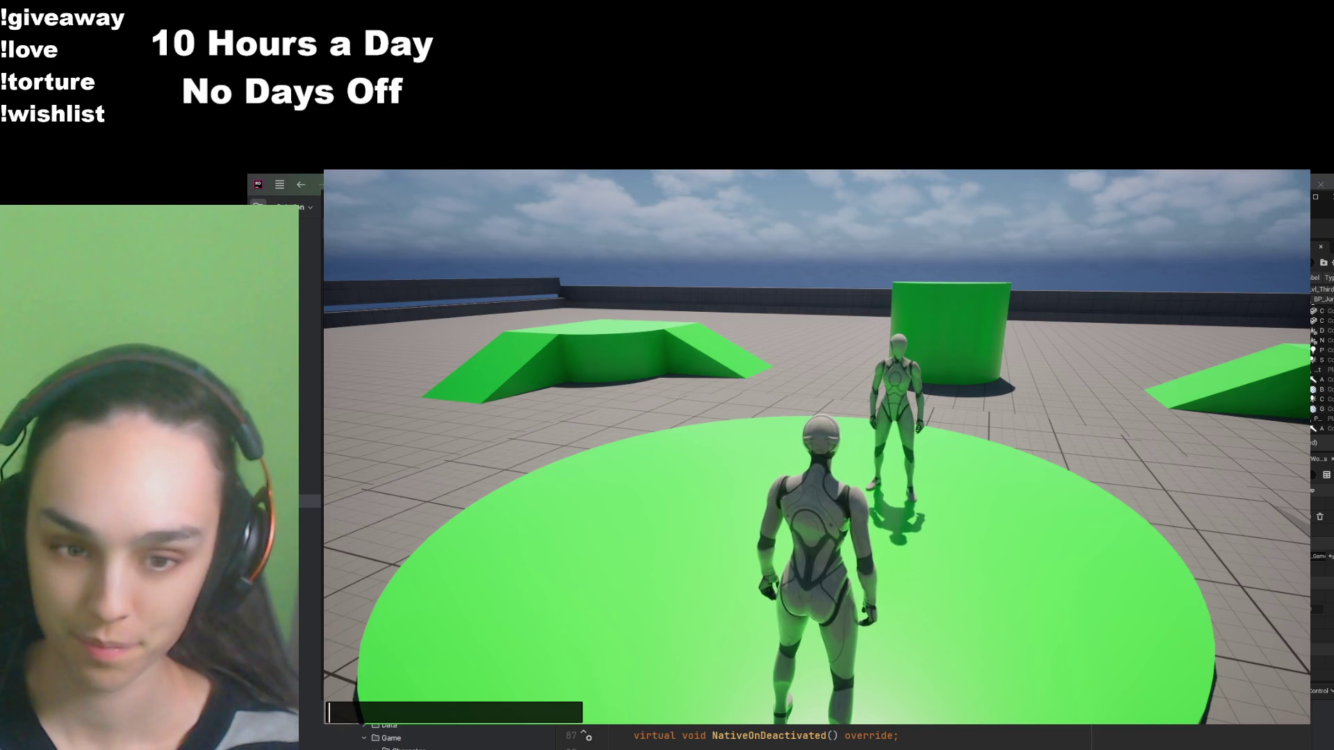
text(rawr)
key(Return)
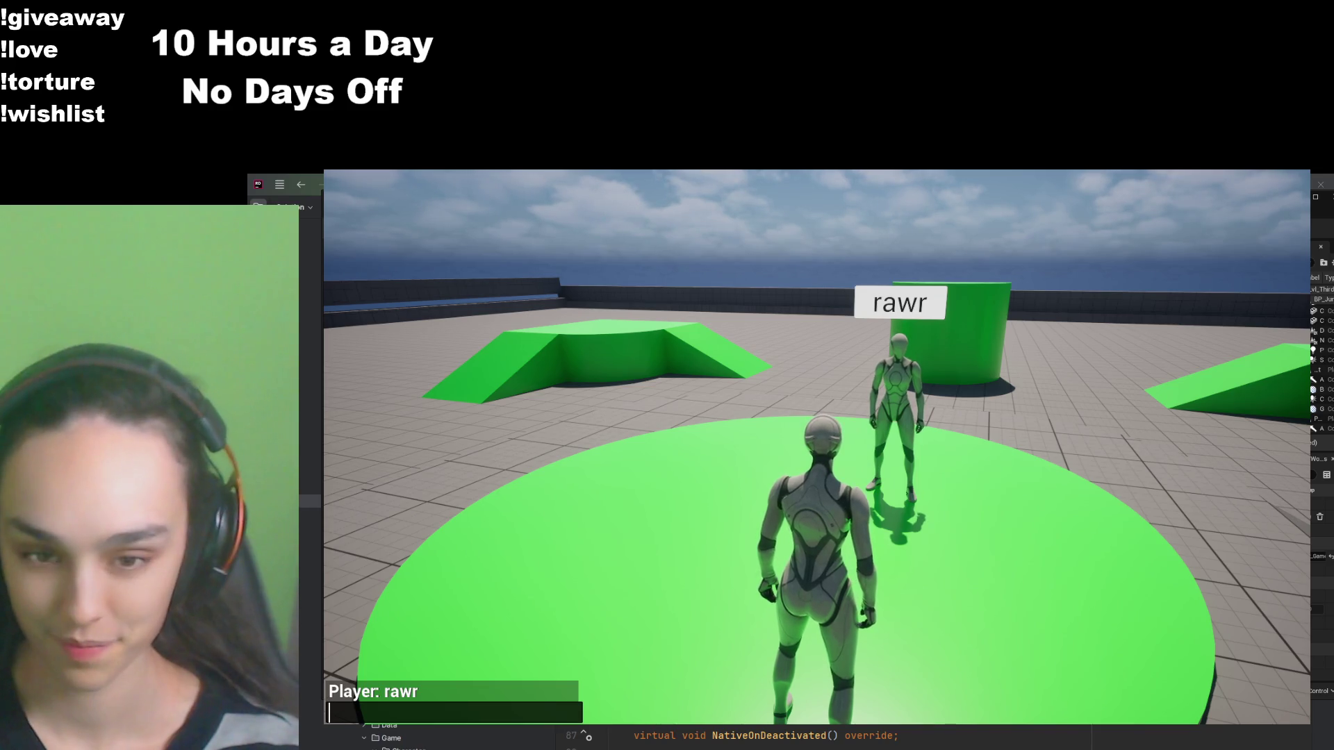
Step: Send 'lol' and '*tee hee*', then close chat and step back off the green circle
text(lol)
key(Return)
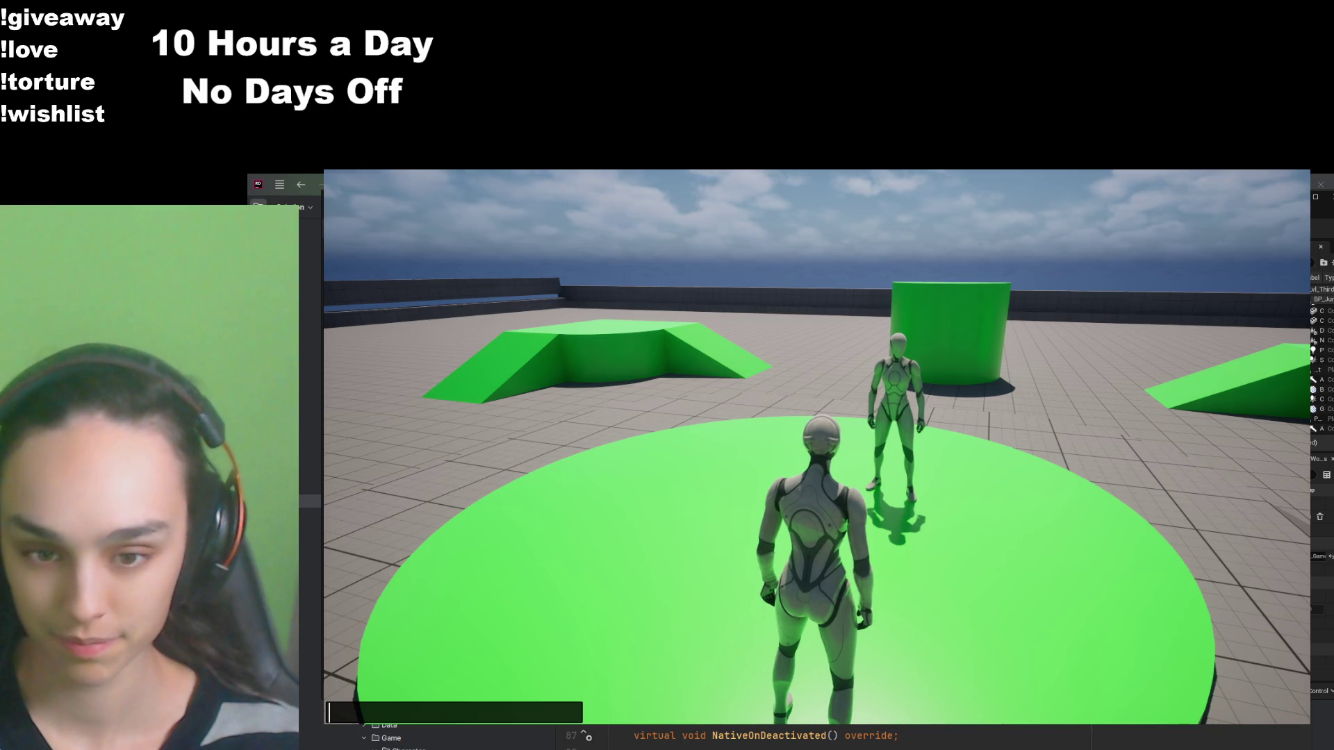
text(*tee hee*)
key(Return)
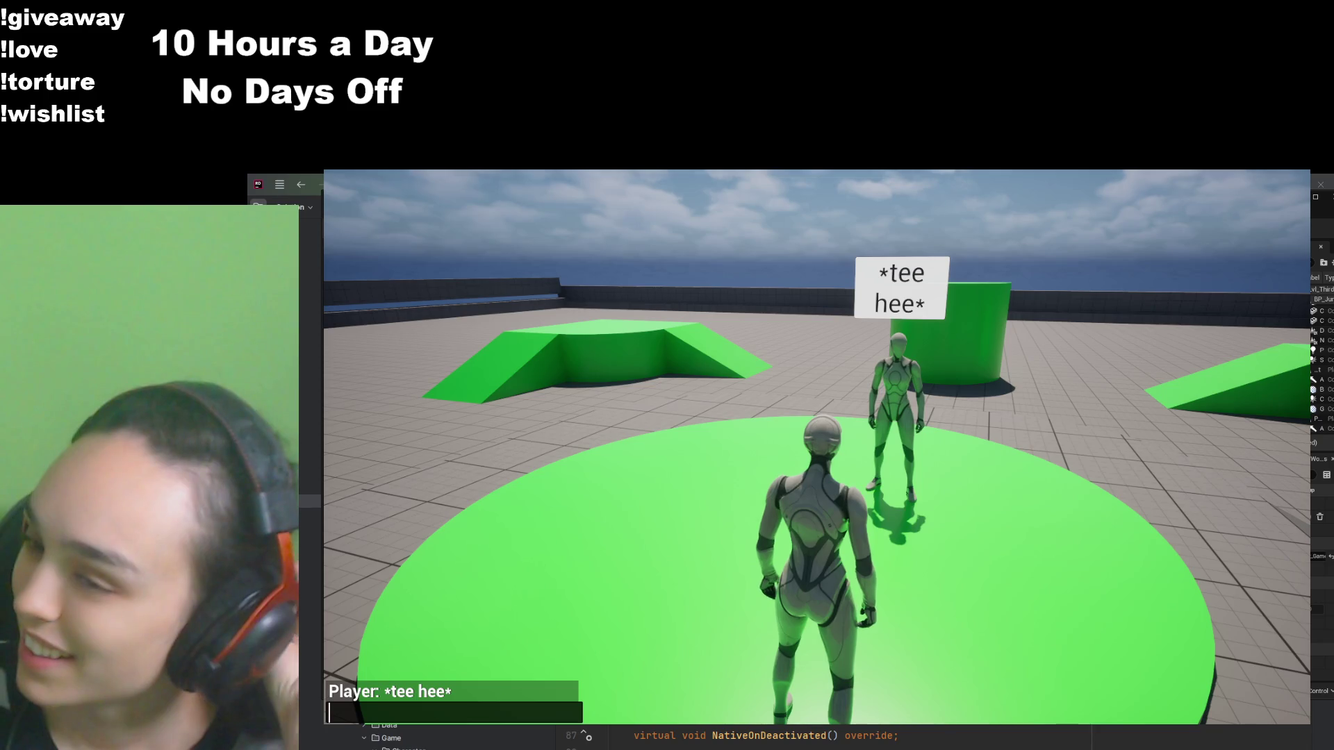
key(Escape)
key(s)
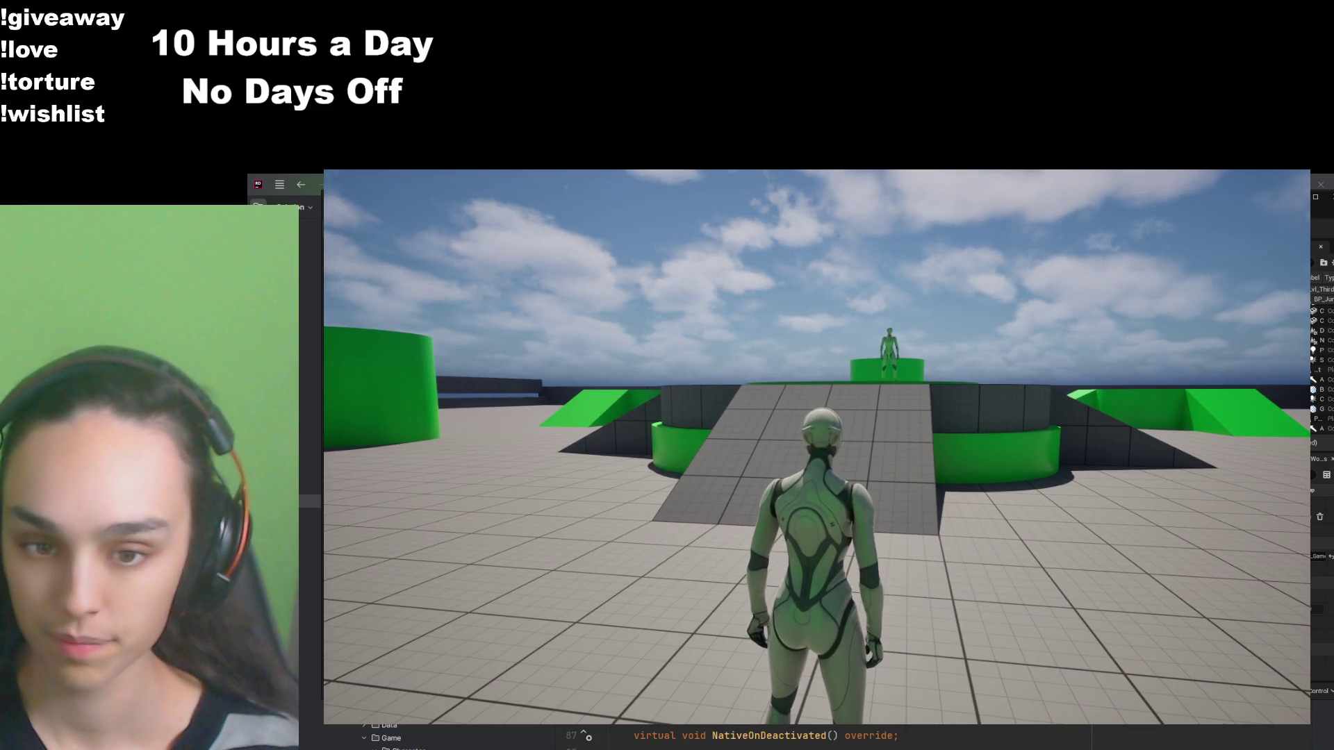
Step: Run across the green circle and up the ramp onto the upper platform beside the NPC
key(w)
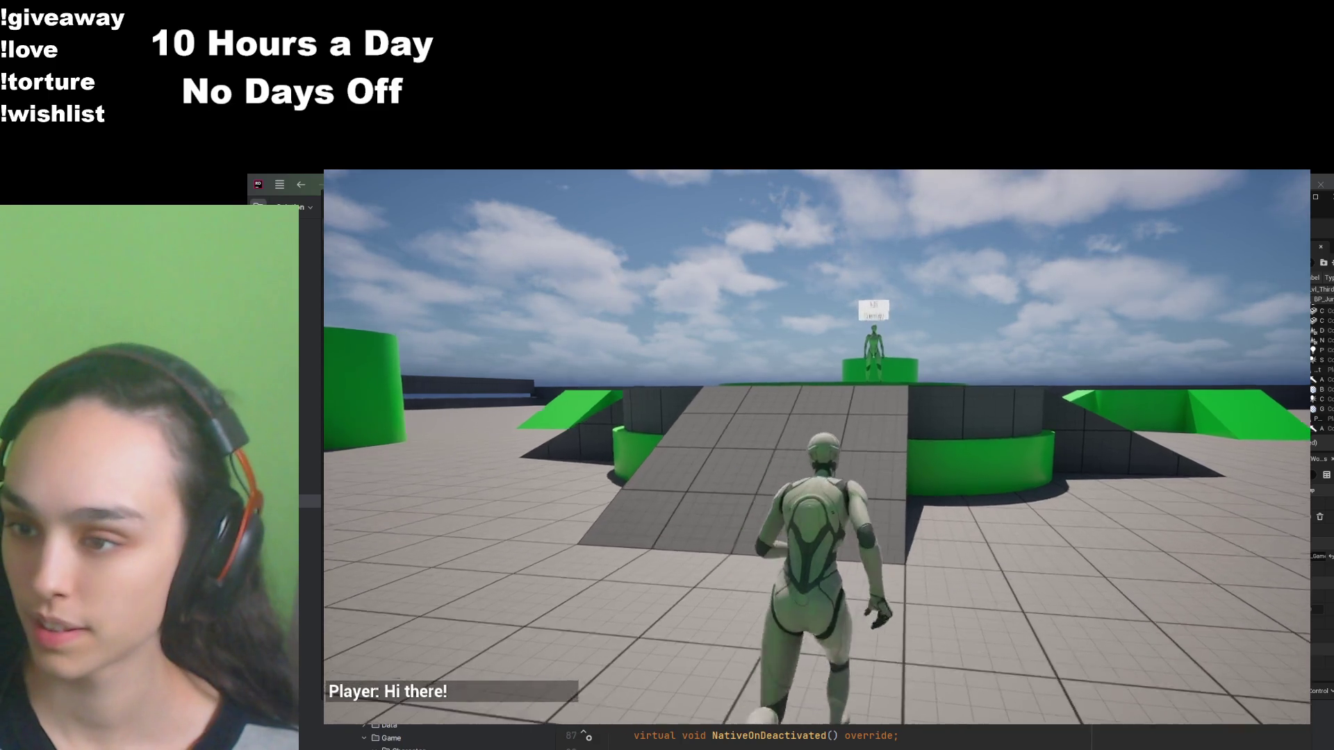
key(w)
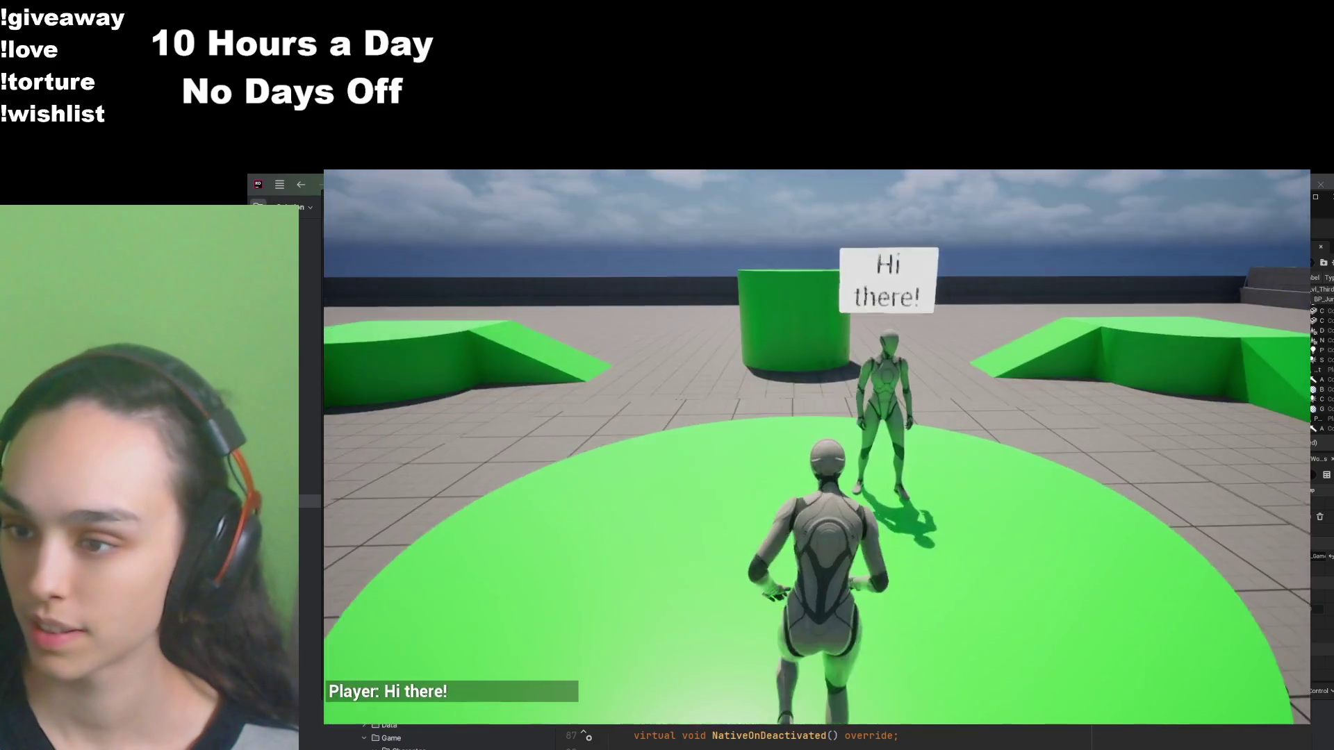
key(w)
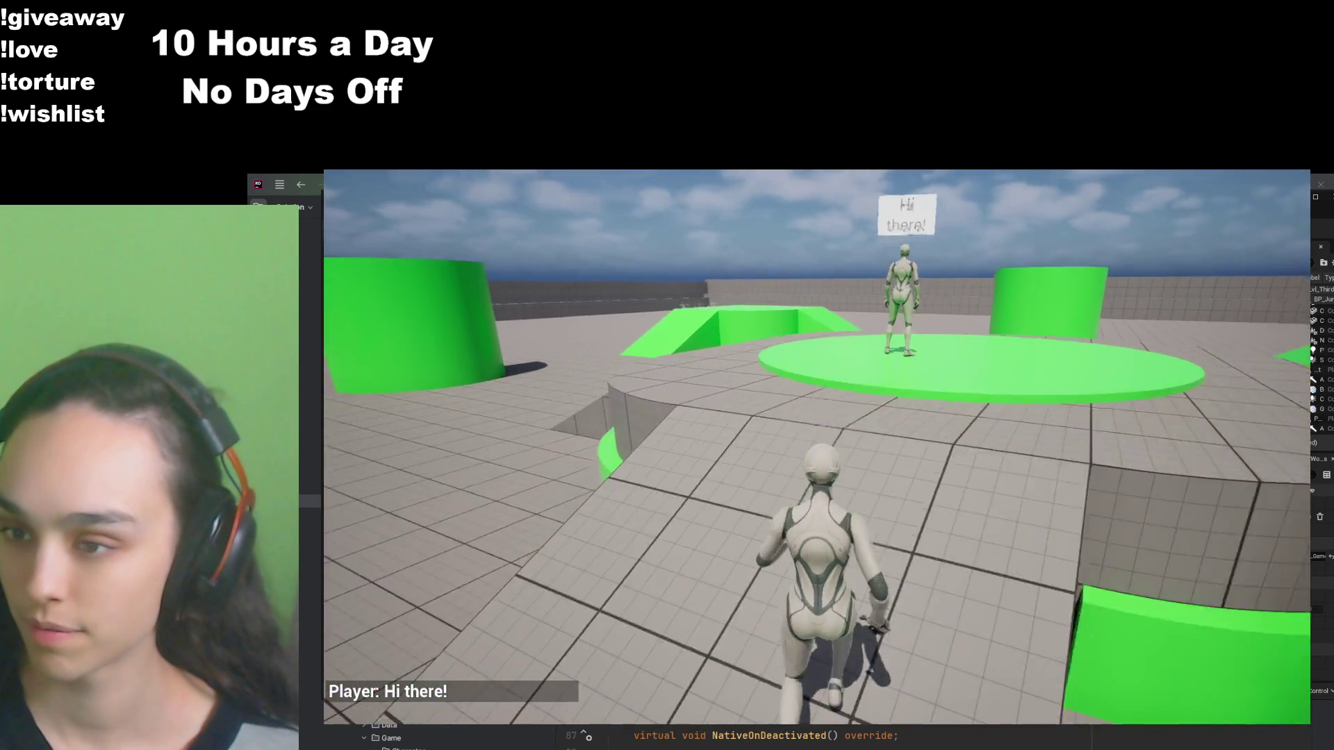
key(w)
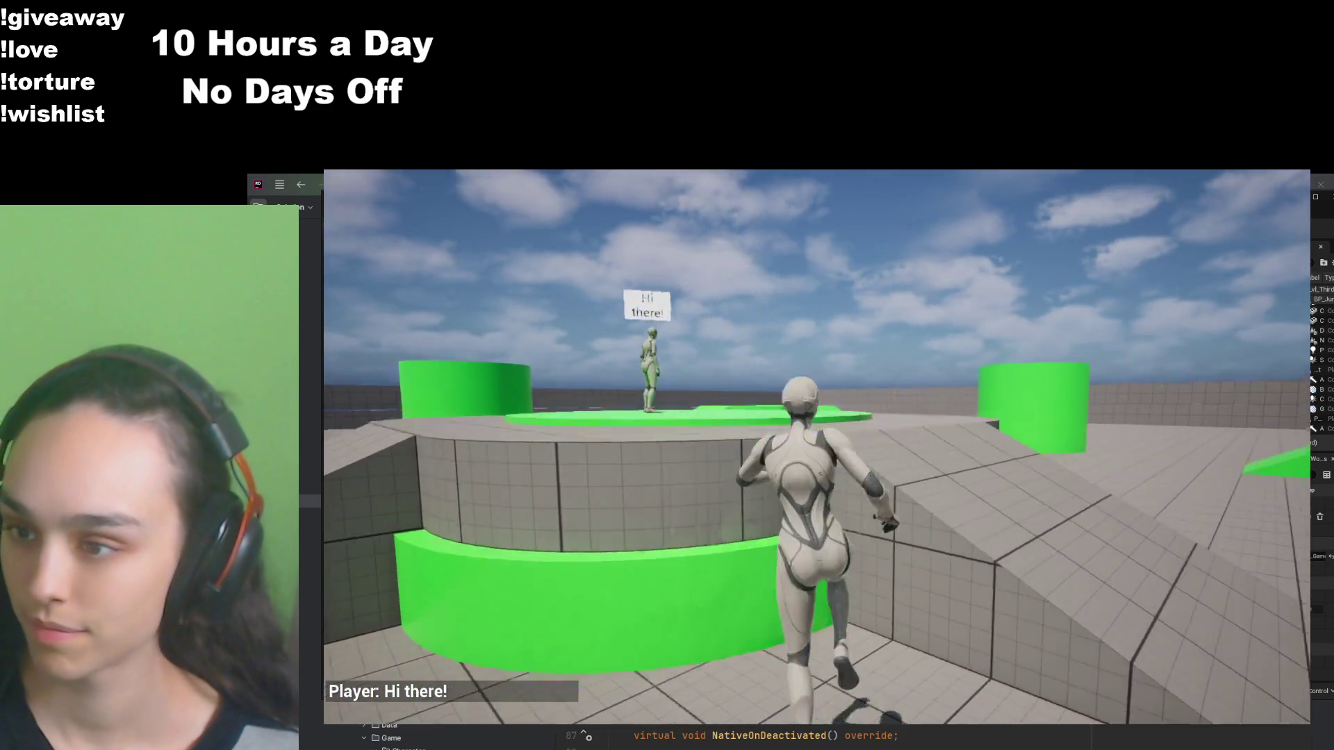
key(w)
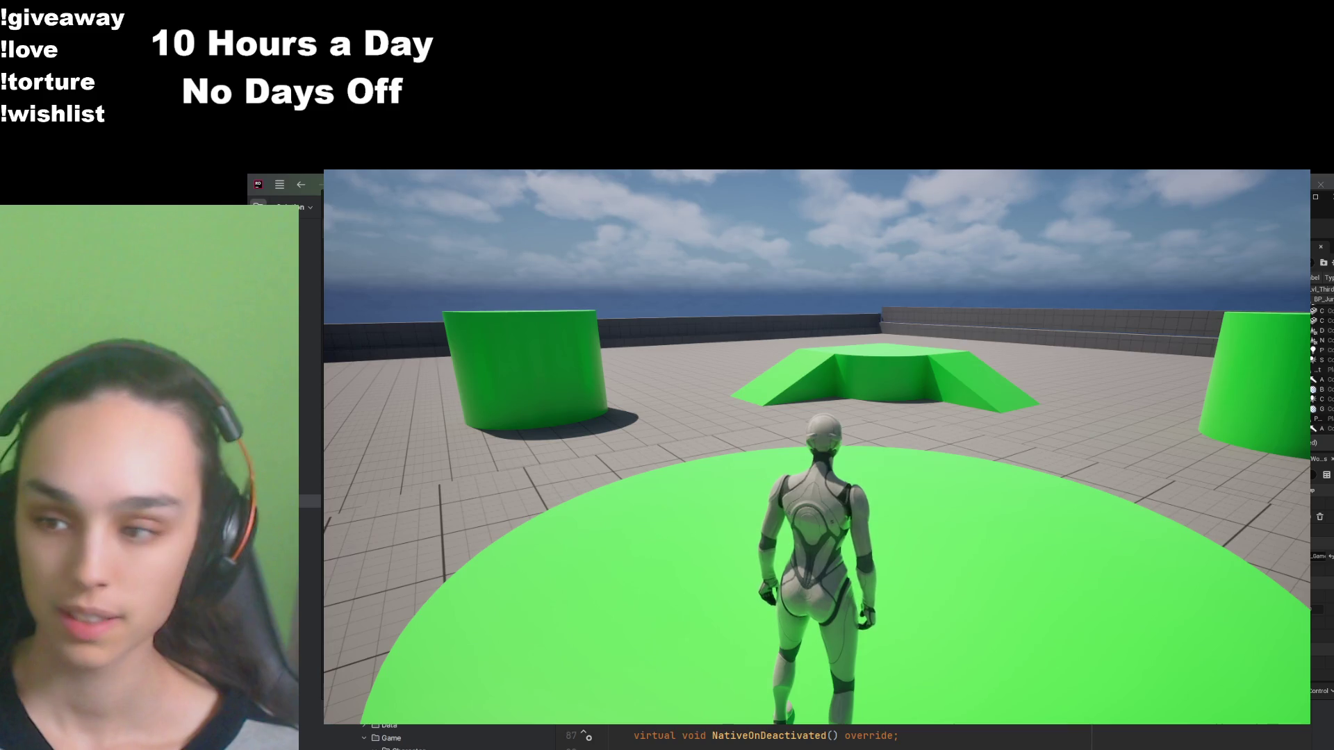
Step: Run past the green cylinder and over the ramp platform, ending beside a green pillar
key(w)
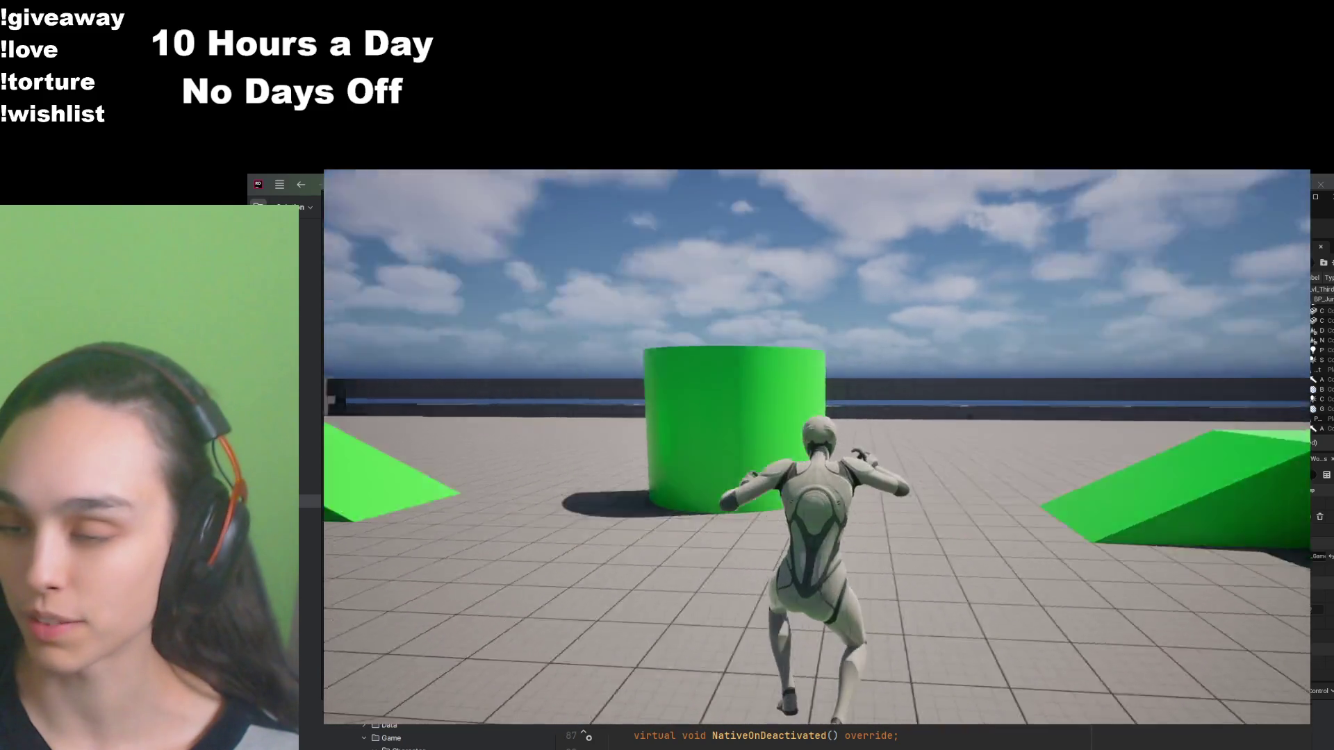
key(w)
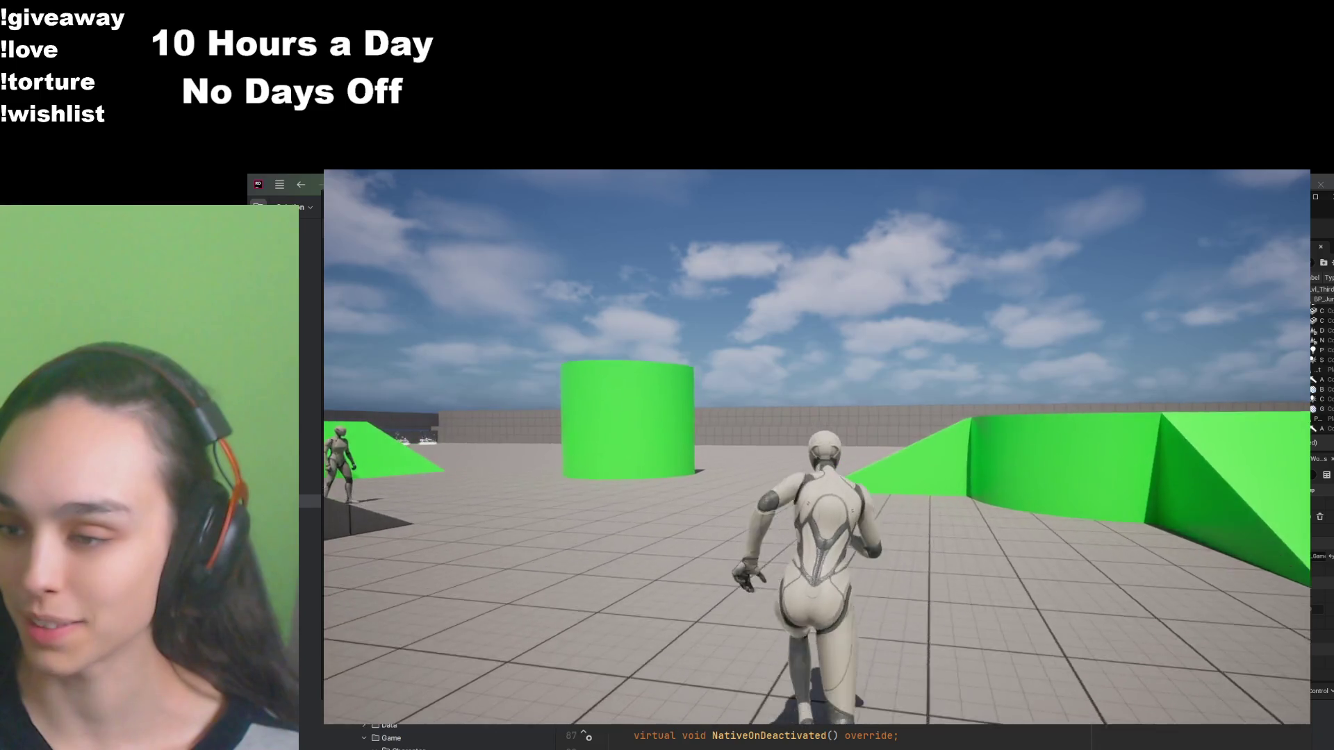
key(w)
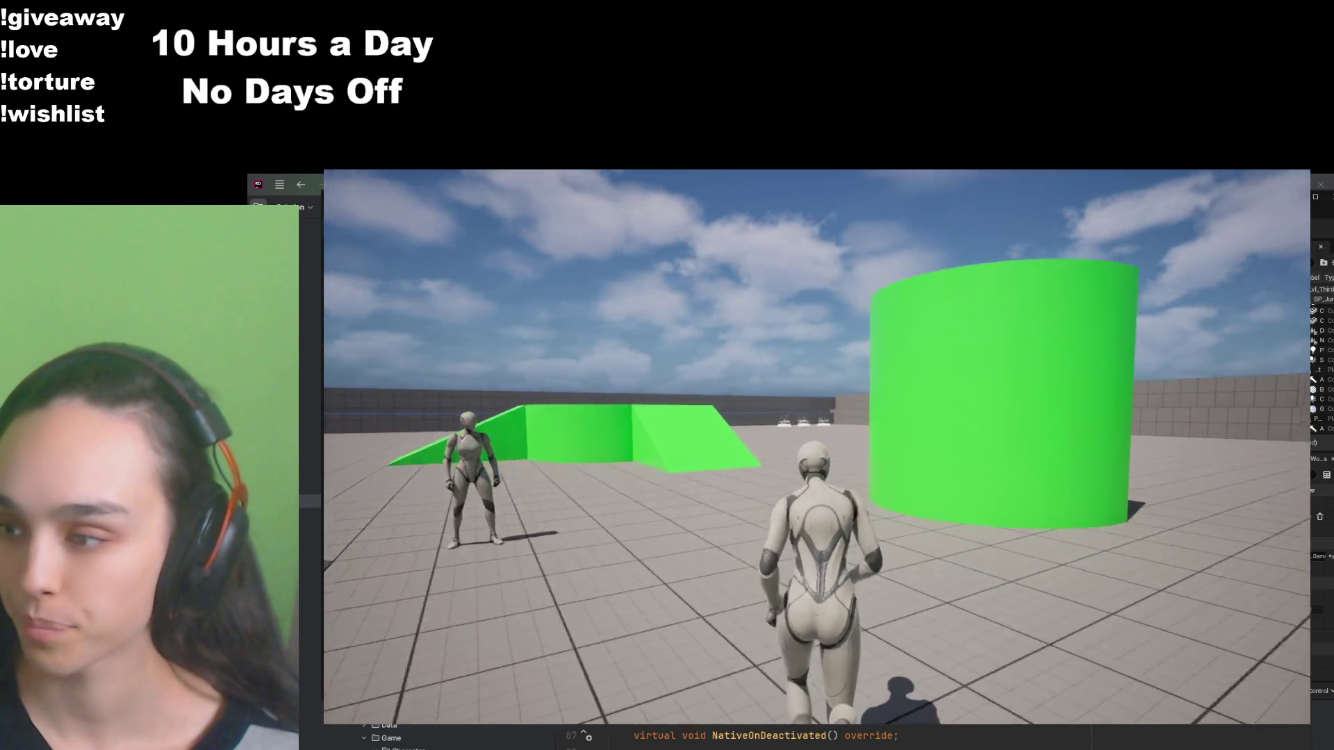
key(w)
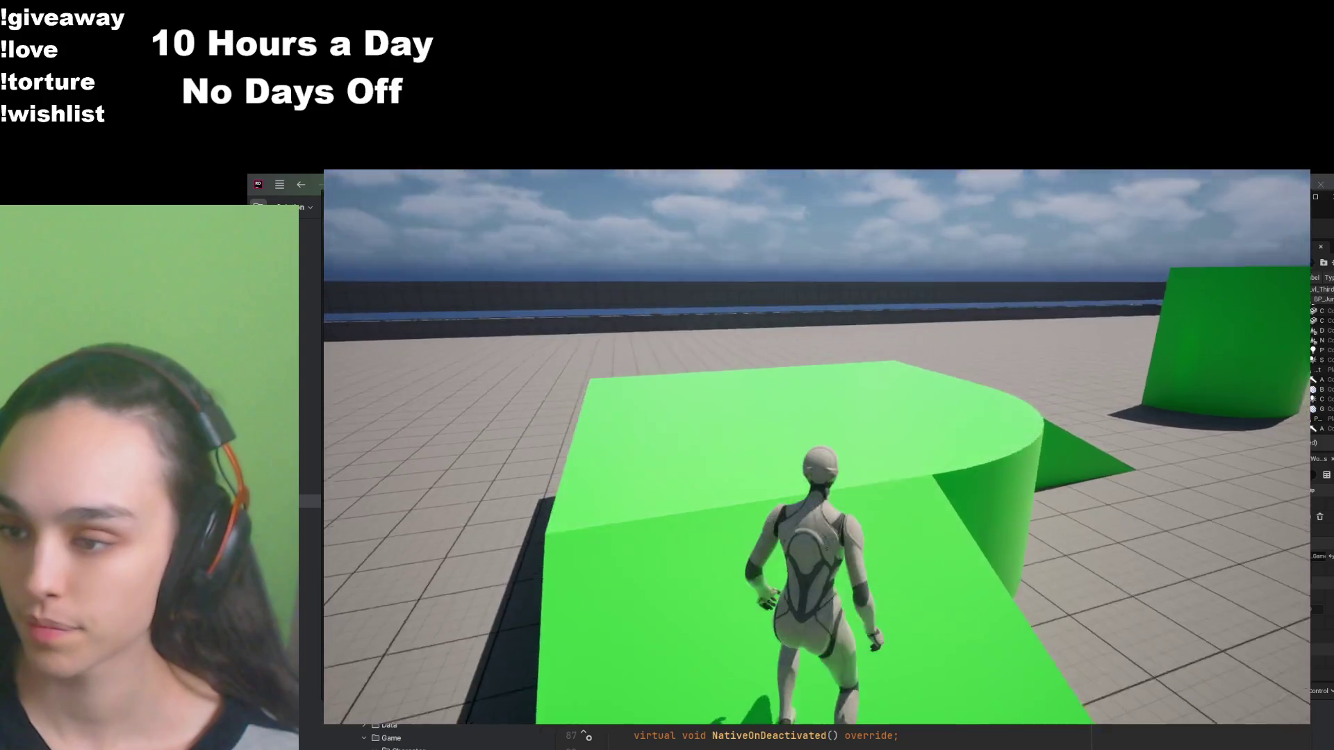
key(w)
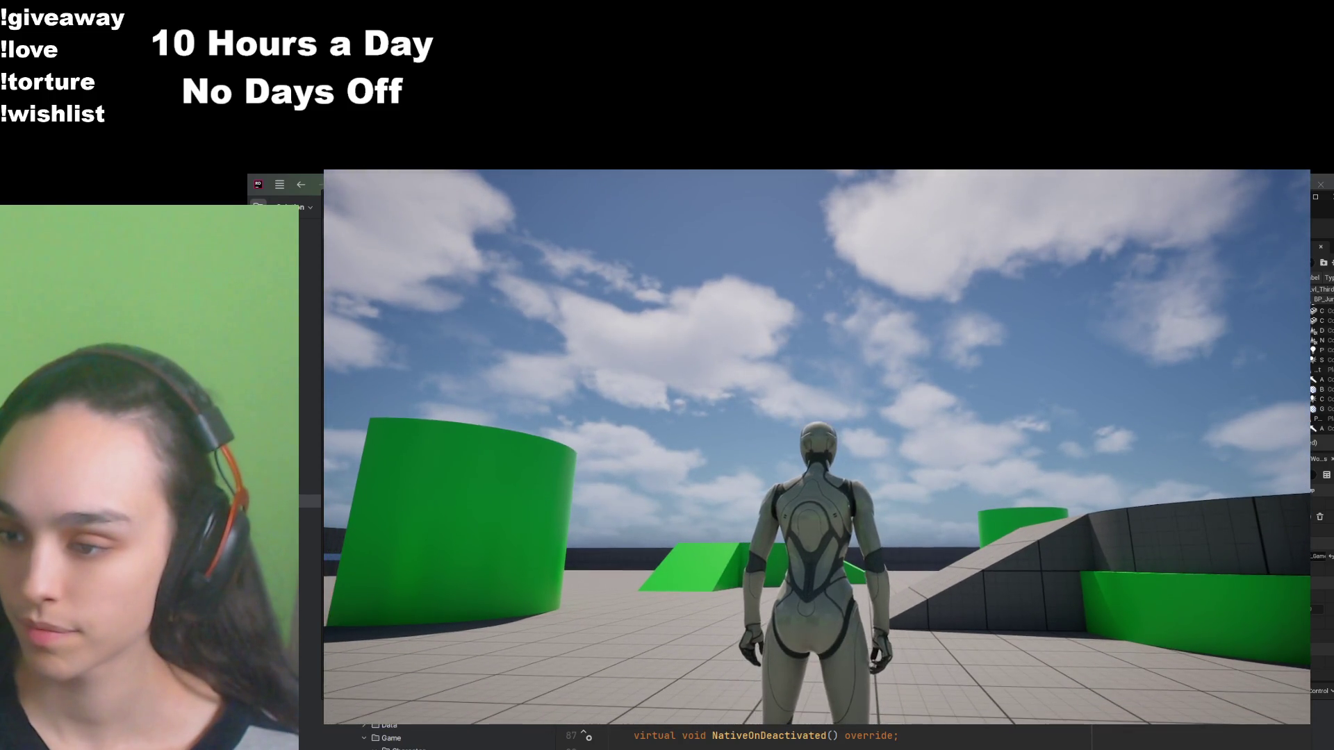
key(w)
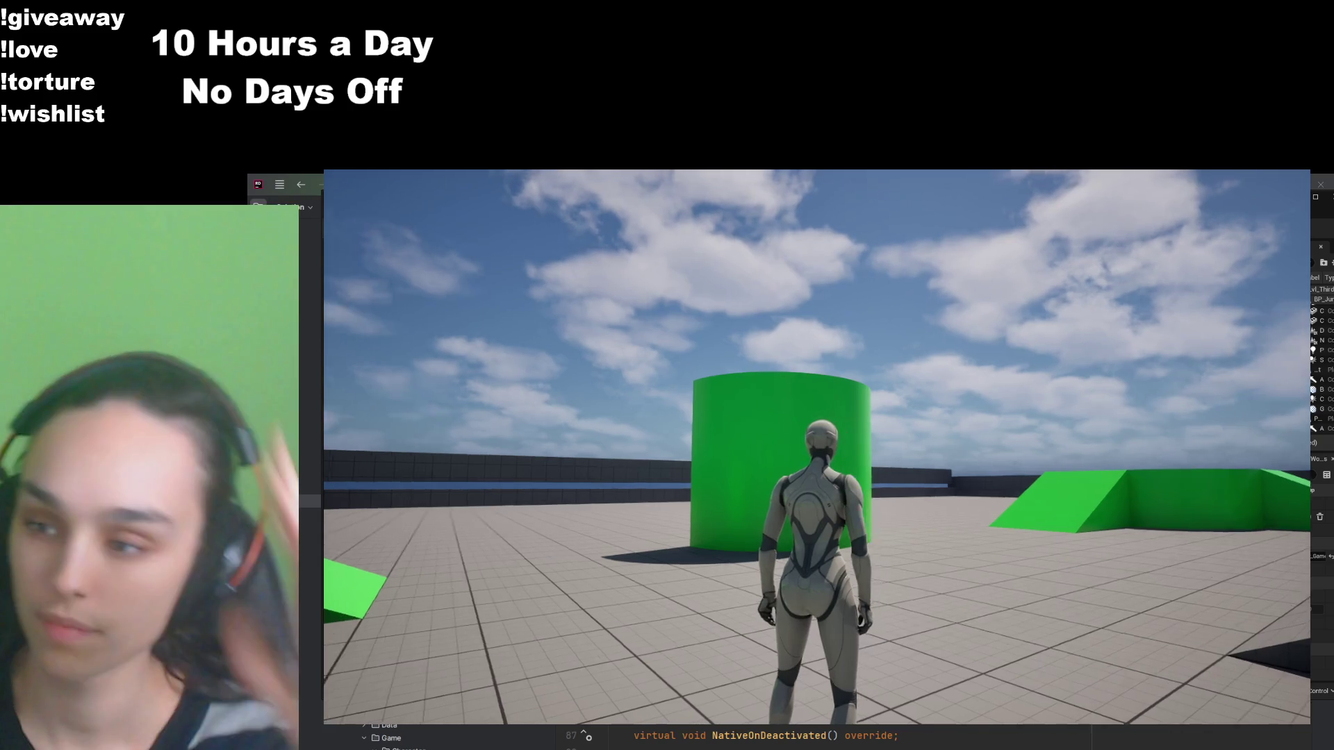
Step: Run back toward the green ramps, then quit the game from the pause menu
key(w)
key(w)
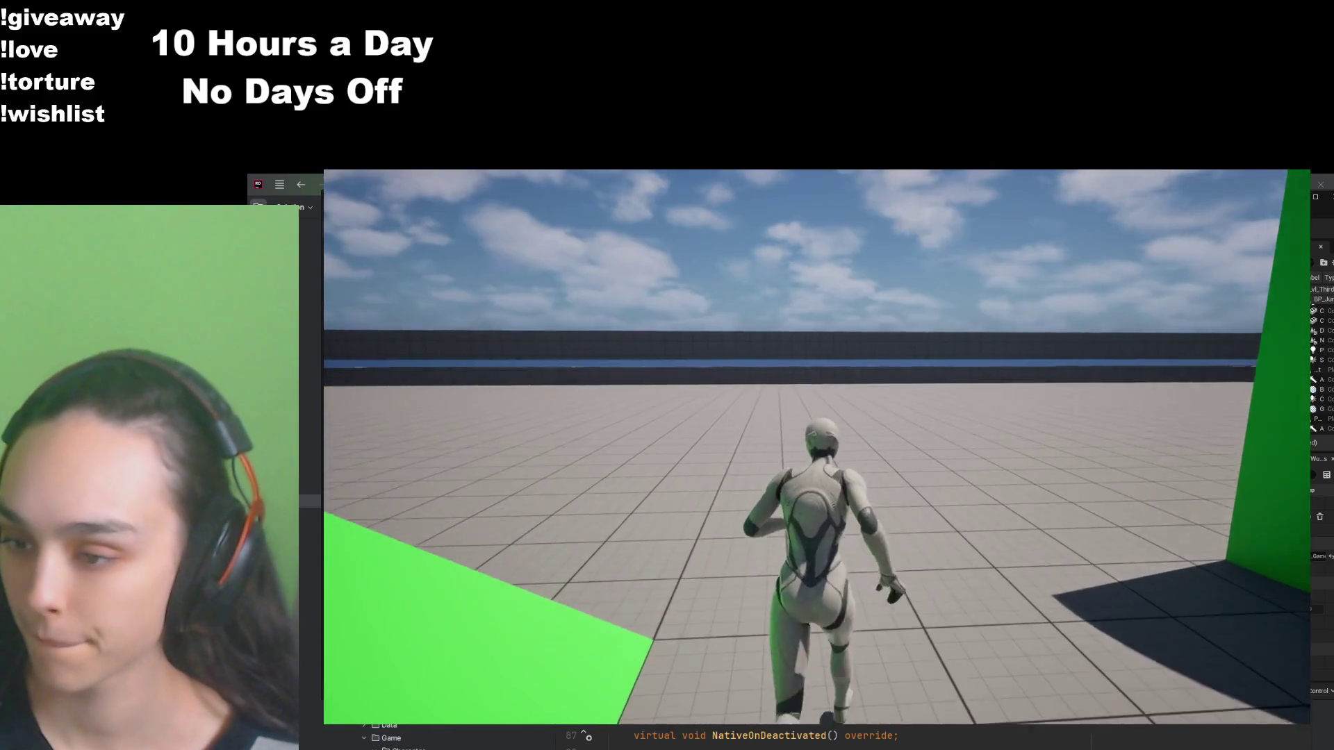
key(w)
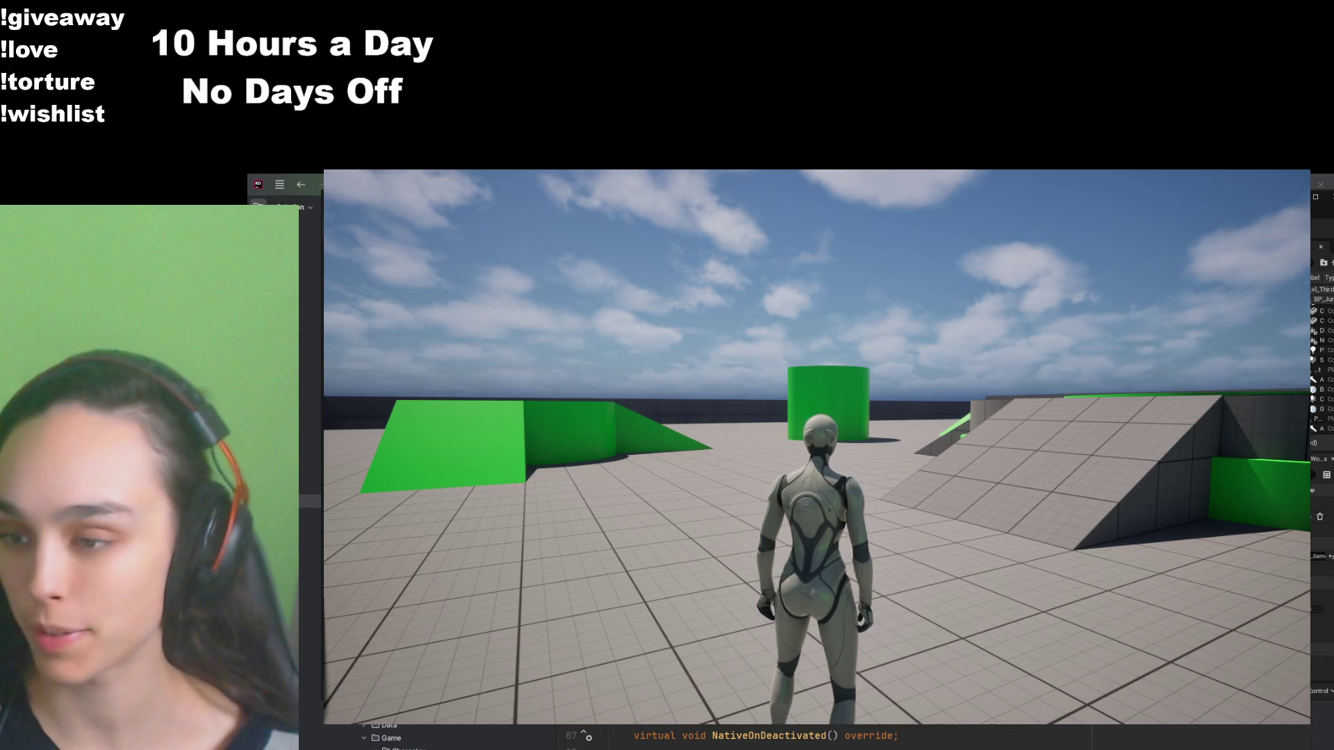
mouse_move(817, 447)
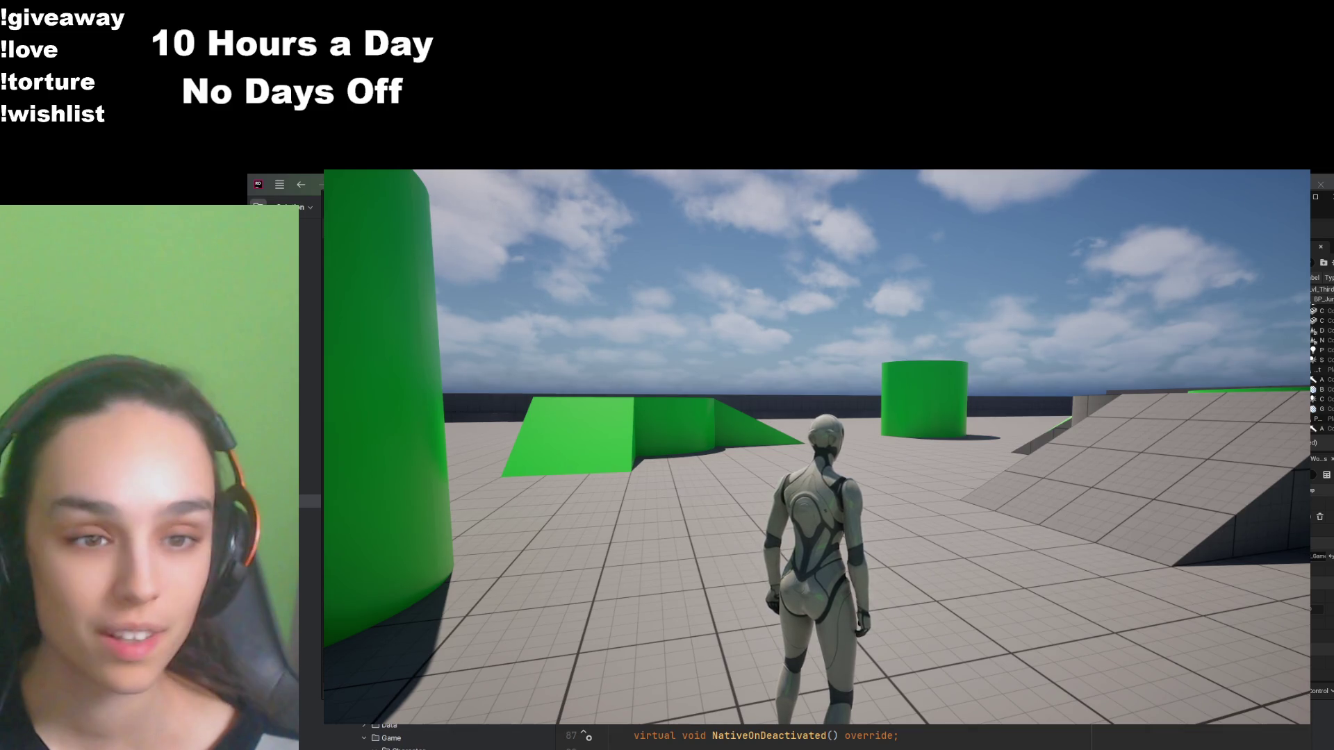
key(Escape)
click(777, 620)
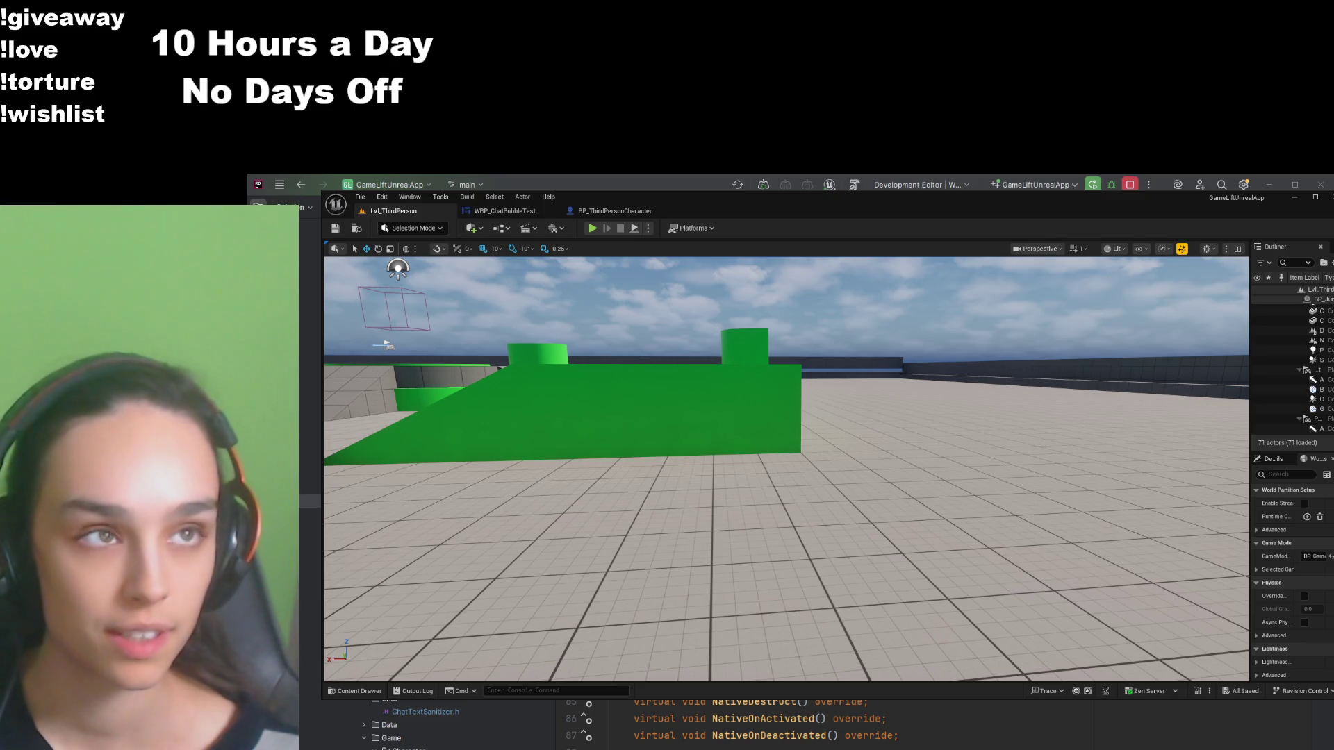
Step: Replay the level, stop the session, and return to the WBP_ChatBubbleTest designer
key(alt+p)
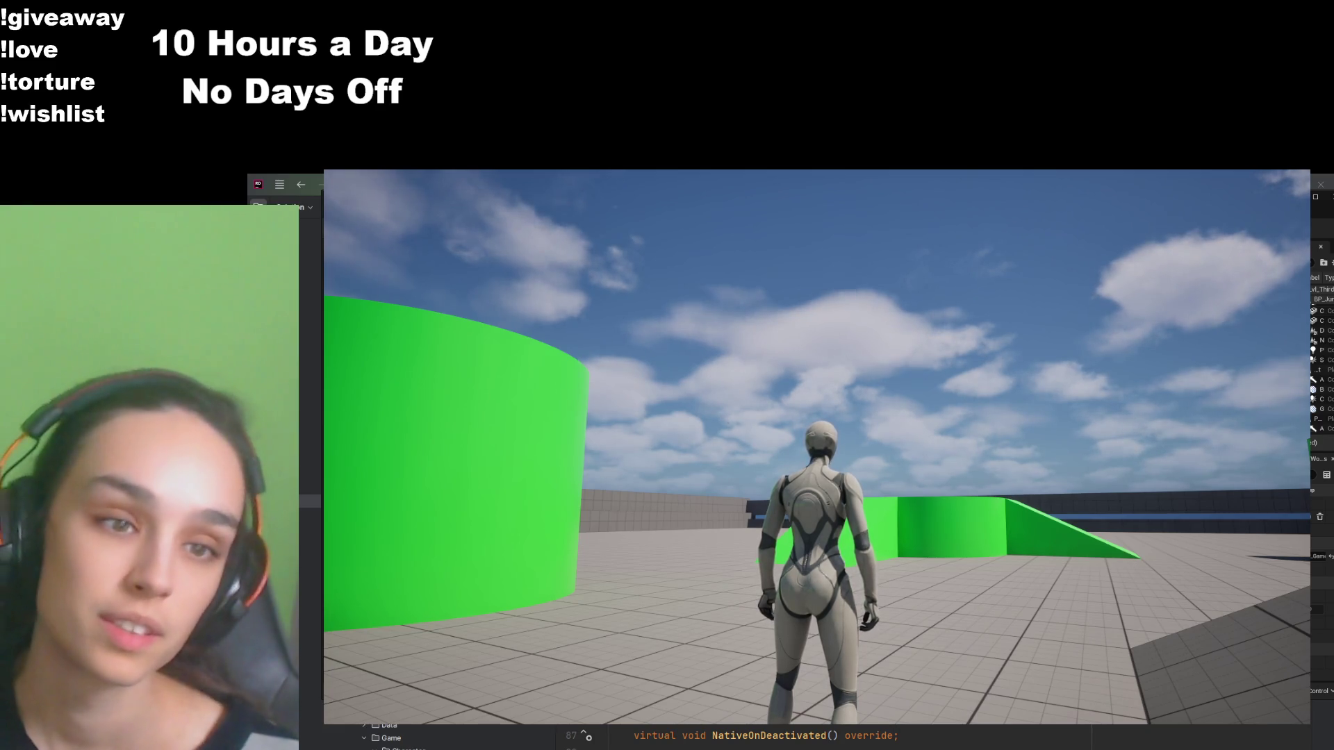
key(Escape)
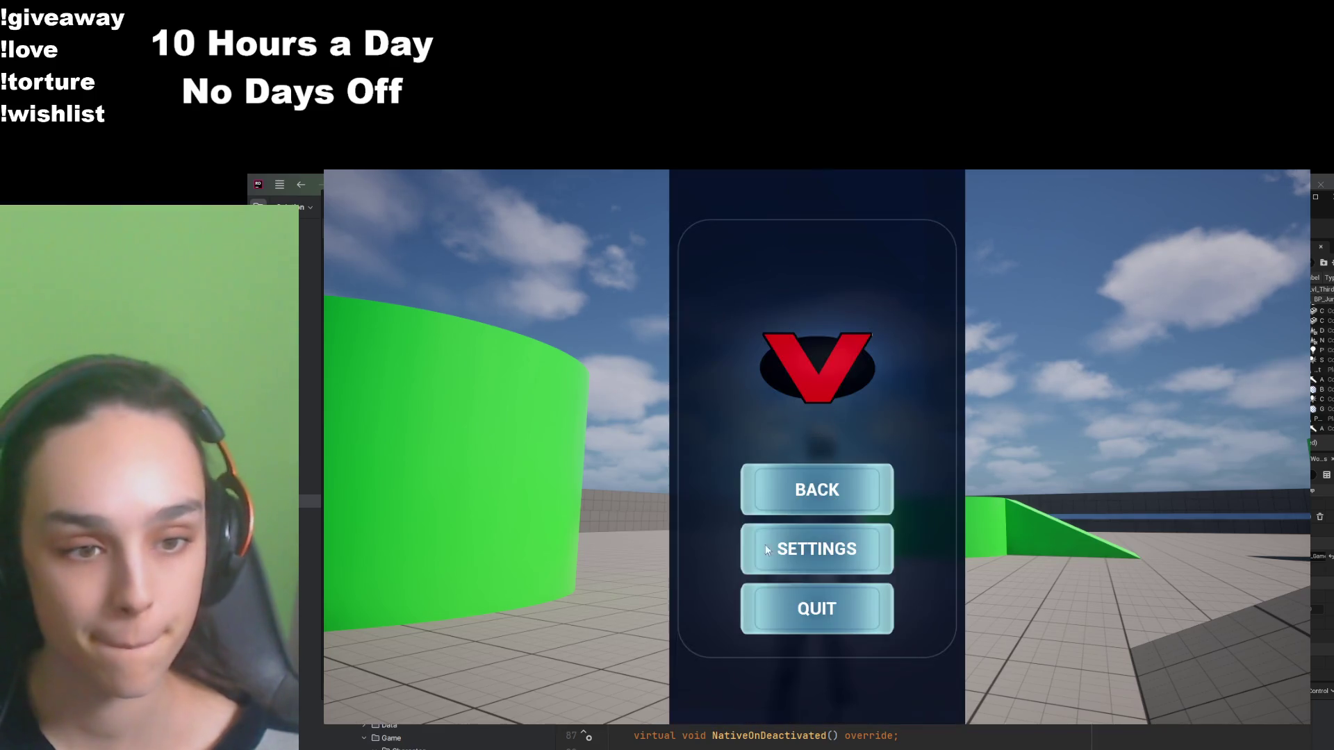
click(744, 588)
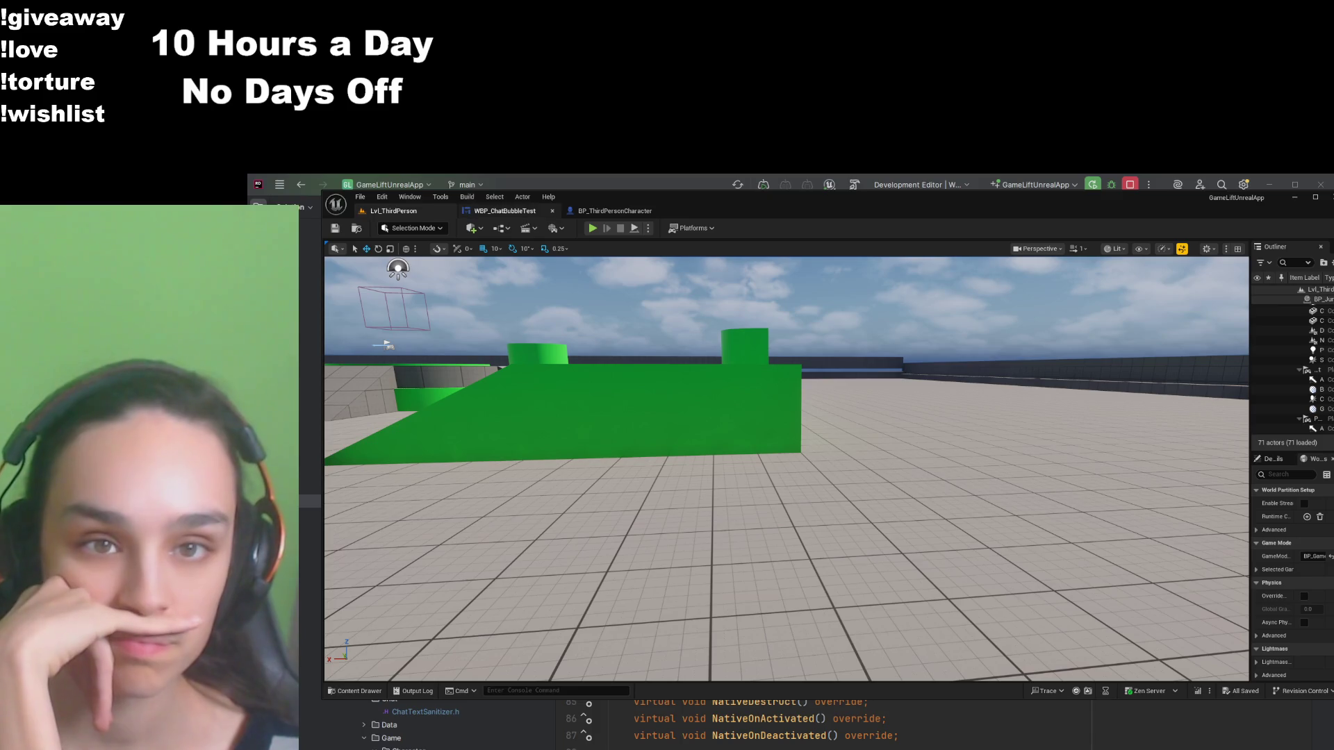
click(505, 210)
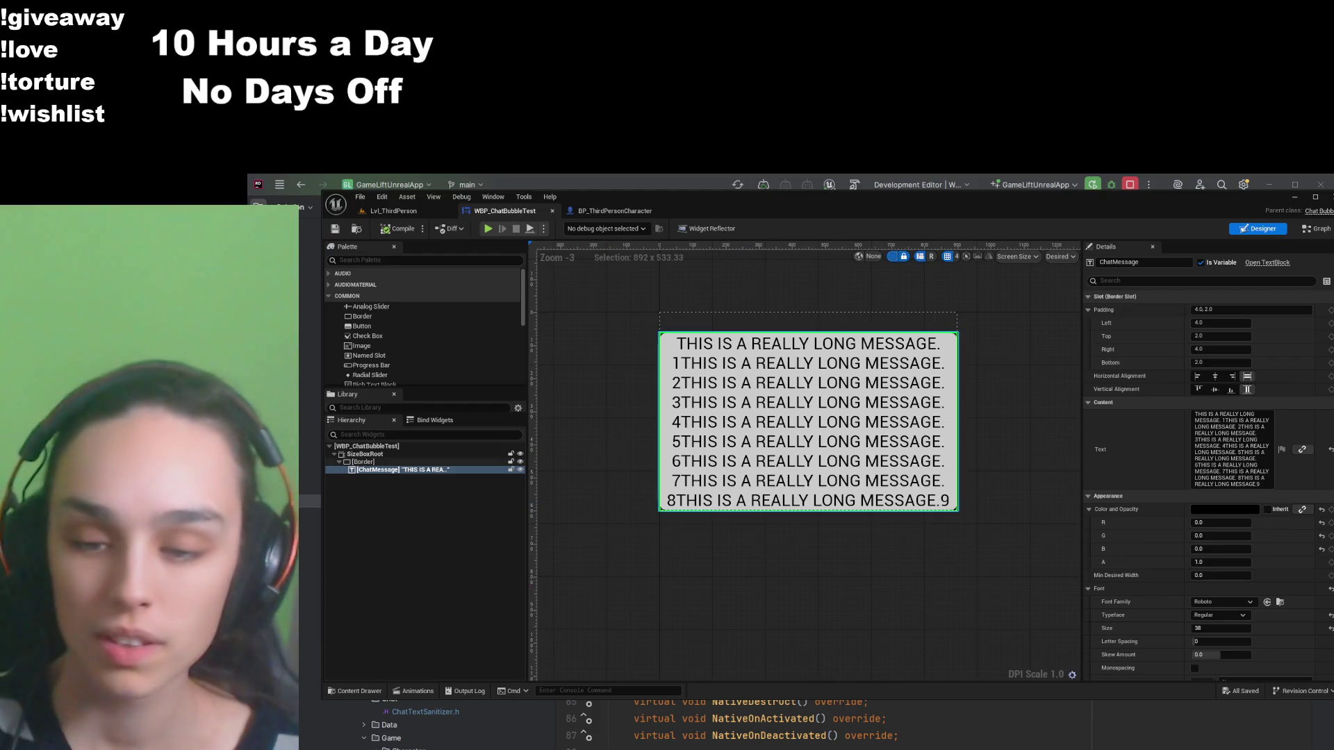
Step: Set the ChatMessage border slot padding to 20 on all sides
click(1223, 310)
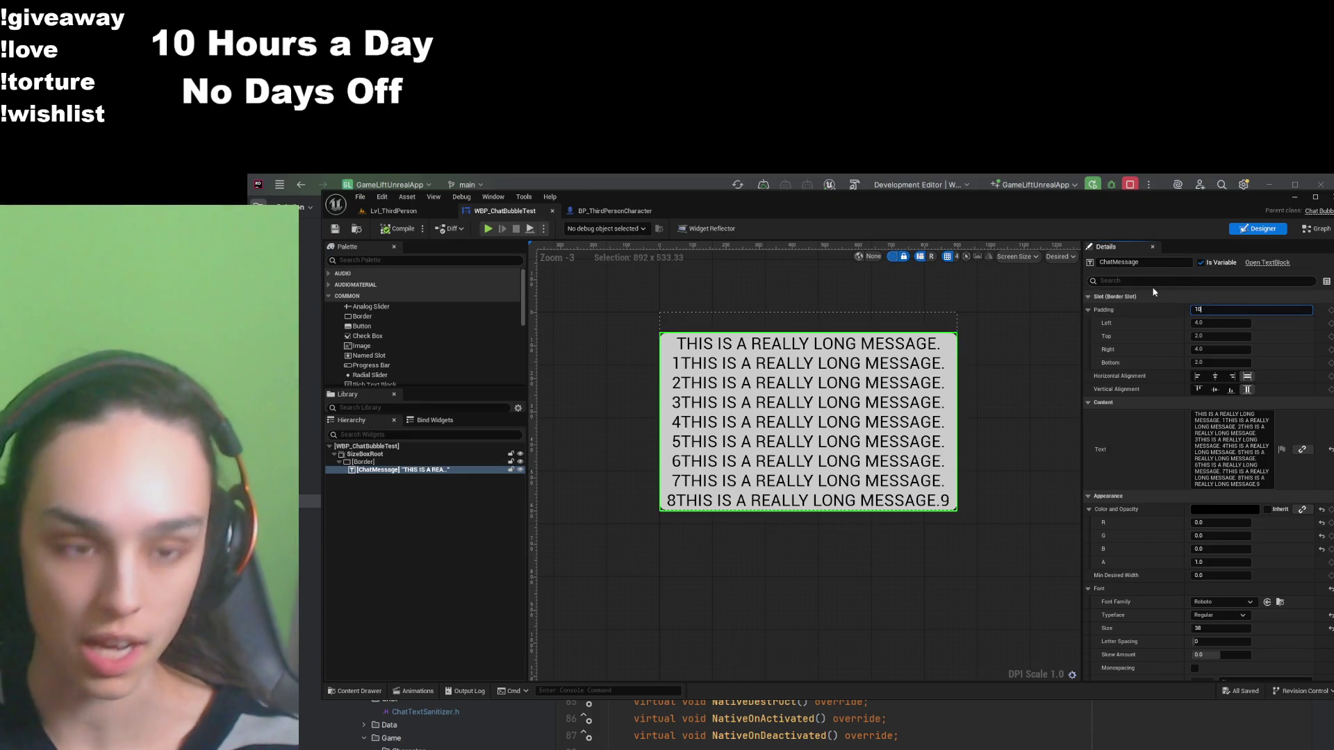
key(Return)
text(20)
key(Return)
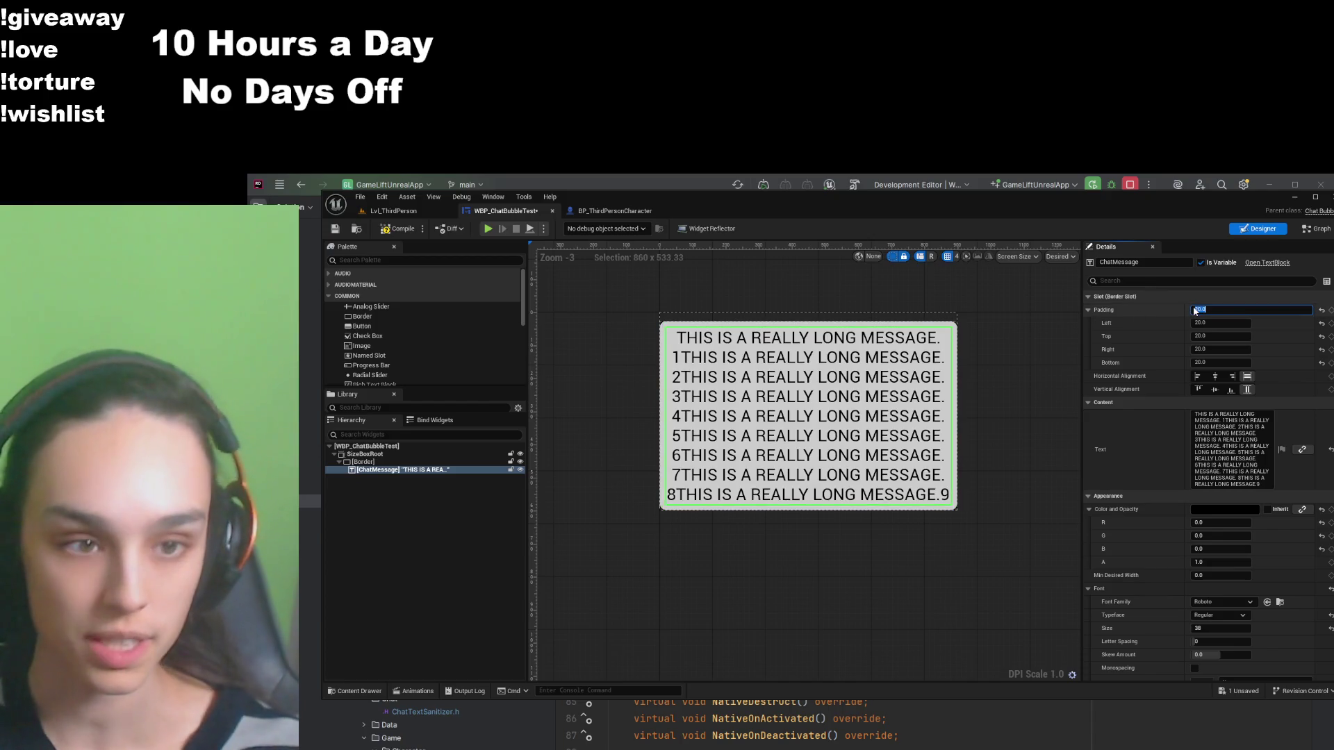
scroll(1039, 575, up, 4)
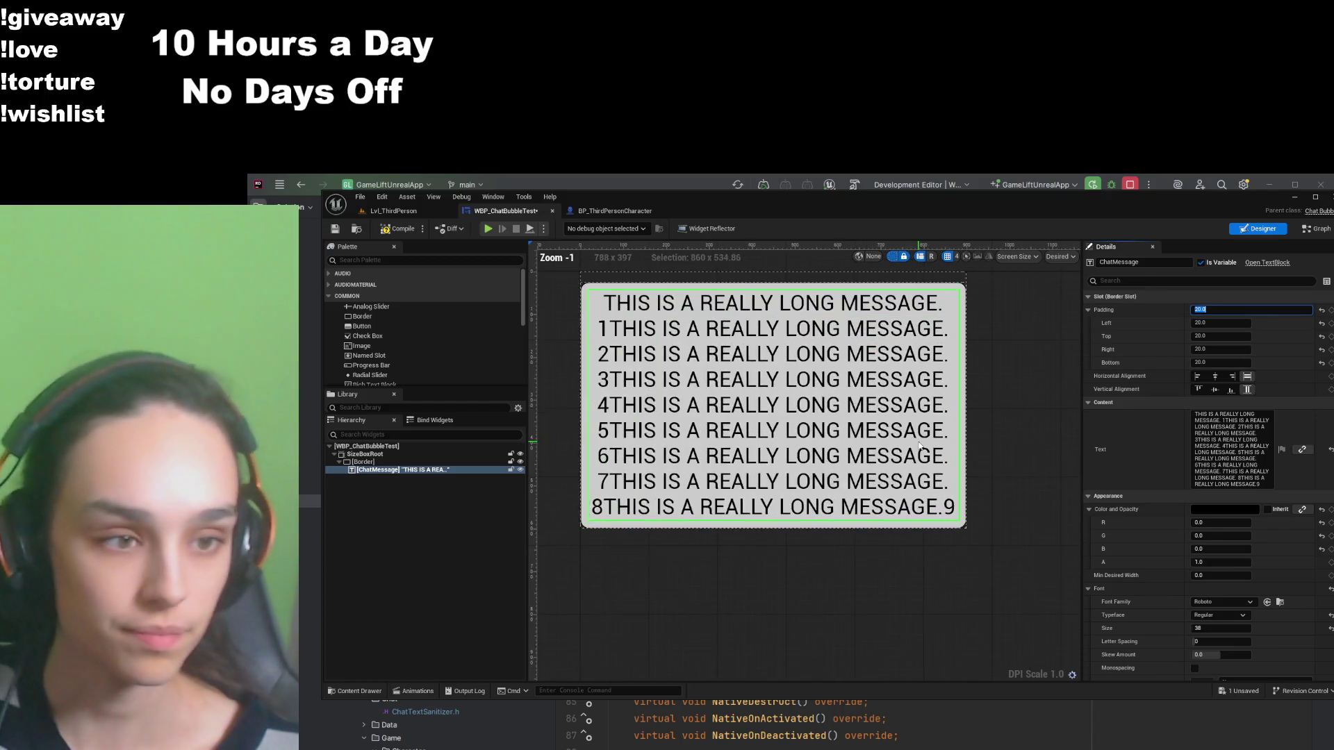
scroll(1038, 575, down, 2)
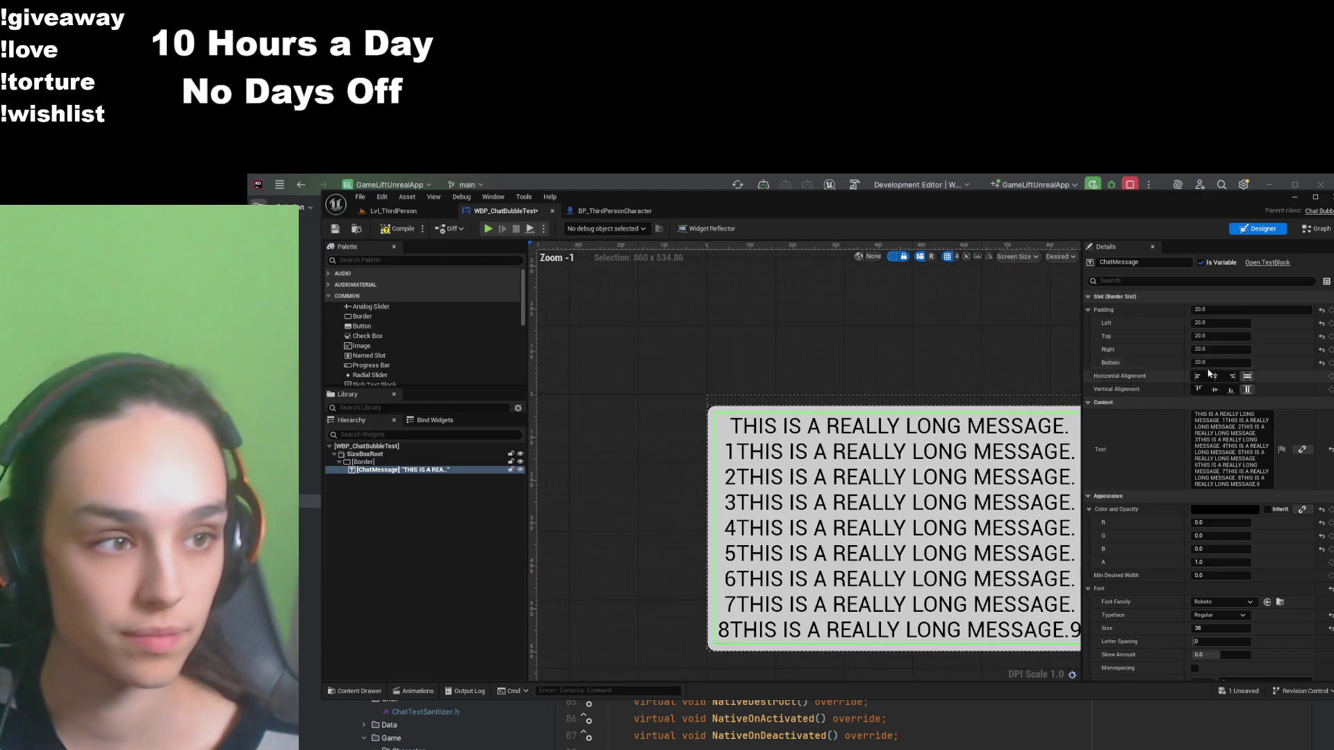
Step: Try a padding of 30, revert it to 20, and save the widget
click(1223, 310)
text(0)
key(Return)
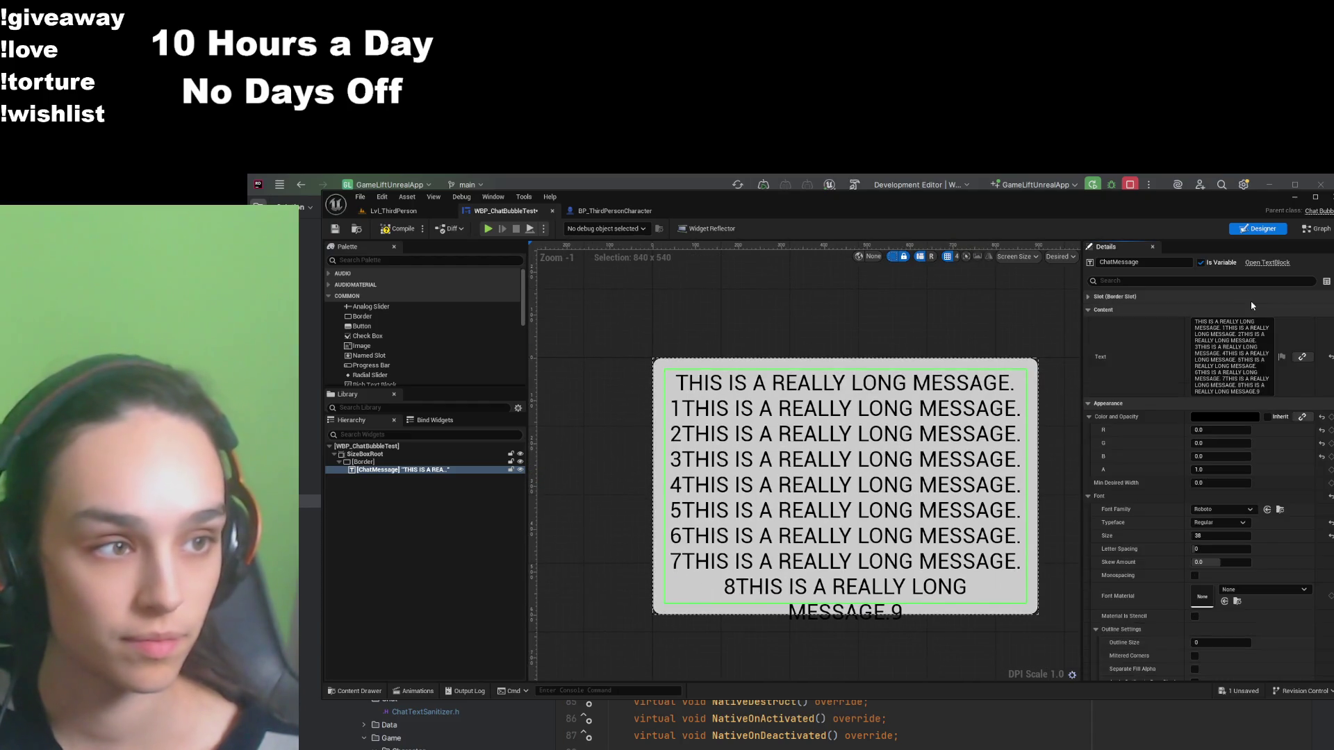
click(1154, 296)
click(1228, 310)
text(20)
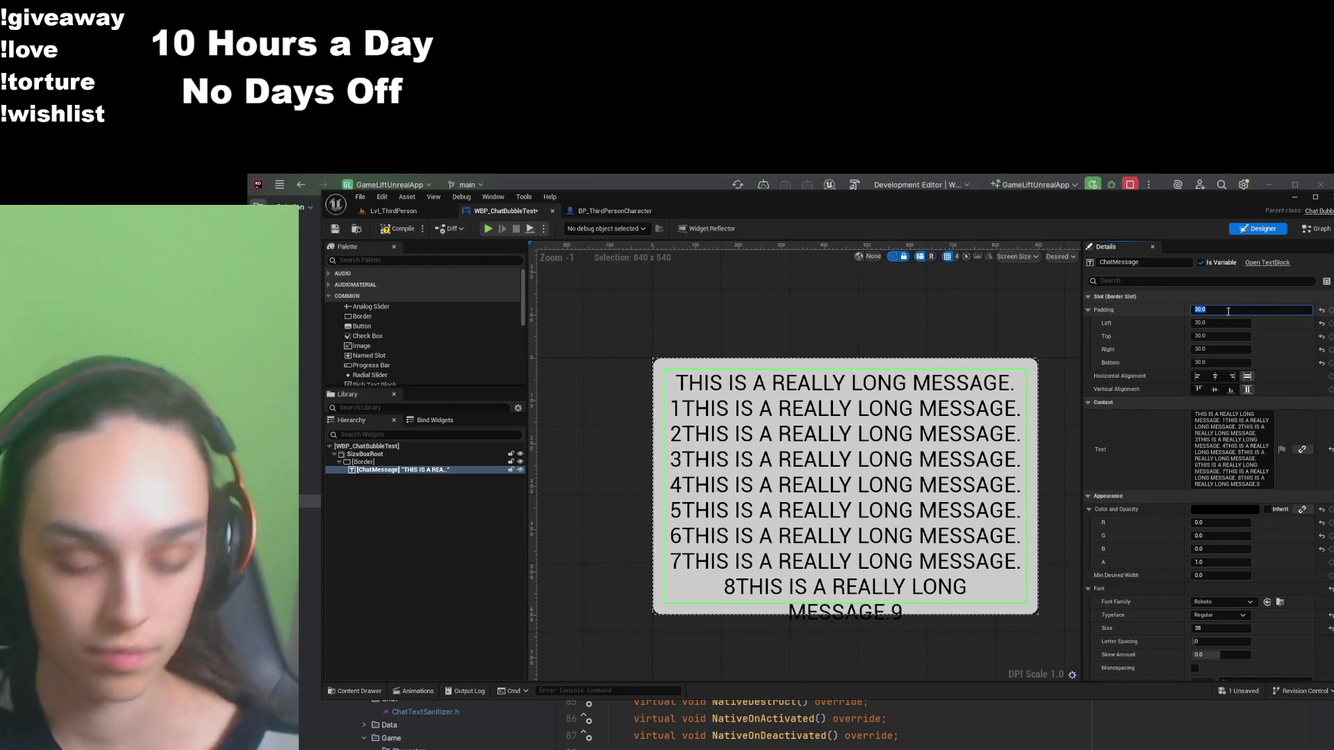
key(Return)
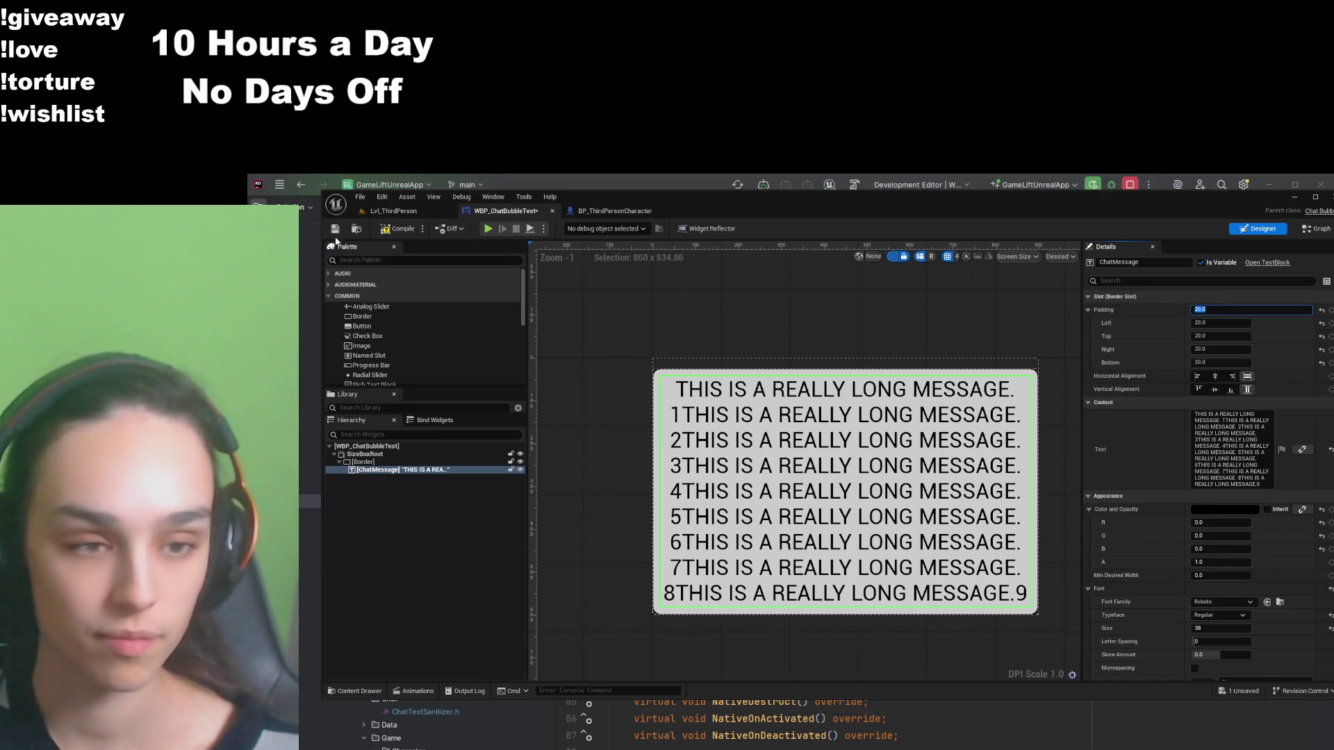
click(335, 229)
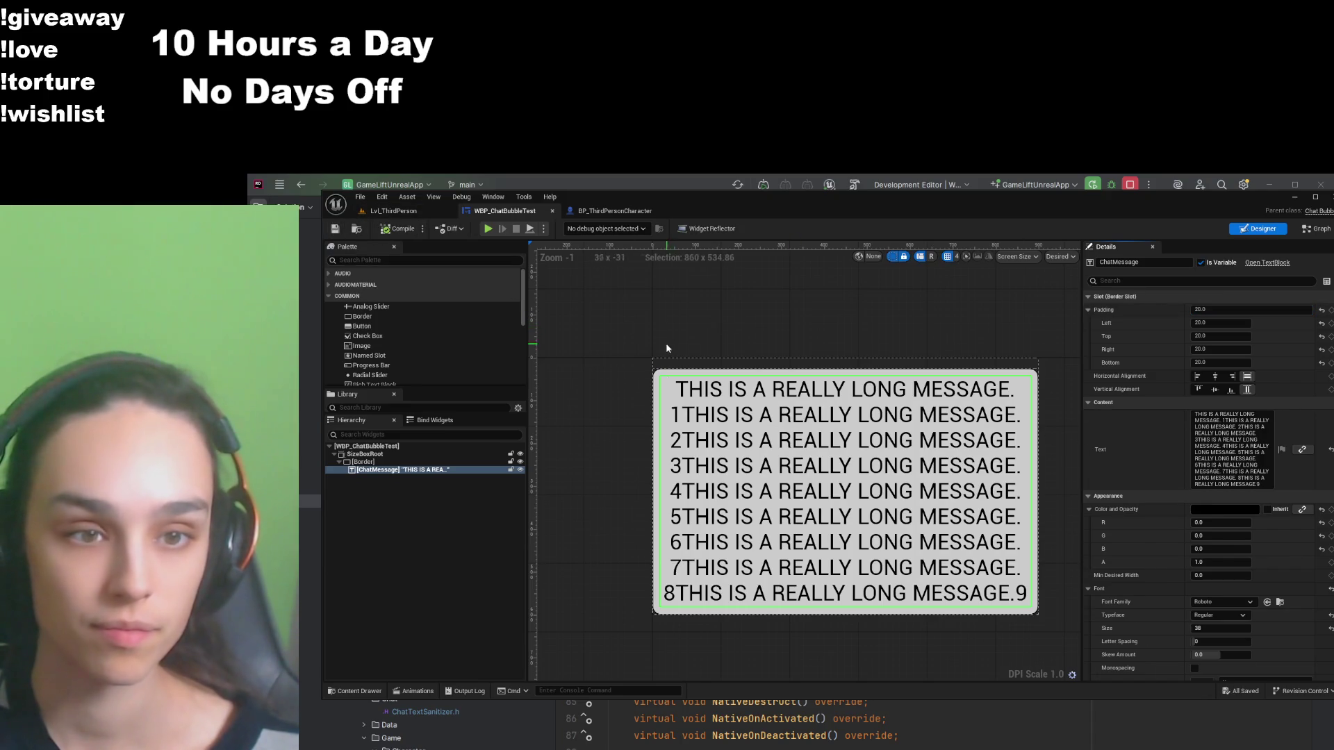
scroll(679, 455, down, 2)
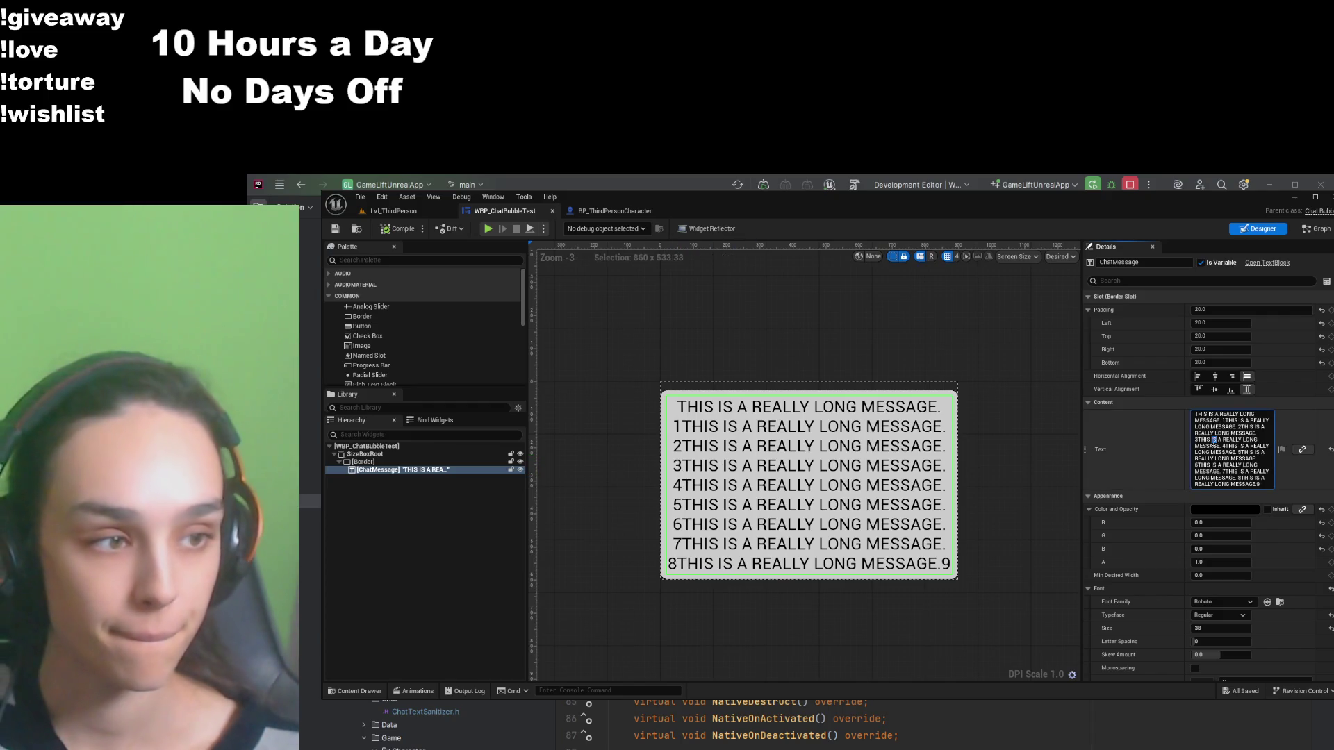
Step: Replace the long sample message with 'Hi' and compile and save the widget
click(1223, 459)
text(Hi)
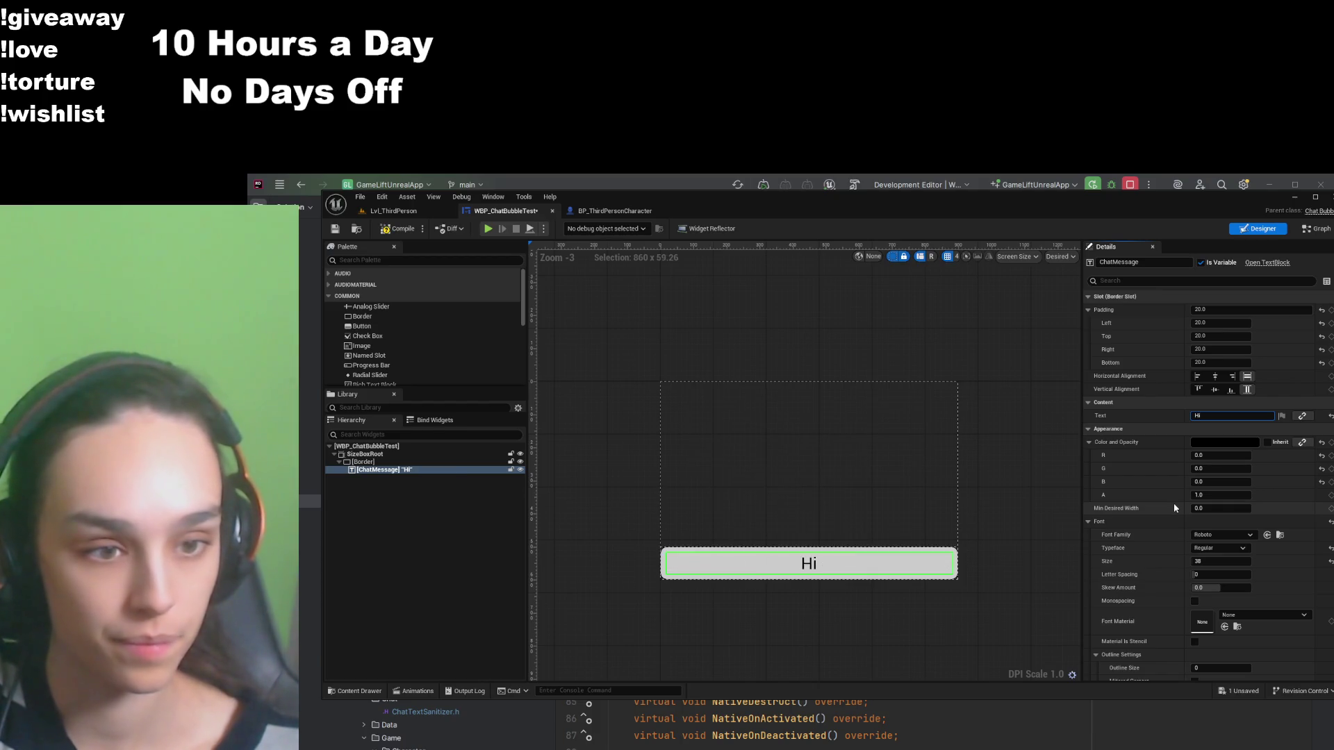
click(1282, 430)
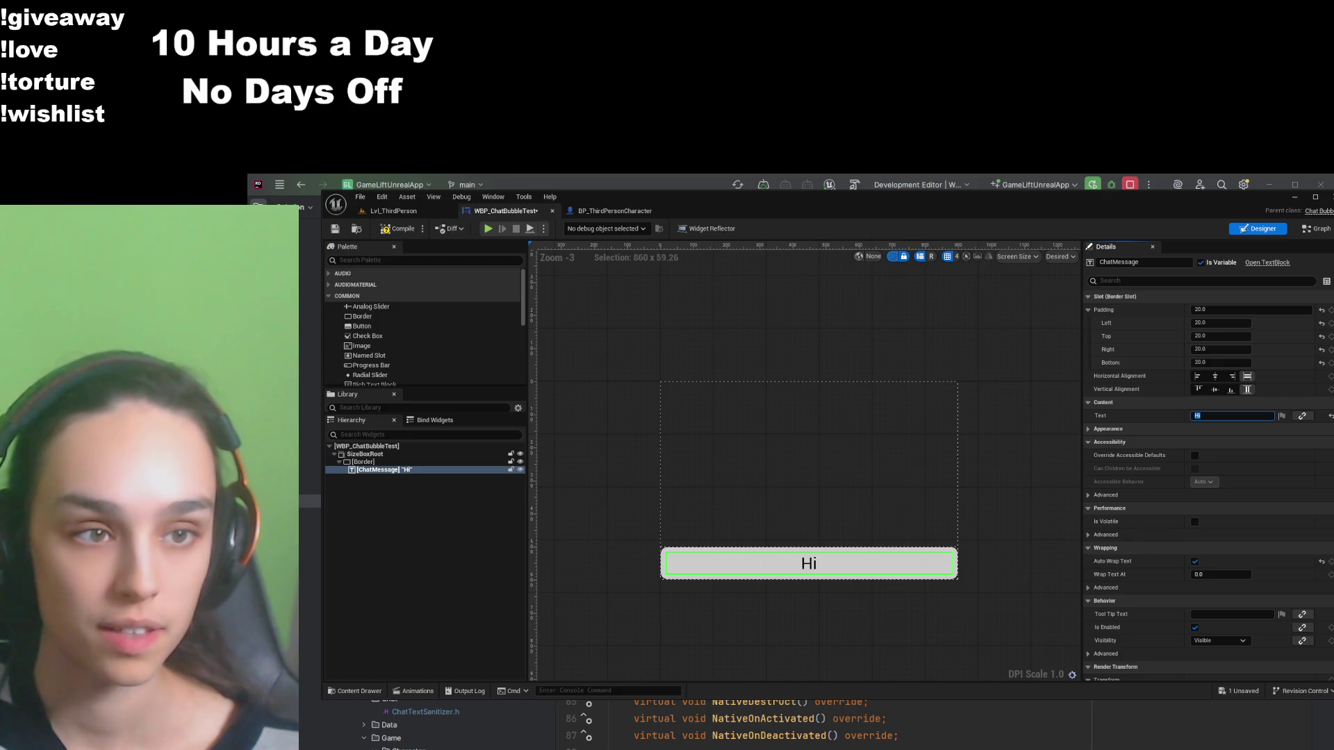
key(Return)
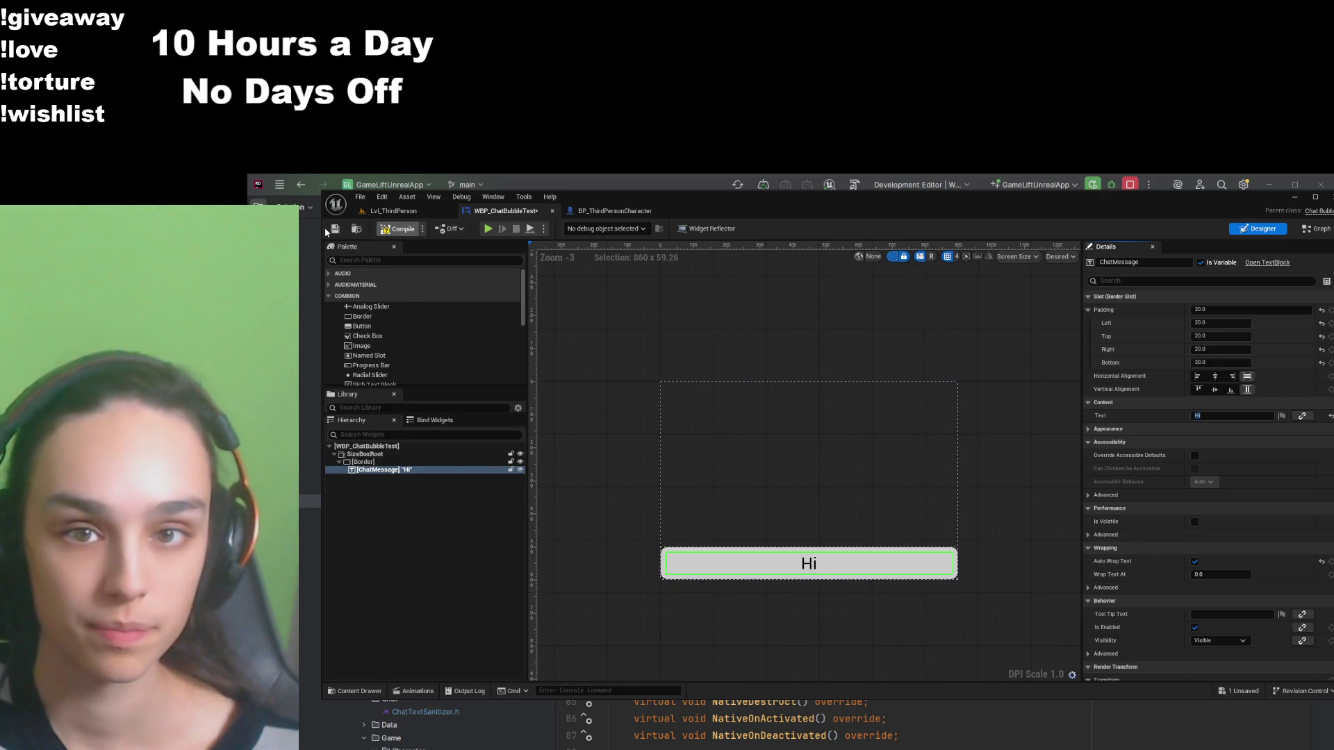
click(332, 229)
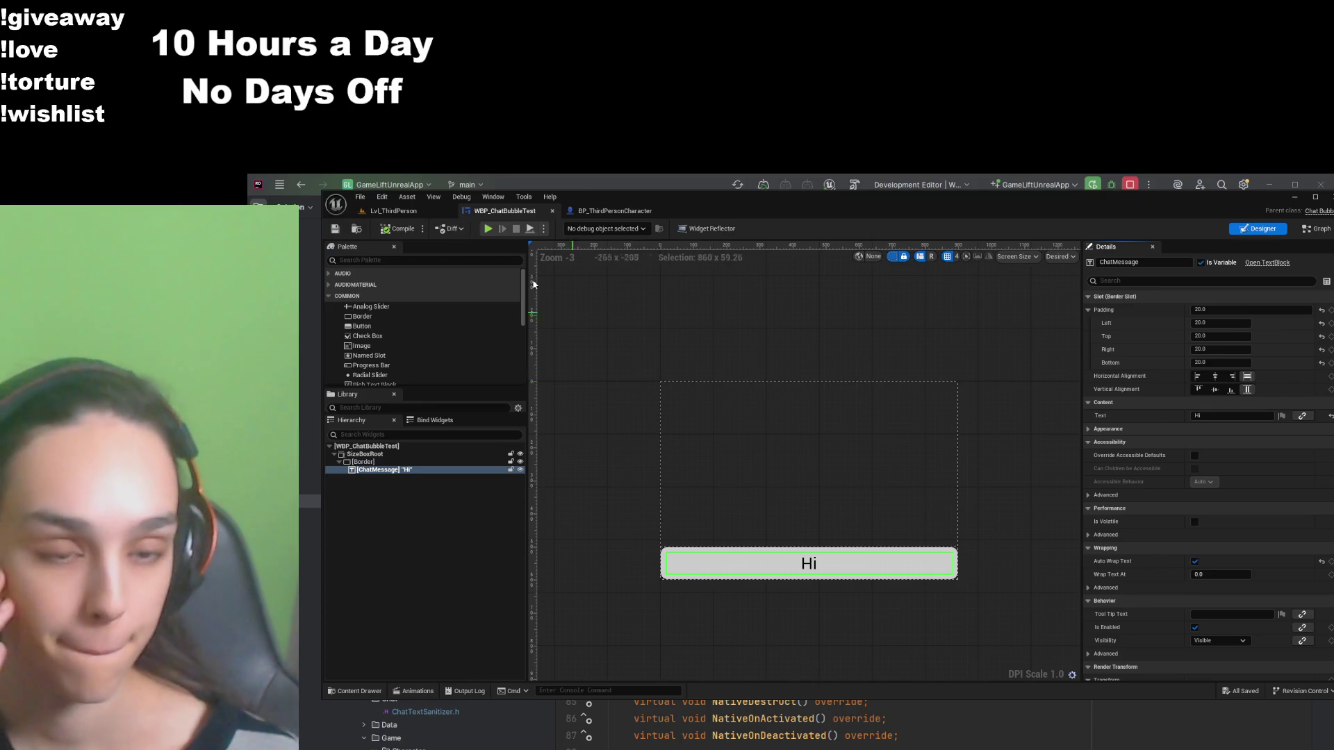
click(613, 211)
mouse_move(970, 483)
mouse_down()
mouse_move(931, 482)
mouse_move(970, 482)
mouse_up()
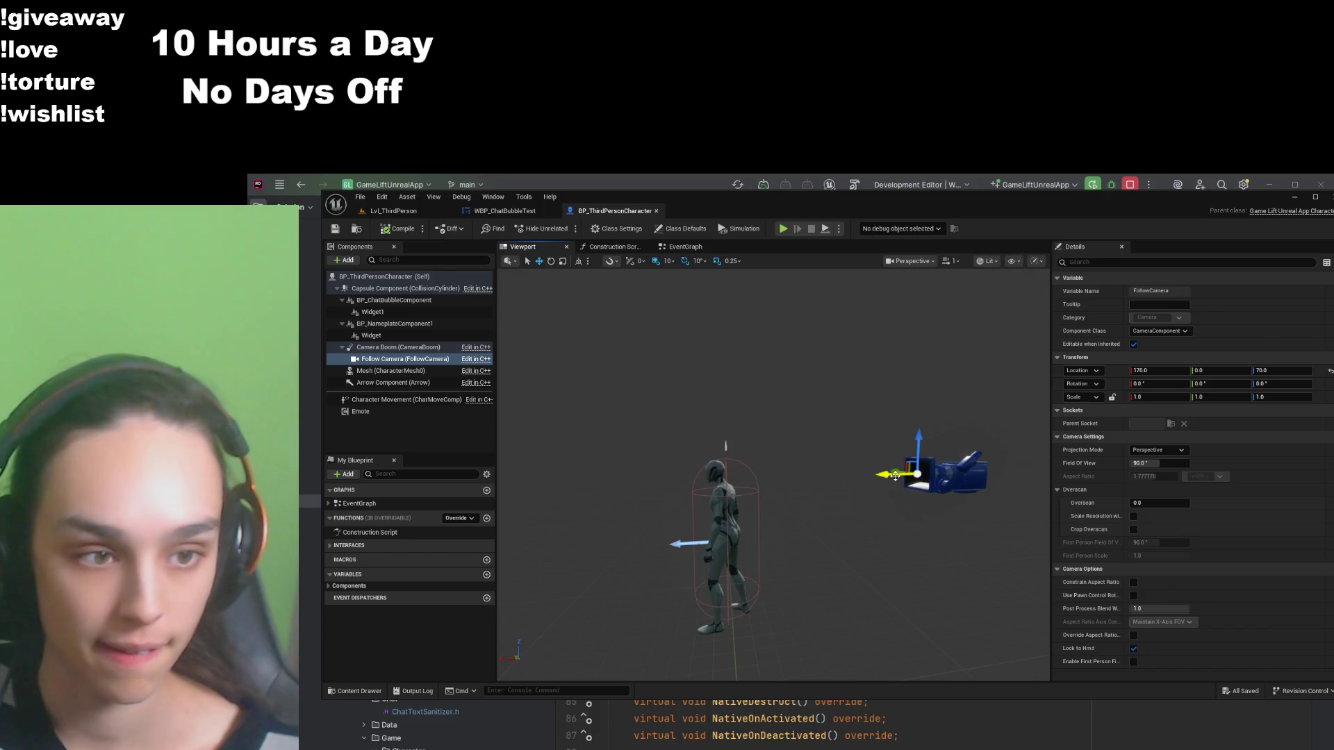
Step: Move the Follow Camera out to Location X 190, save the blueprint, and frame it
drag(893, 476, 878, 477)
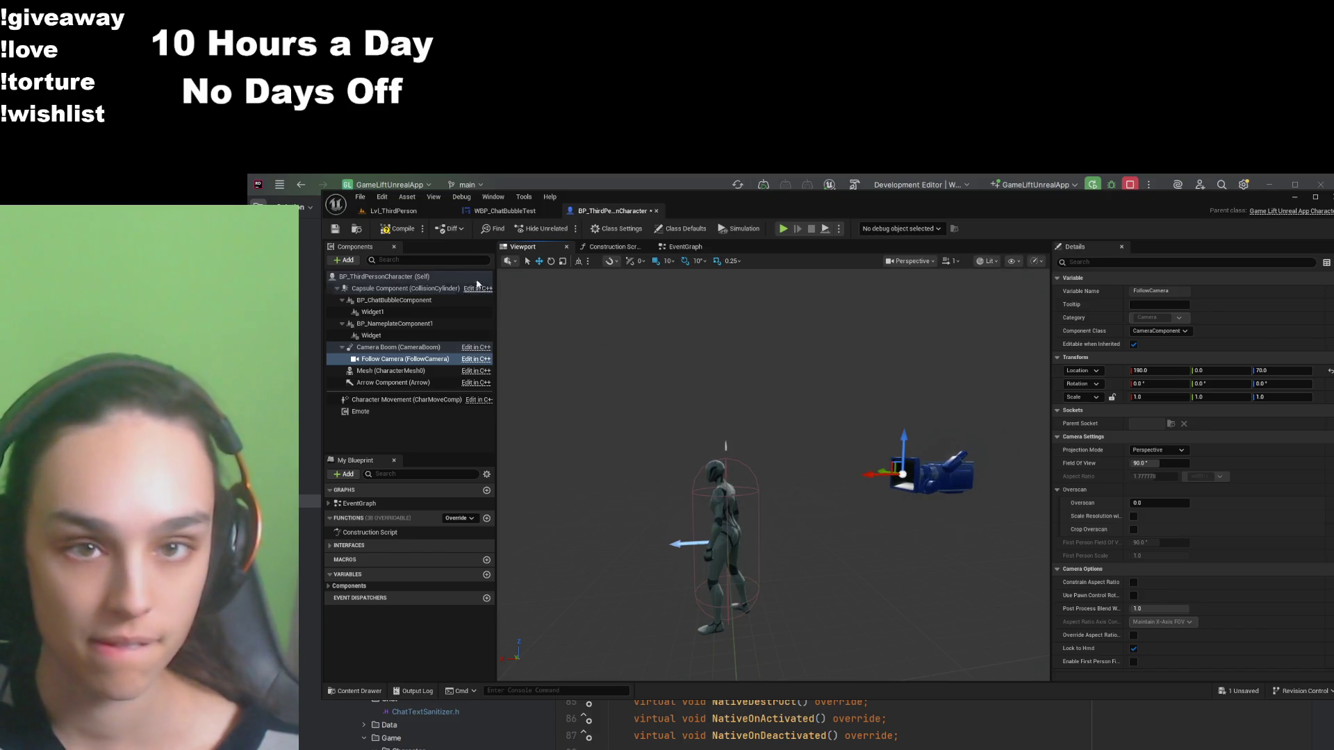
click(335, 230)
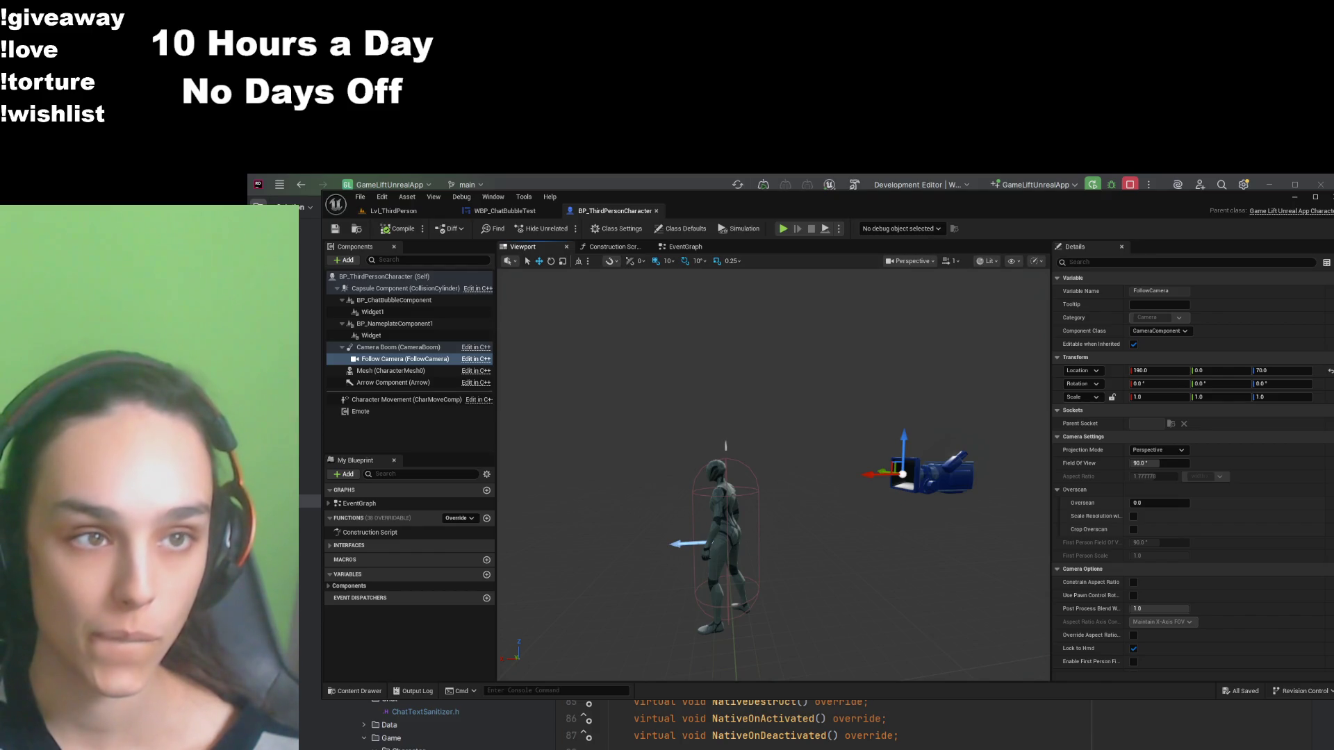
key(f)
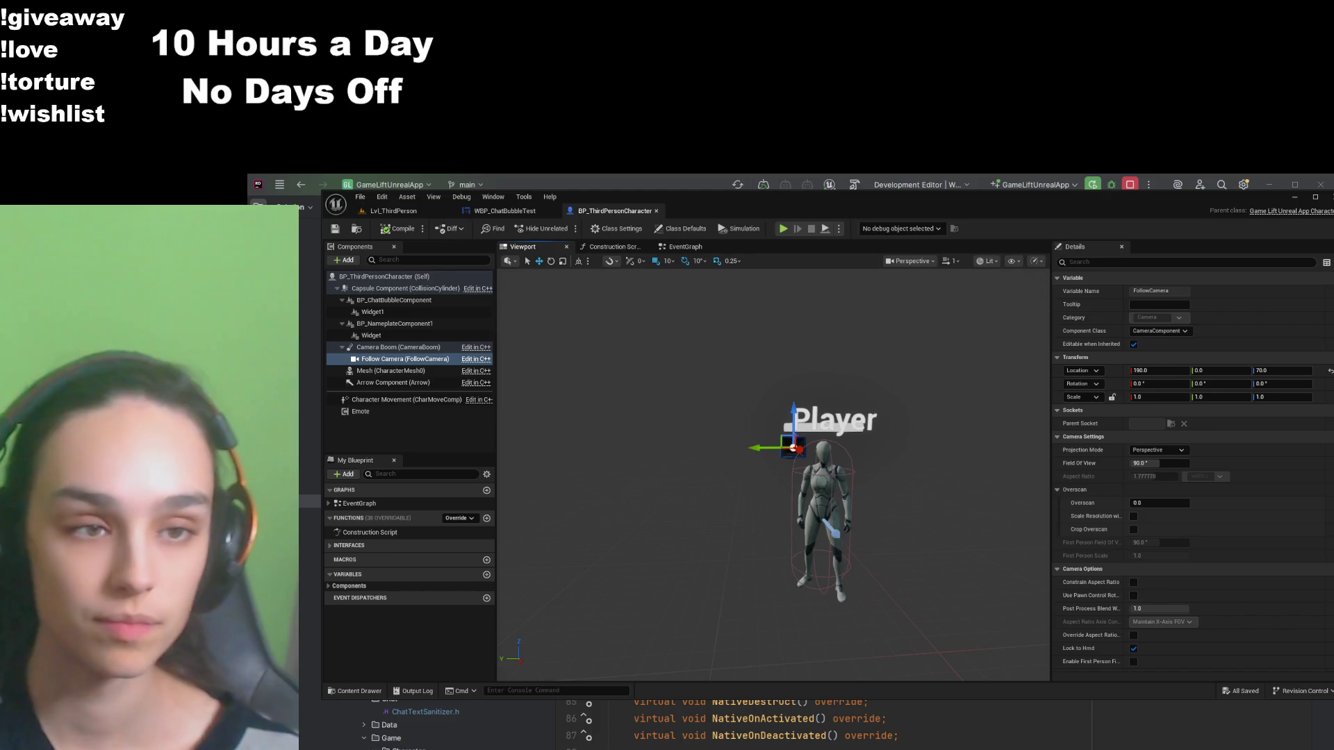
click(376, 312)
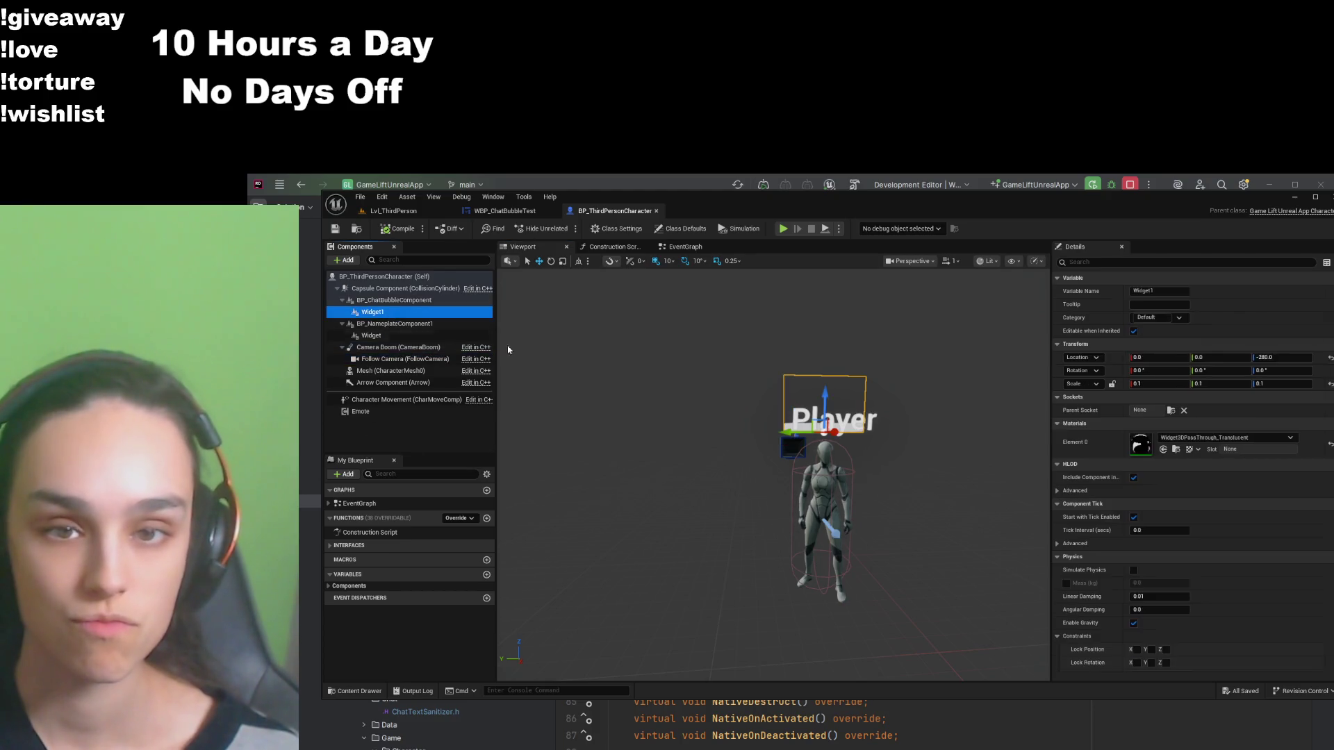
Step: Change a Widget1 setting in Details, then return to the WBP_ChatBubbleTest designer
click(1276, 441)
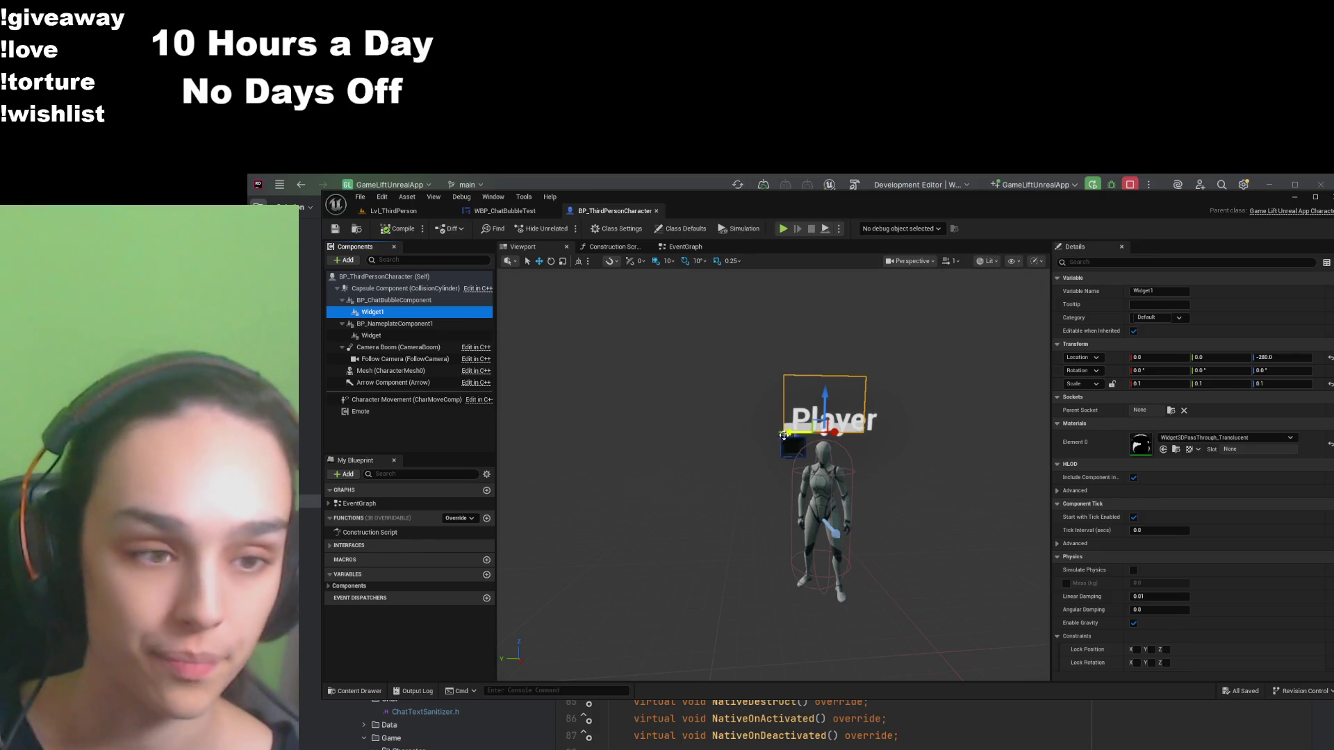
click(505, 210)
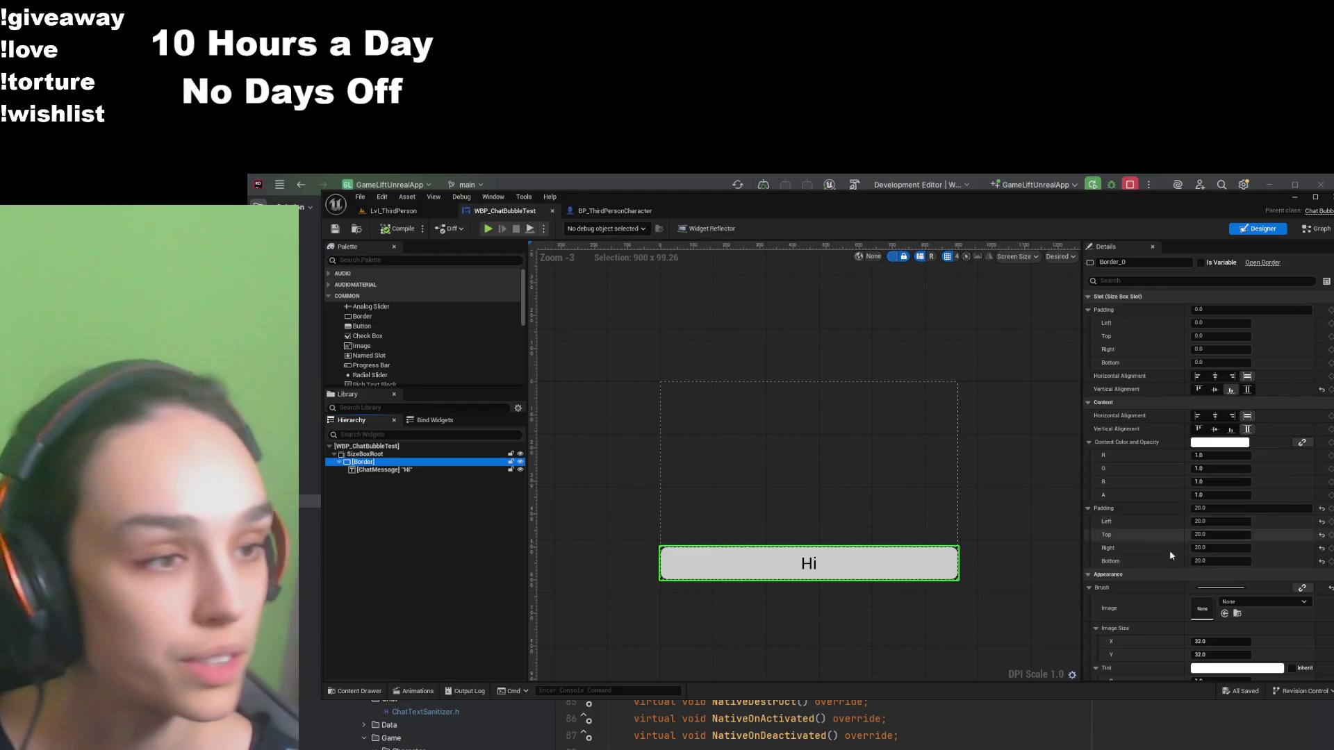
Step: Lower the border tint opacity to about 0.57, save the widget, and open the Content Drawer
scroll(1210, 468, down, 5)
click(1209, 468)
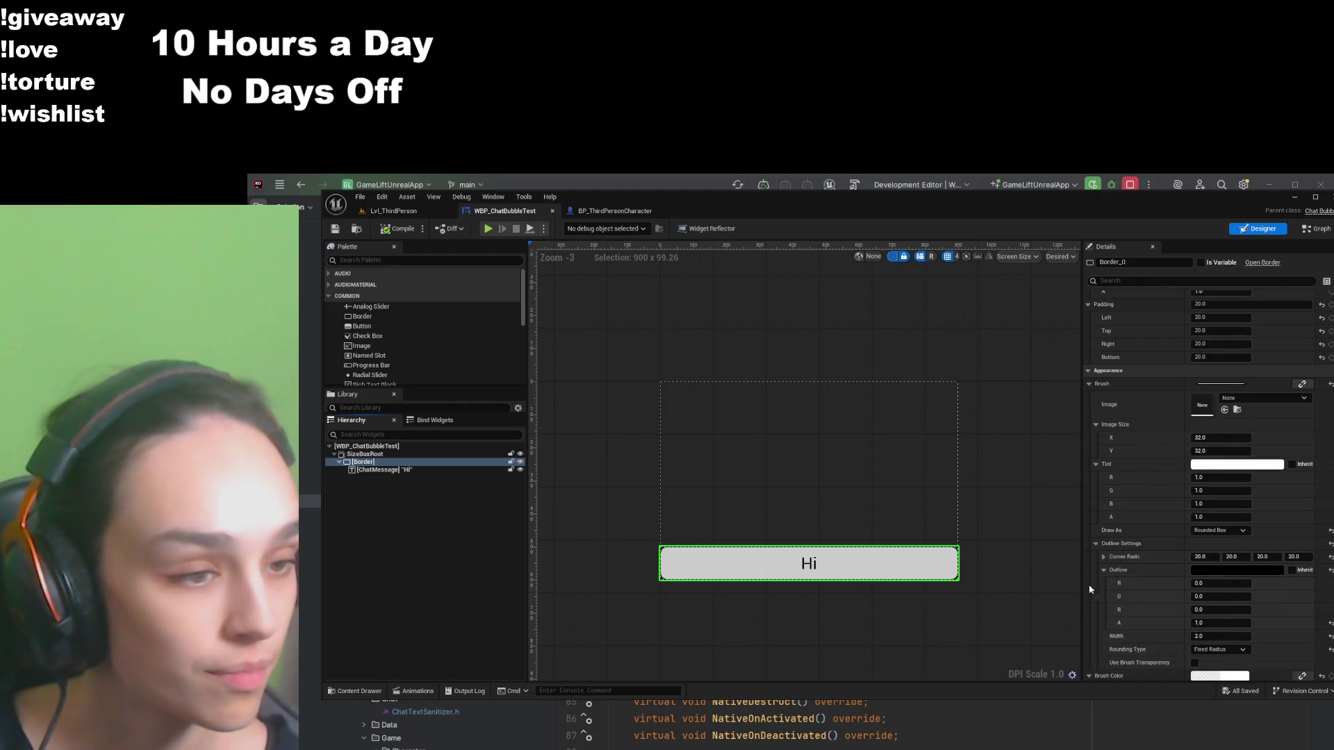
mouse_move(1048, 603)
mouse_down()
mouse_move(998, 603)
mouse_move(1031, 604)
mouse_up()
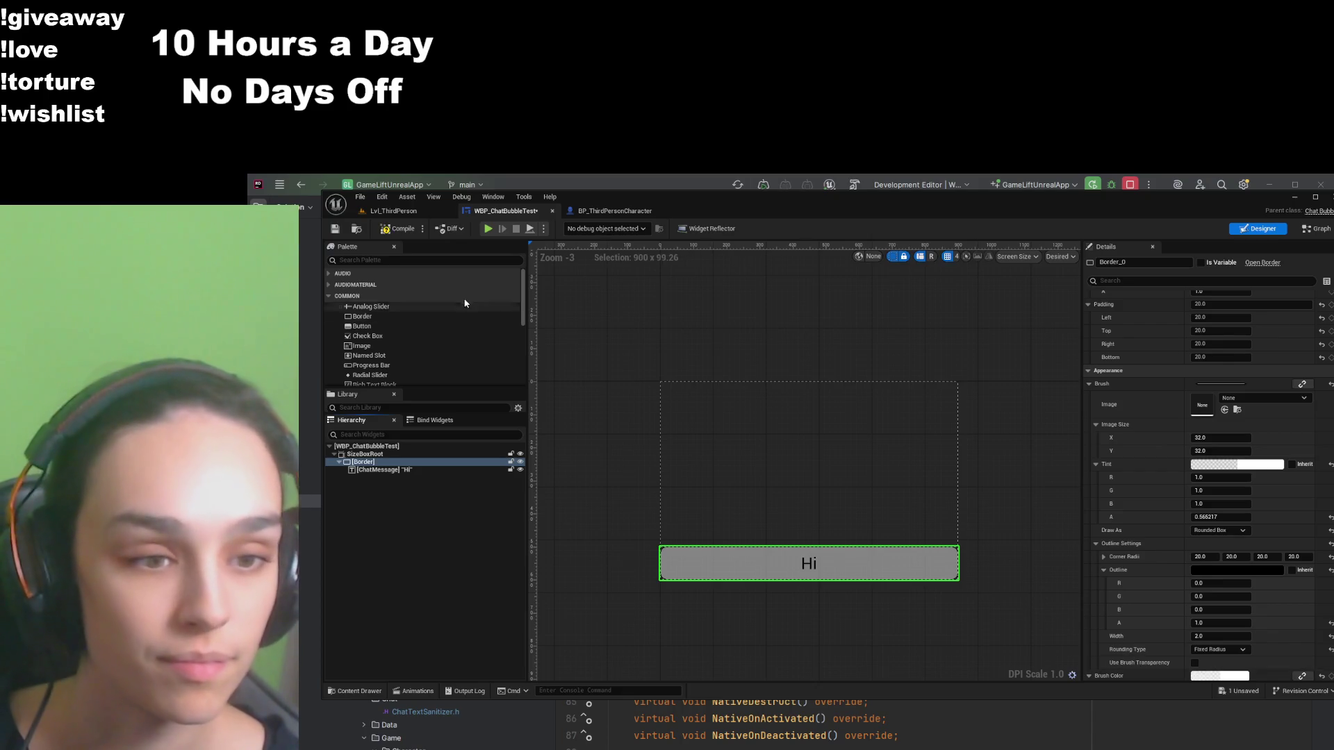
click(335, 229)
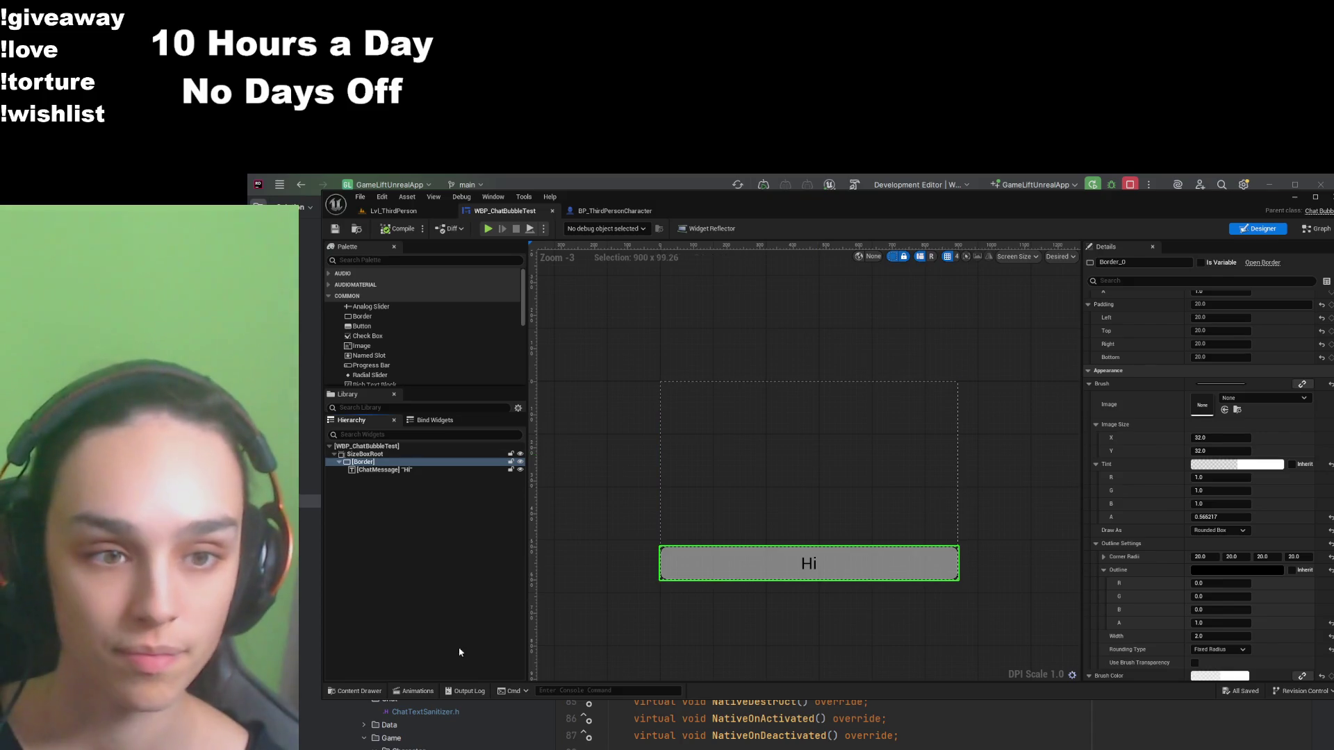
click(359, 690)
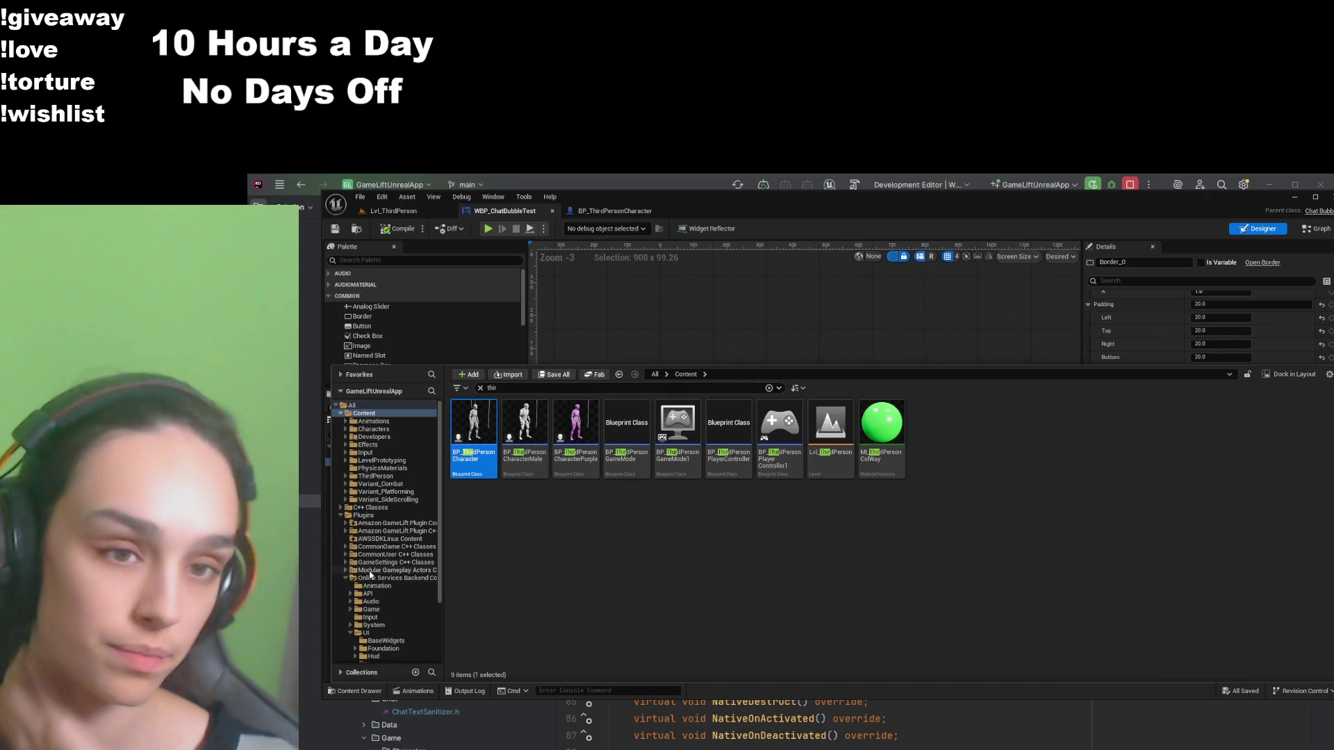
Step: Go back to the Lvl_ThirdPerson level and show the content assets over it
scroll(376, 544, down, 3)
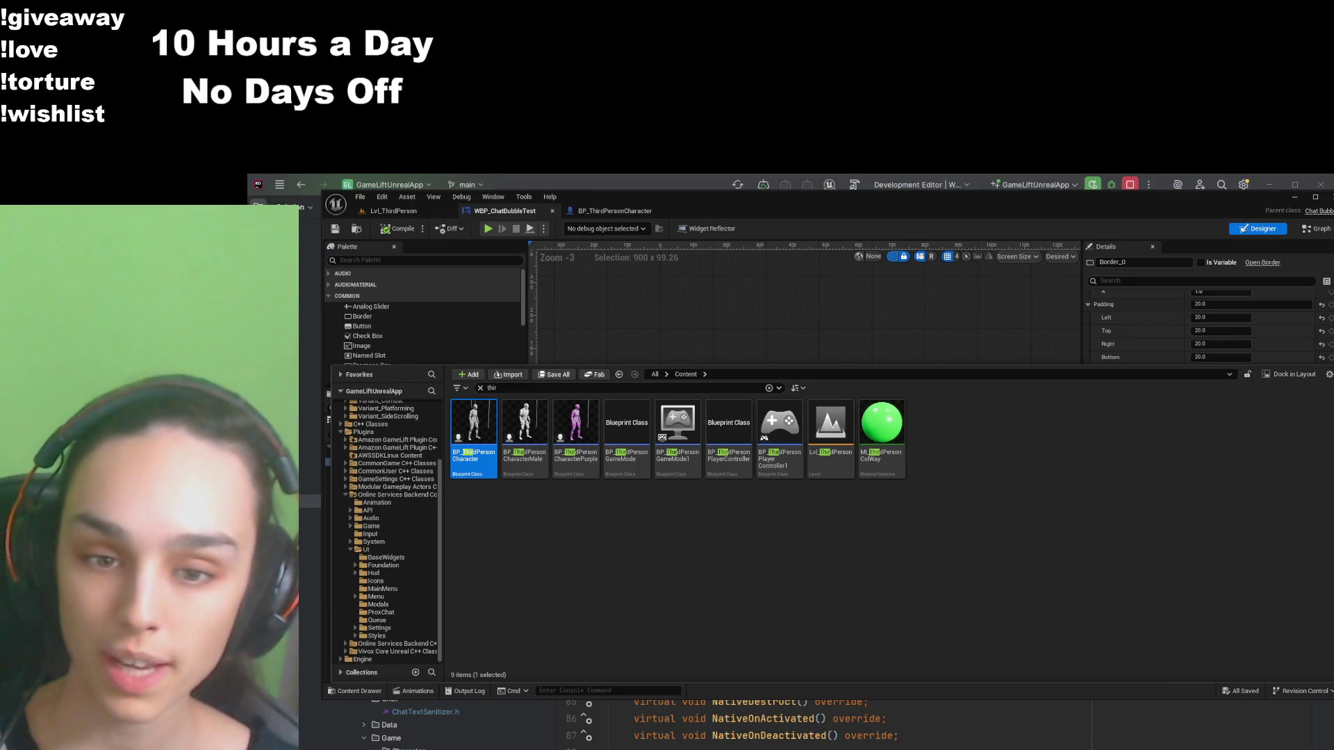
click(353, 692)
click(353, 692)
click(416, 292)
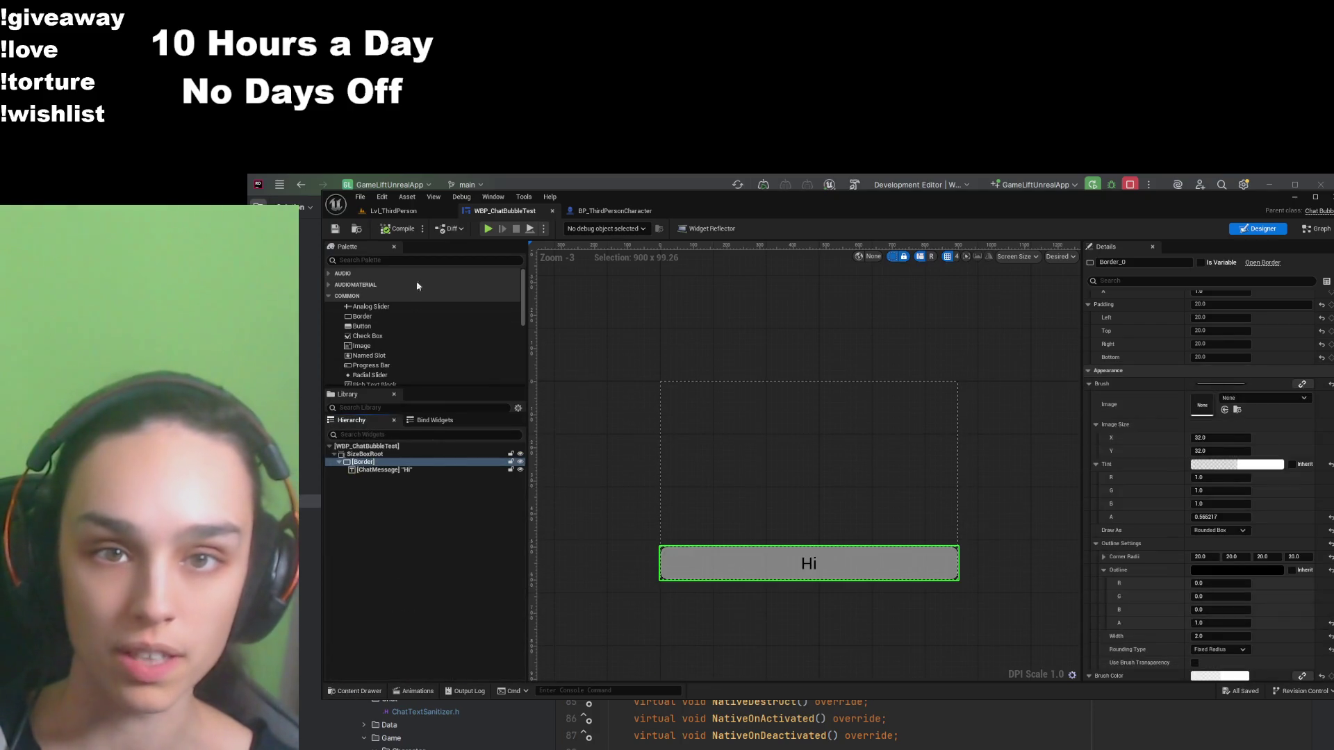
click(421, 211)
click(361, 691)
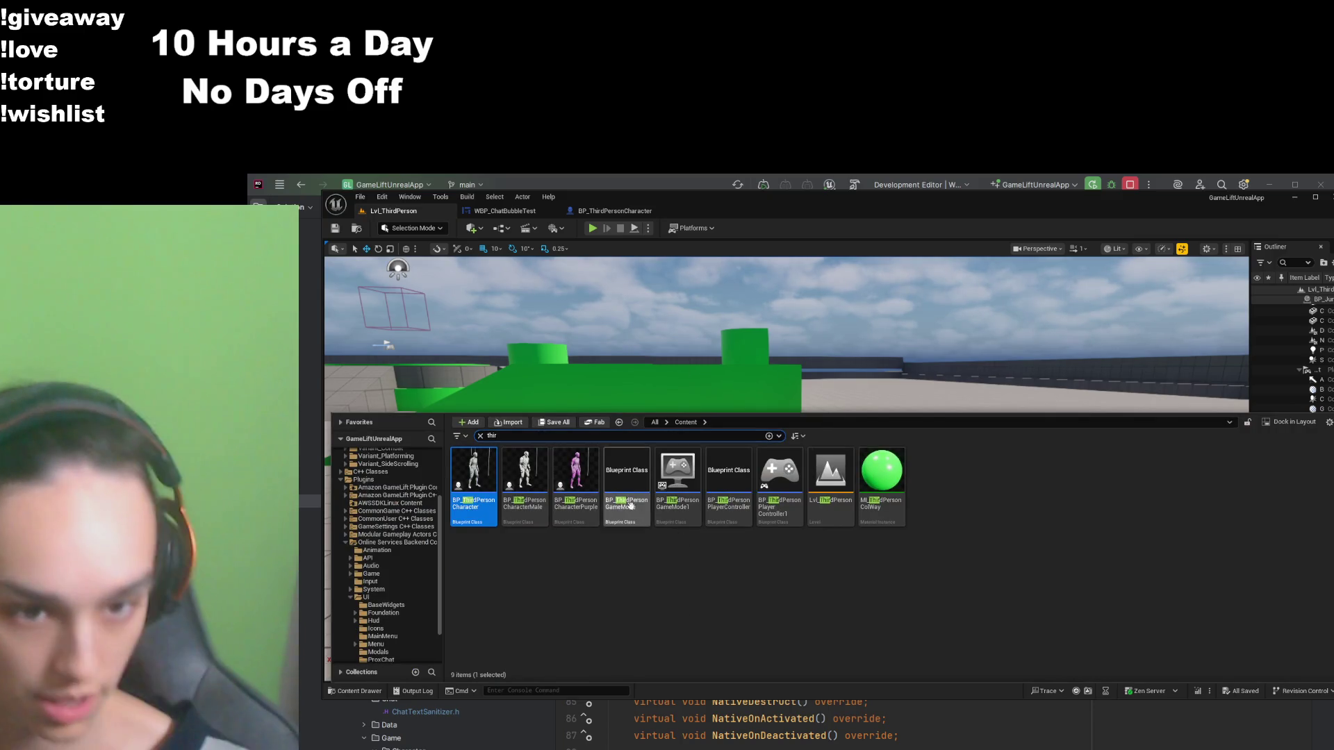
Step: Browse to the Online Services Backend plugin's UI > Hud folder and open WBP_GameHUD
scroll(382, 578, down, 3)
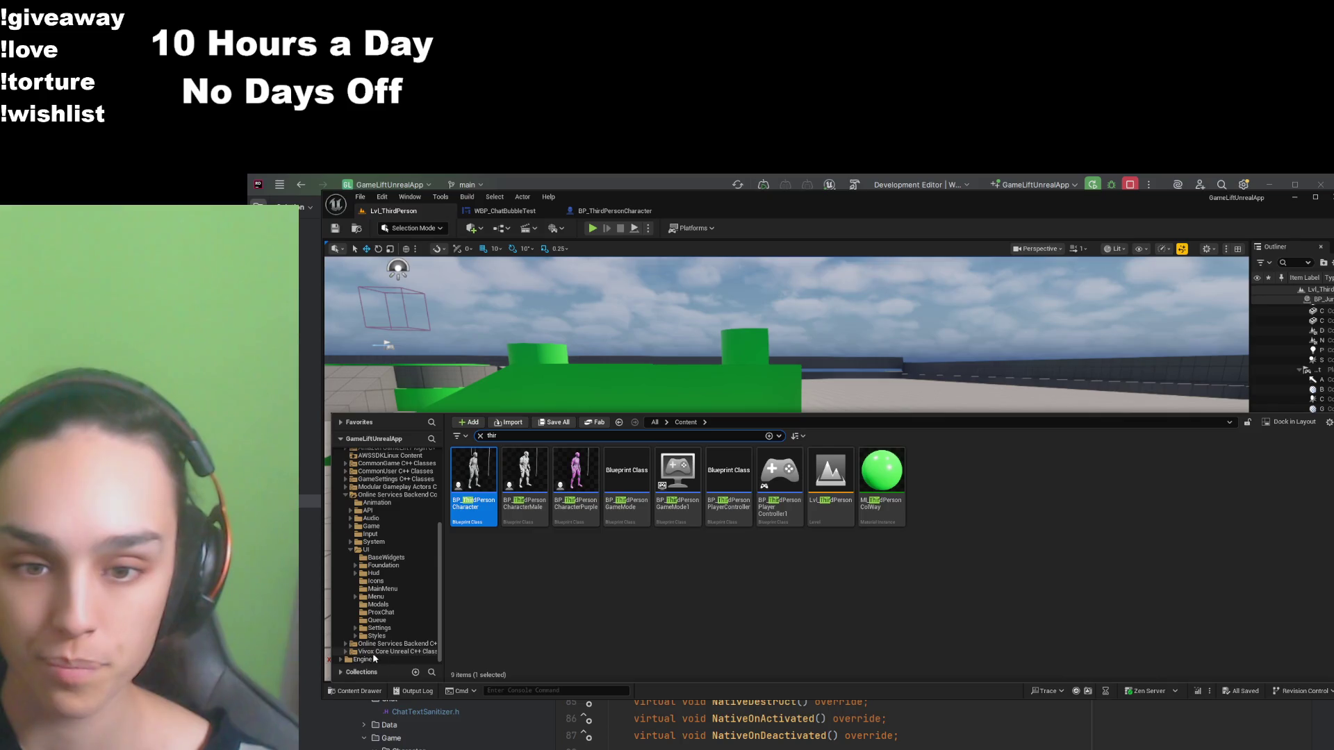
click(373, 647)
scroll(376, 611, up, 4)
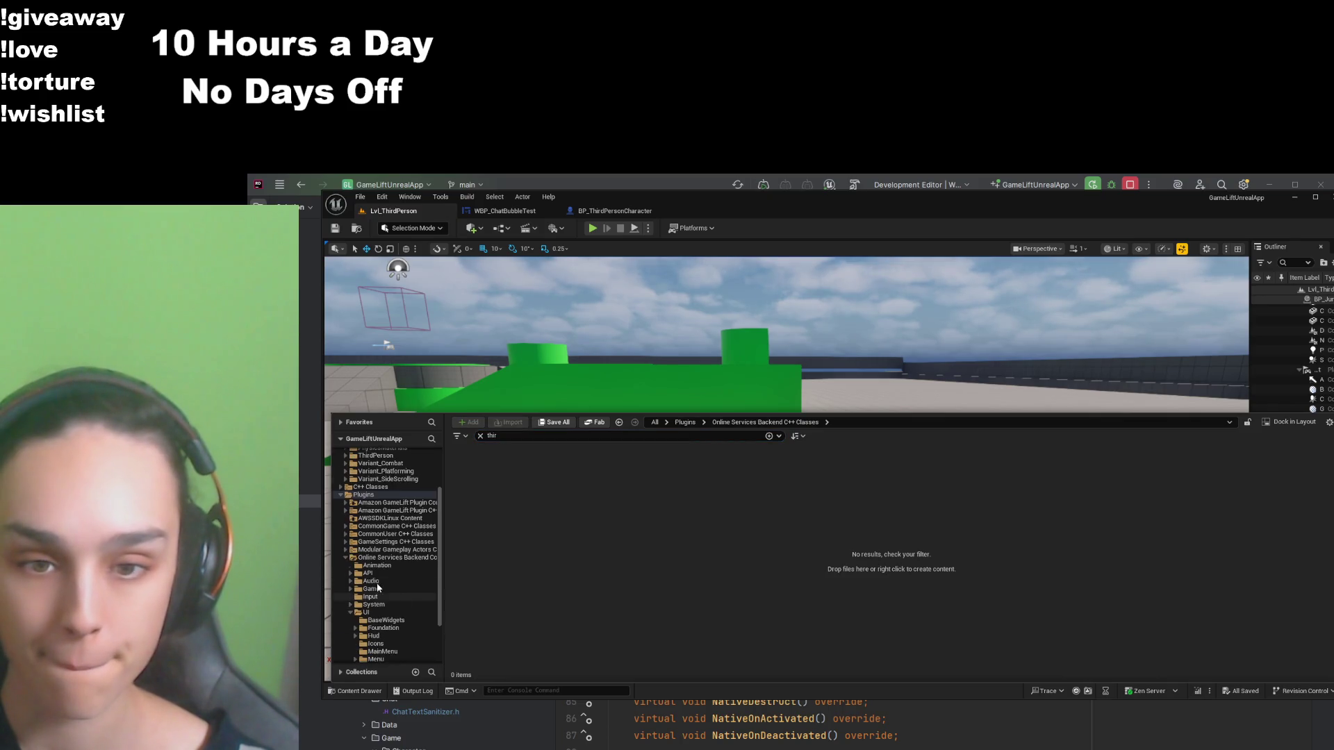
click(373, 613)
click(481, 436)
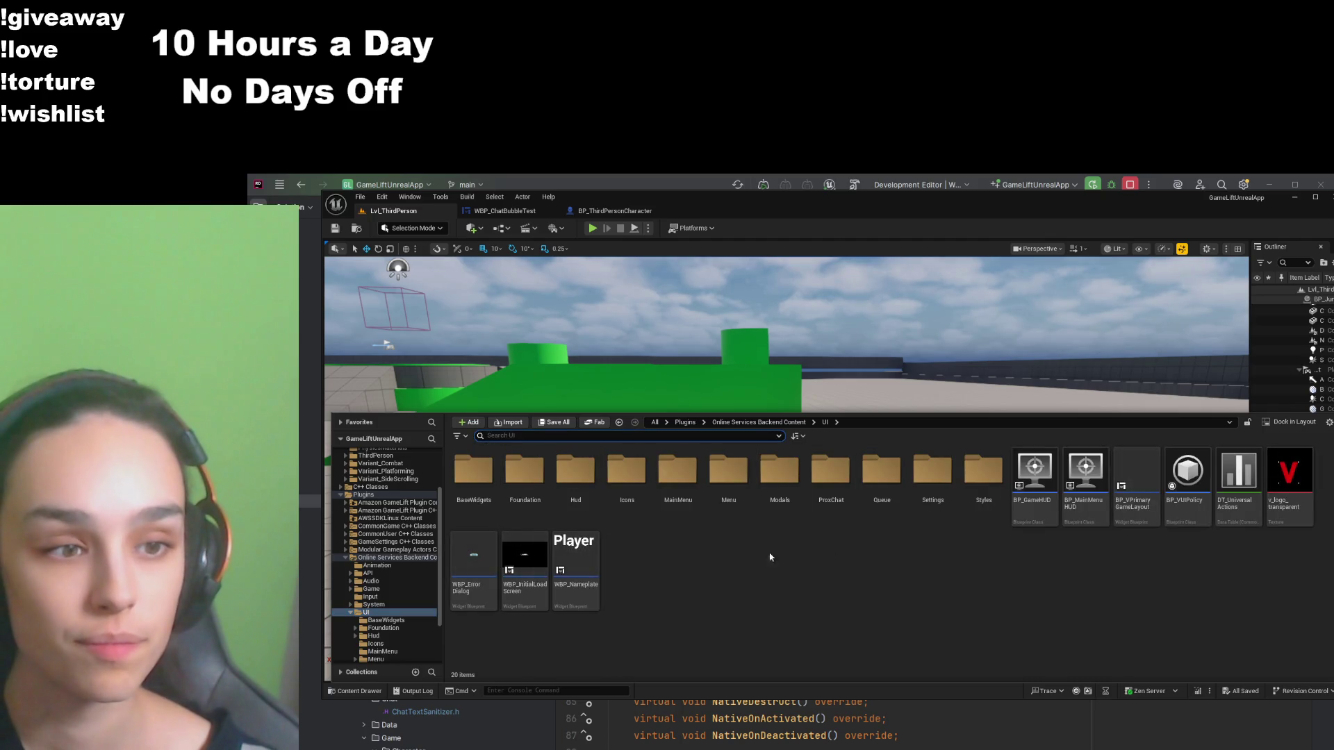
double_click(576, 478)
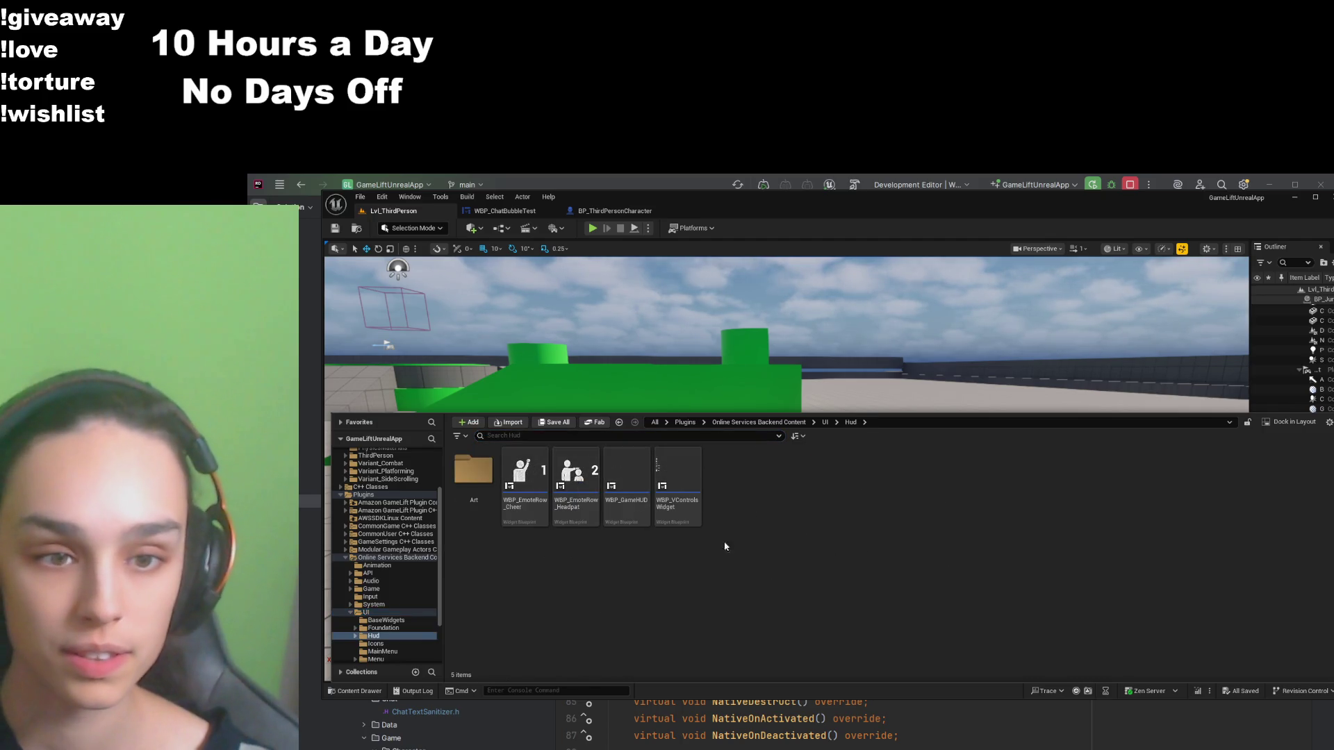
click(627, 518)
double_click(627, 518)
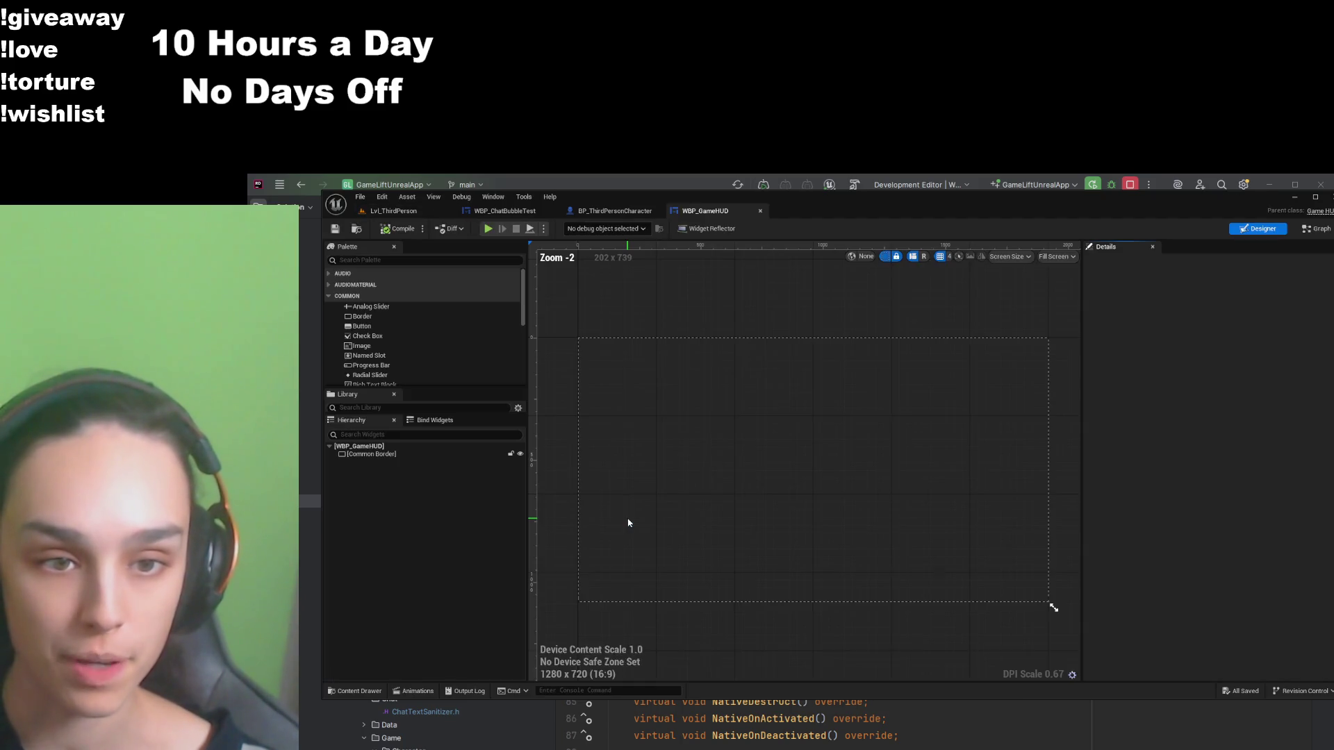
click(436, 455)
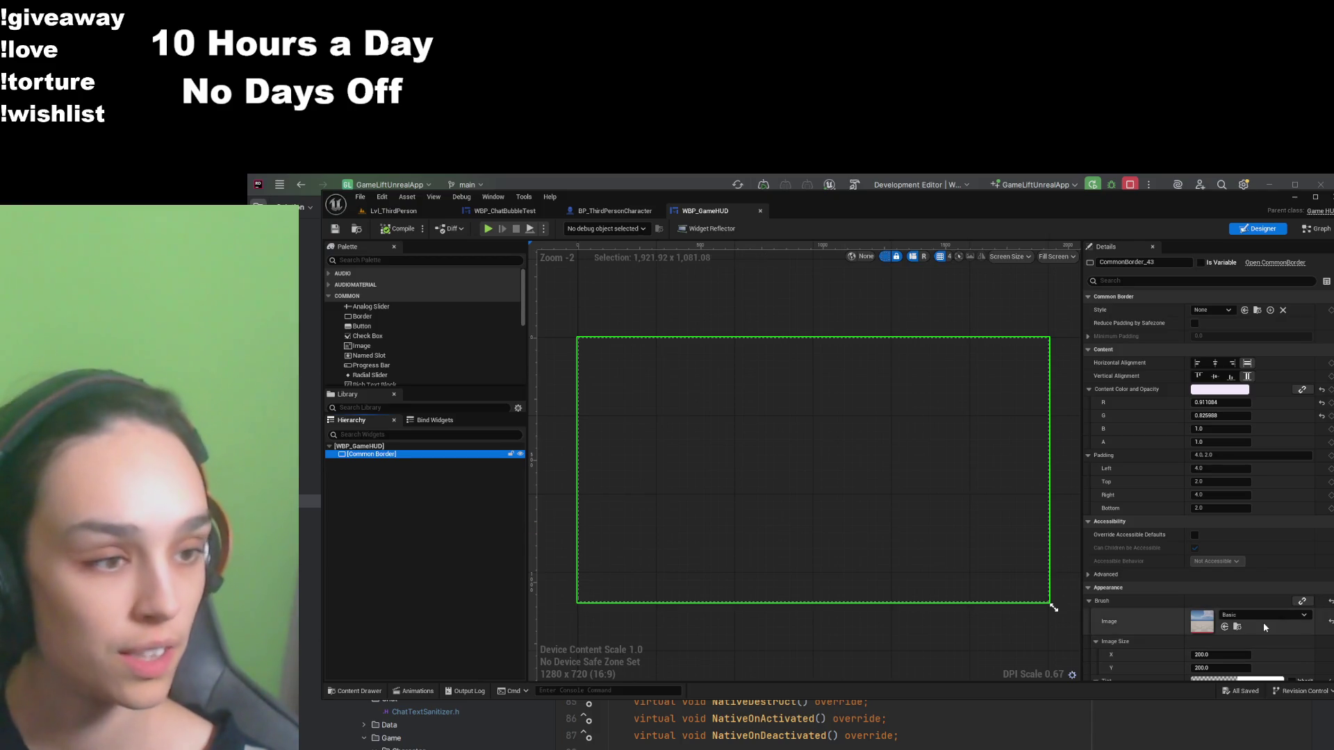
scroll(1257, 625, down, 1)
scroll(1257, 622, down, 1)
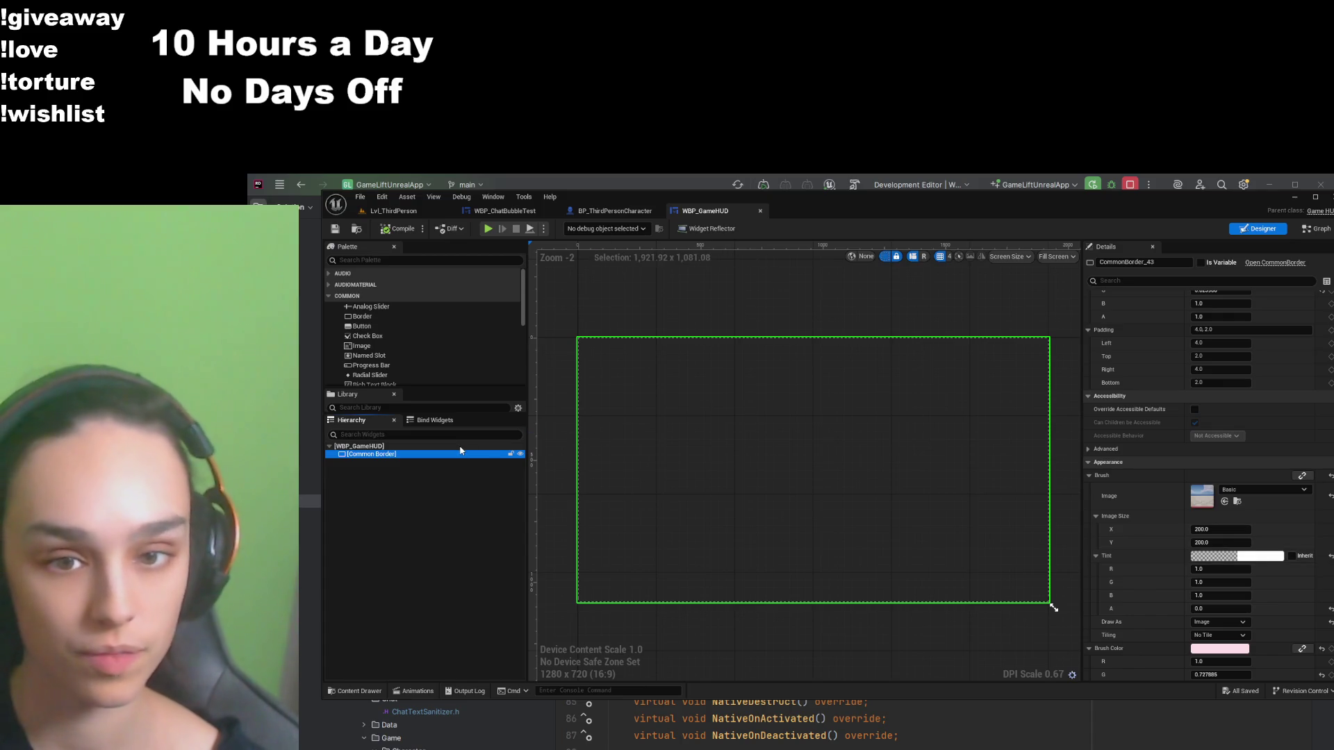
click(413, 448)
click(414, 455)
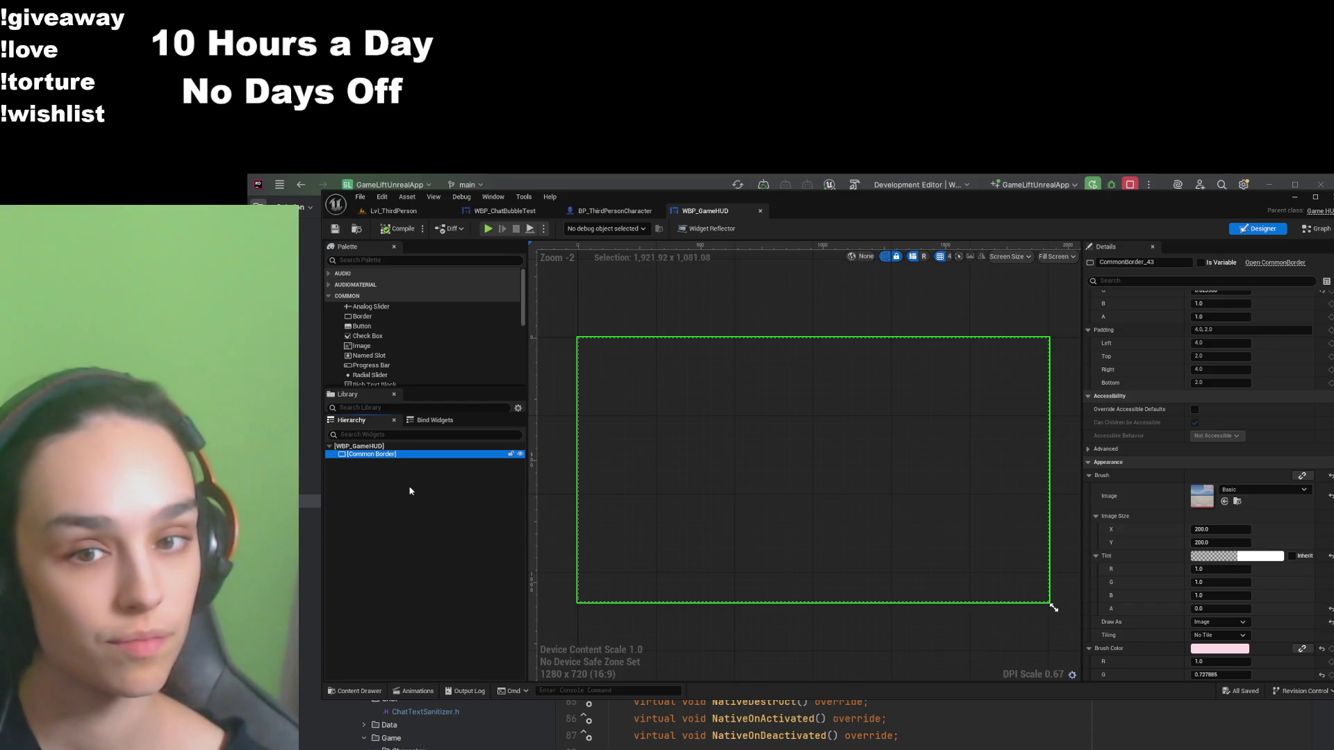
scroll(449, 327, down, 3)
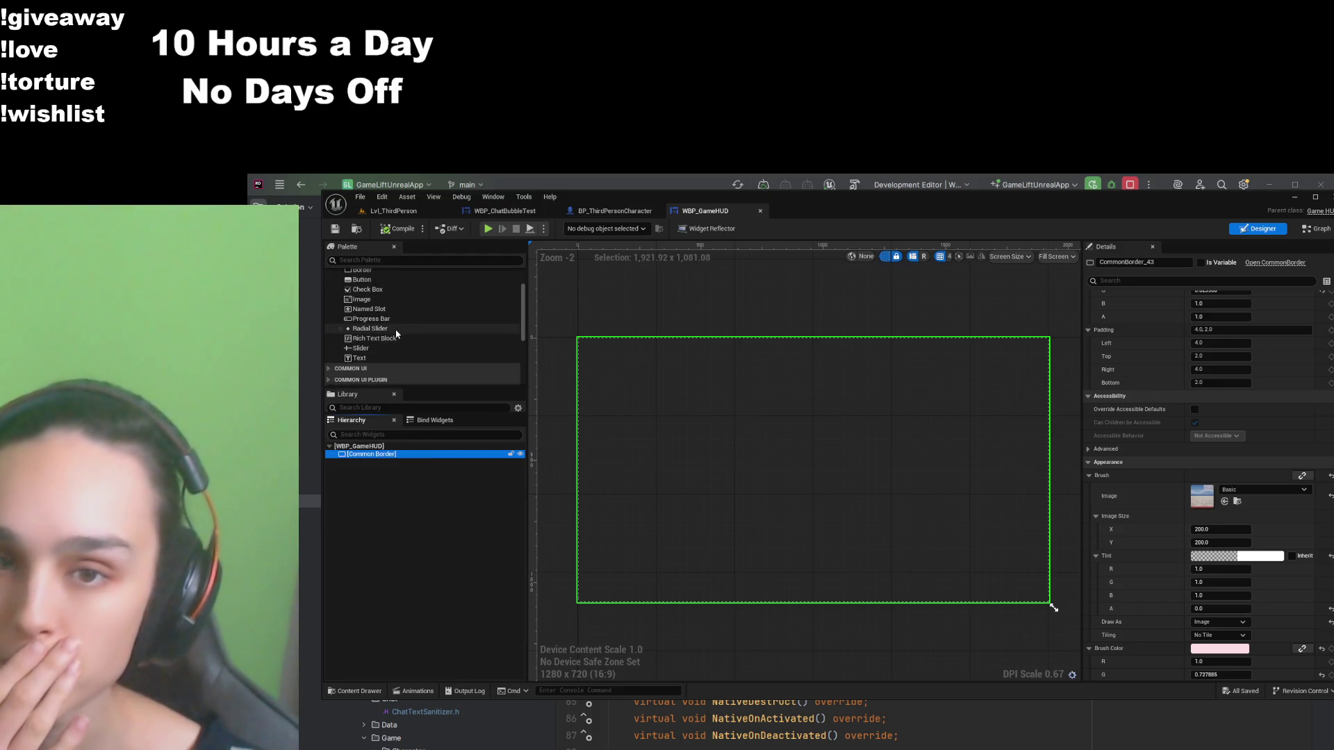
Step: Search the widget palette for a shape using 'shp', 'dot' and 'cir', then clear the search
scroll(396, 332, up, 2)
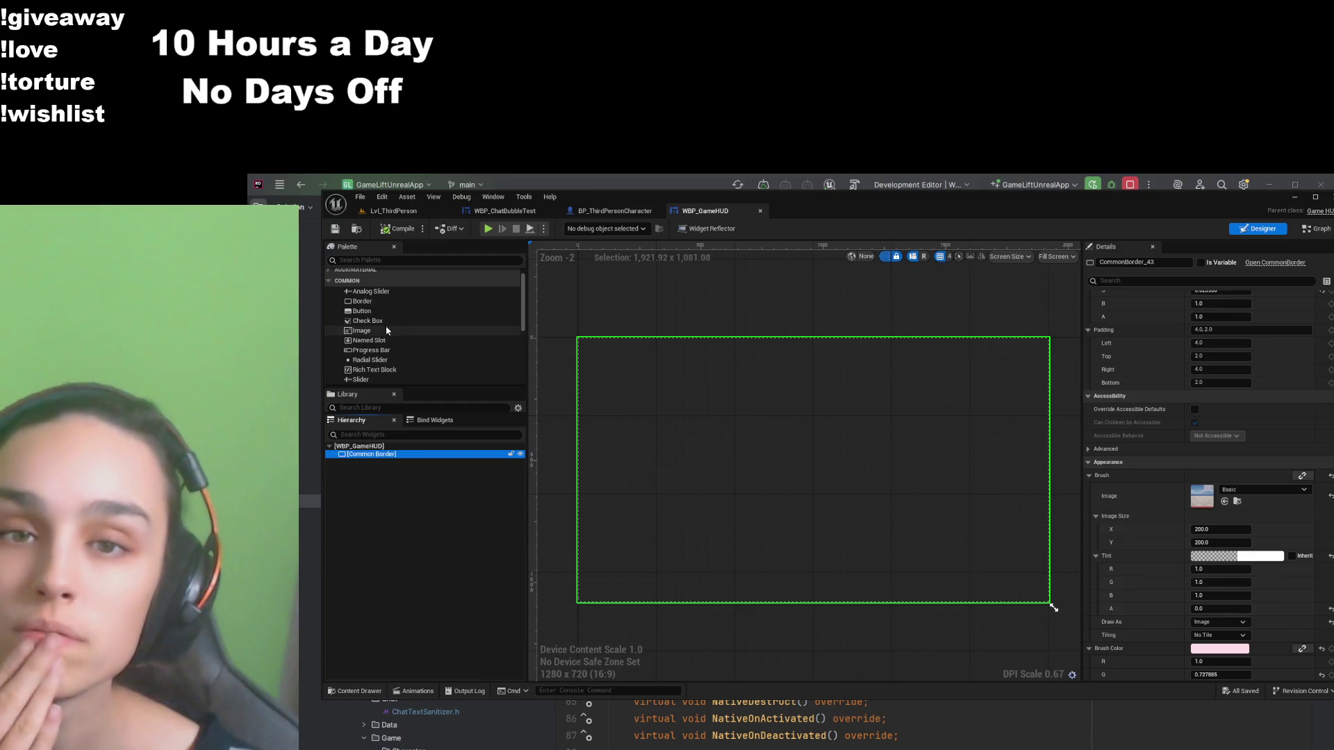
scroll(395, 340, down, 5)
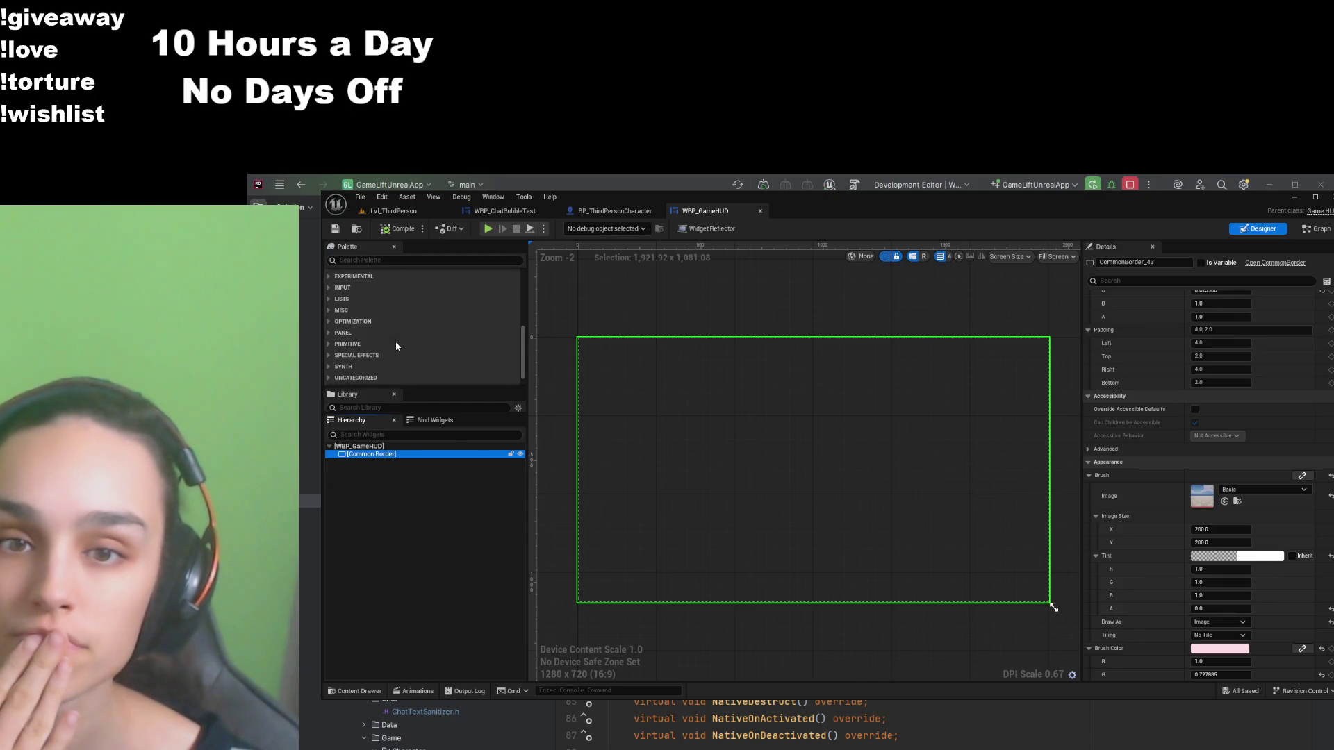
scroll(394, 333, down, 1)
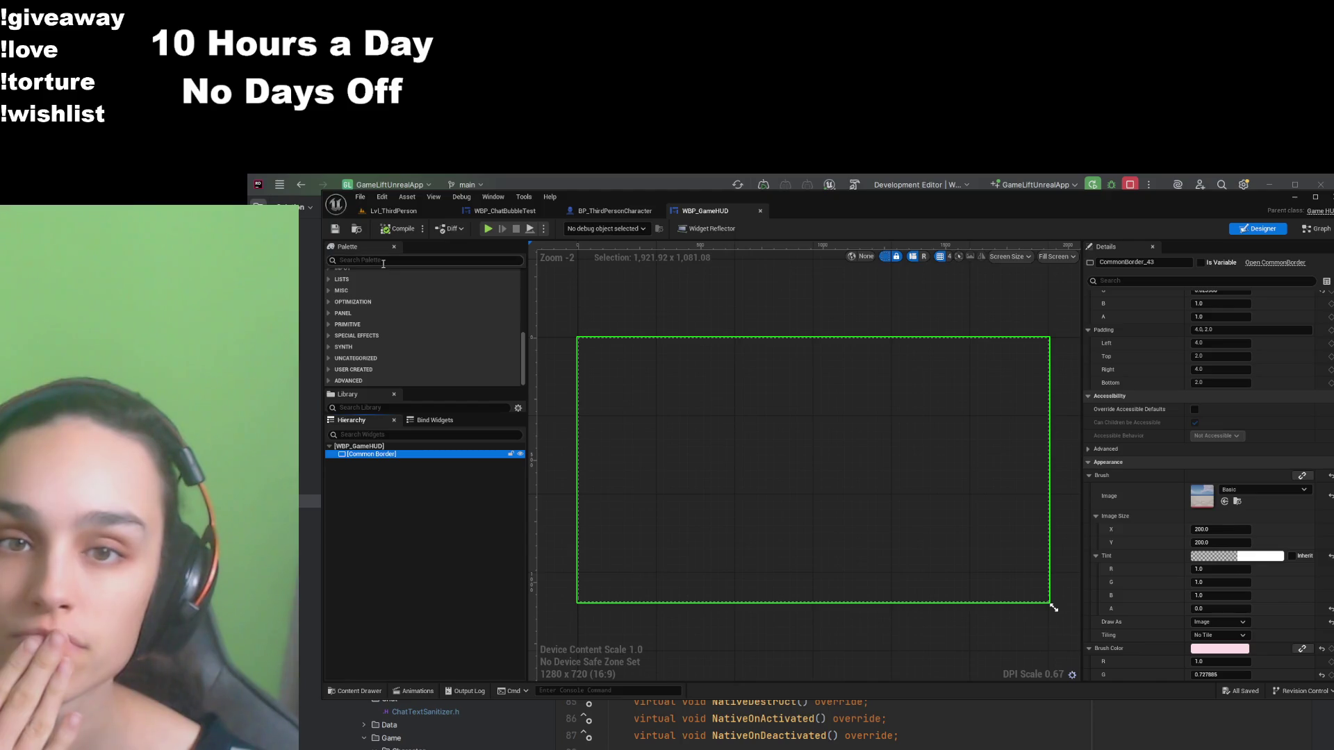
scroll(350, 343, up, 3)
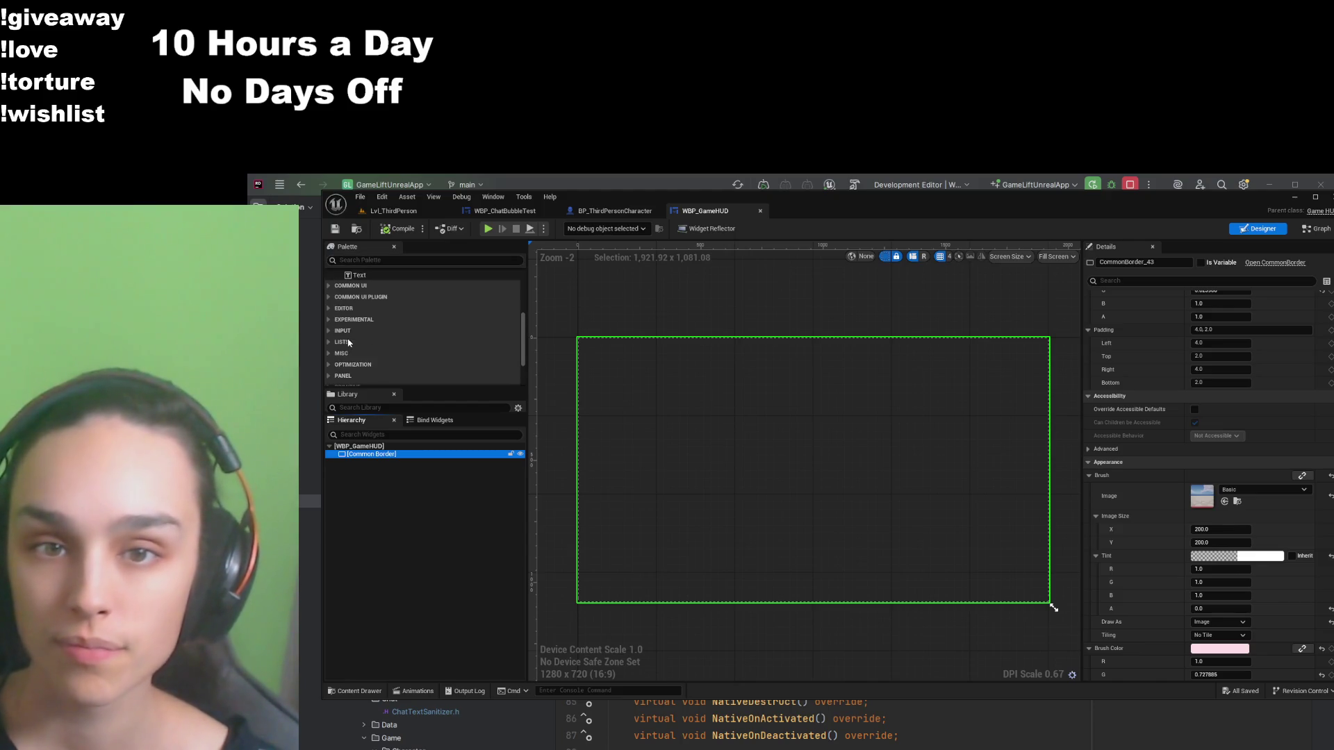
click(335, 259)
text(shp)
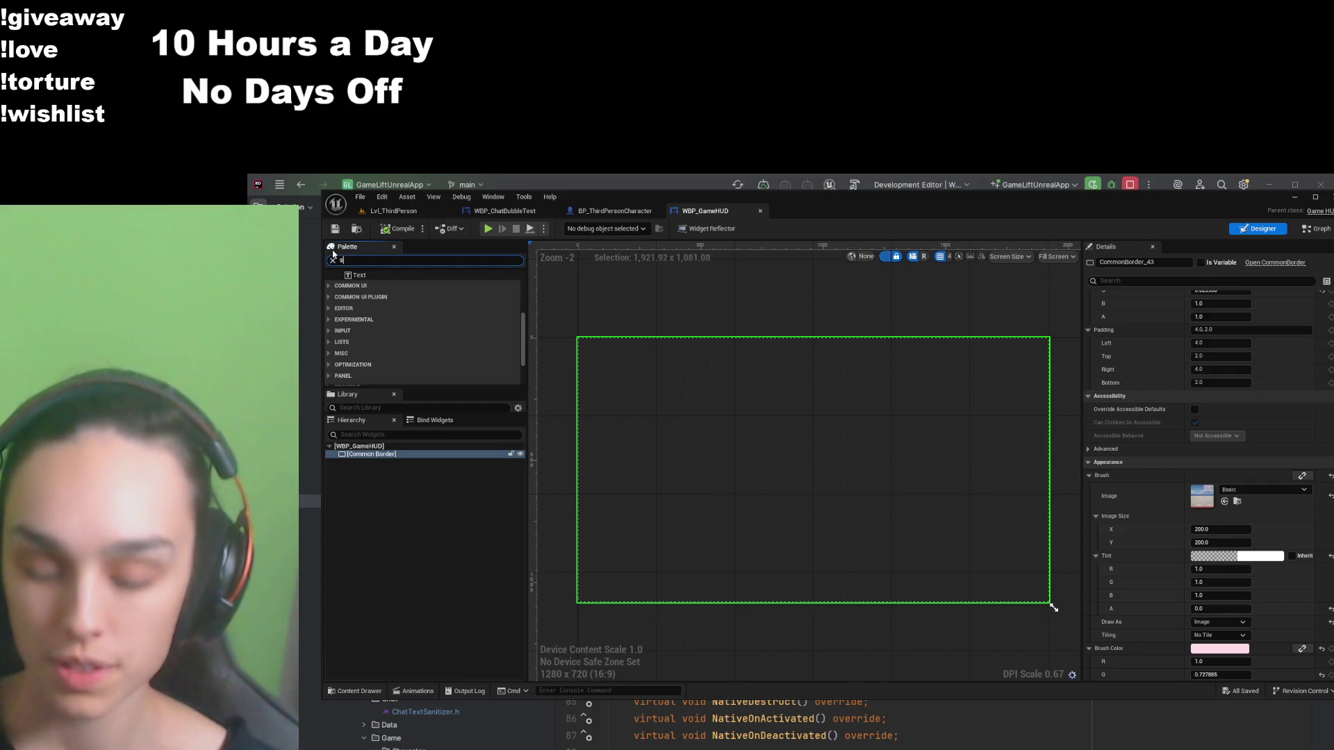
key(BackSpace)
key(BackSpace)
key(BackSpace)
text(dot)
key(BackSpace)
key(BackSpace)
key(BackSpace)
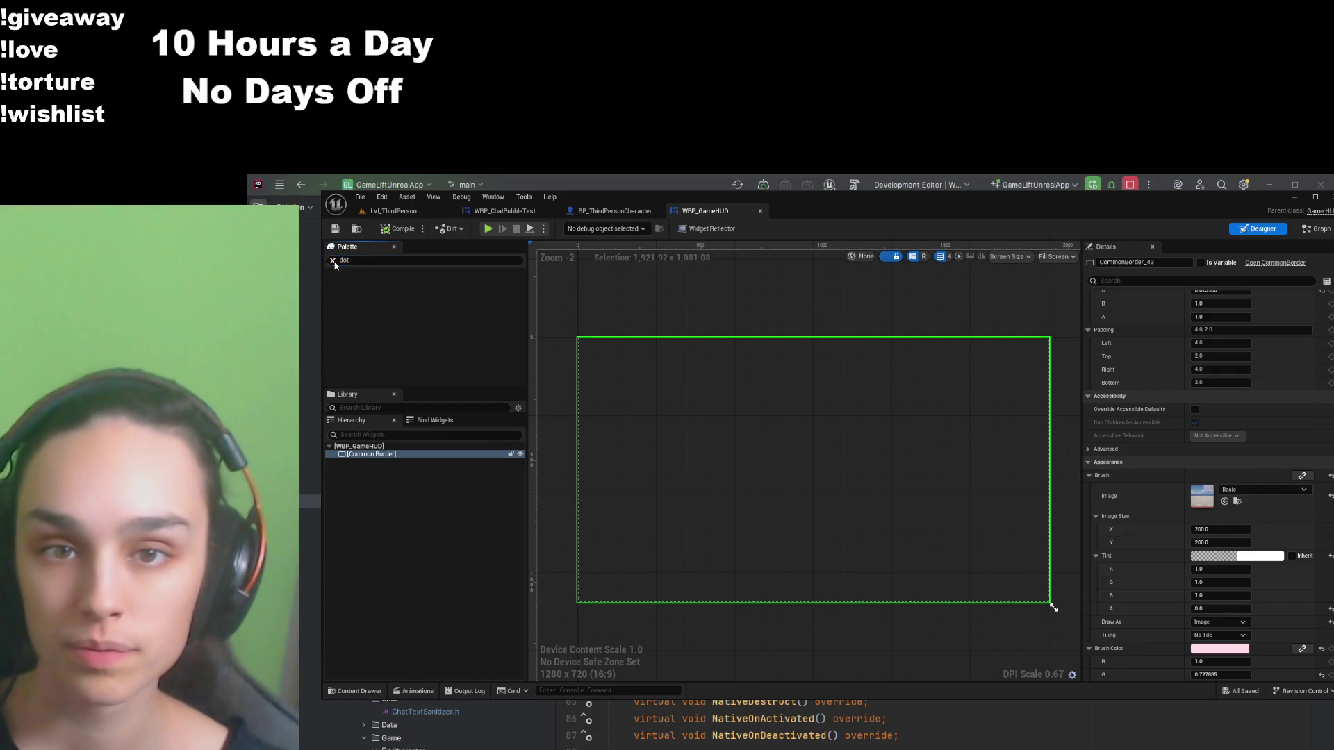
text(cir)
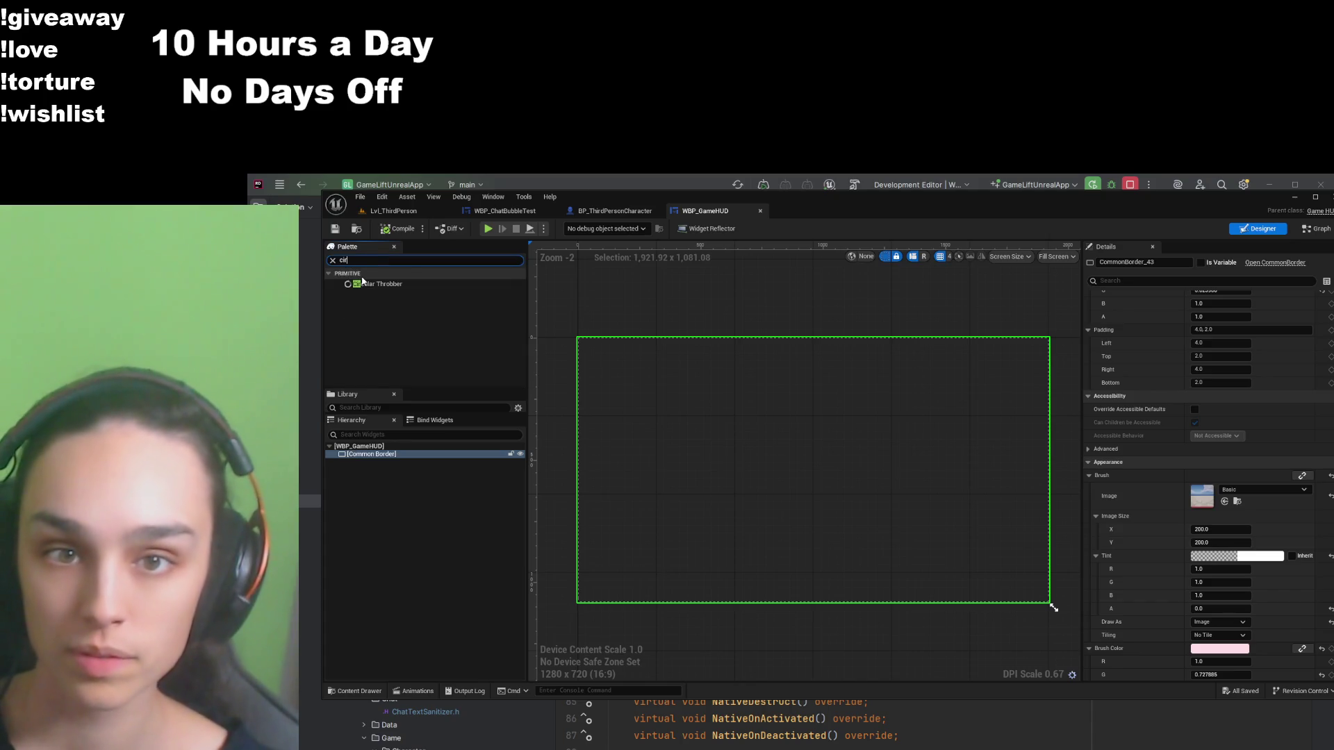
click(332, 260)
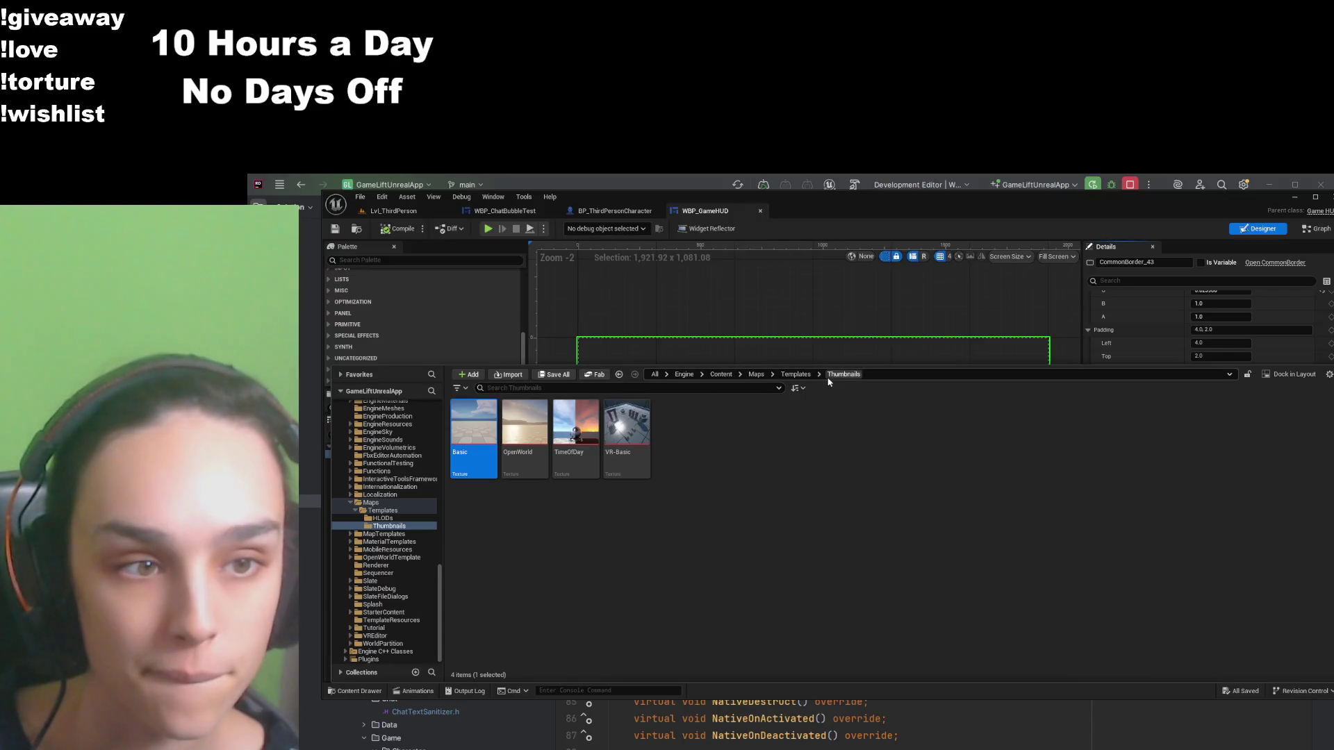
click(682, 375)
click(675, 389)
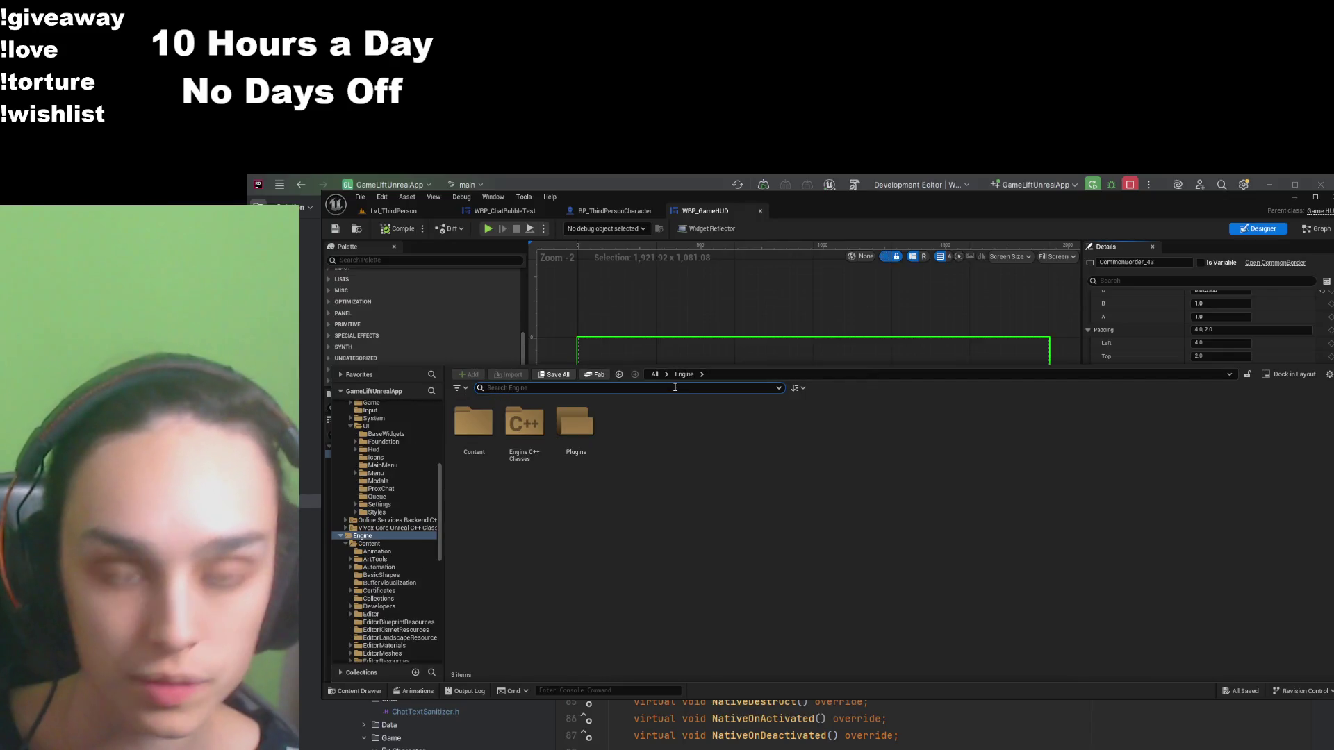
text(white)
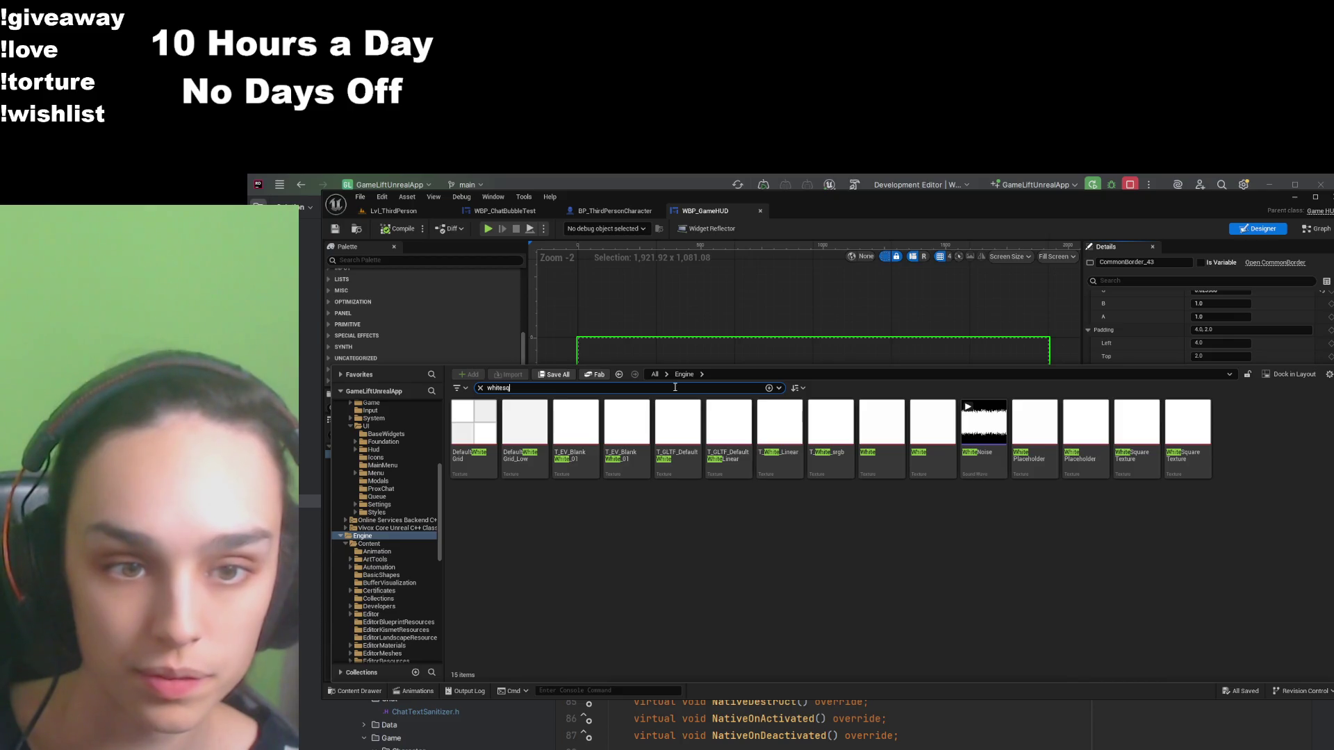
text(sq)
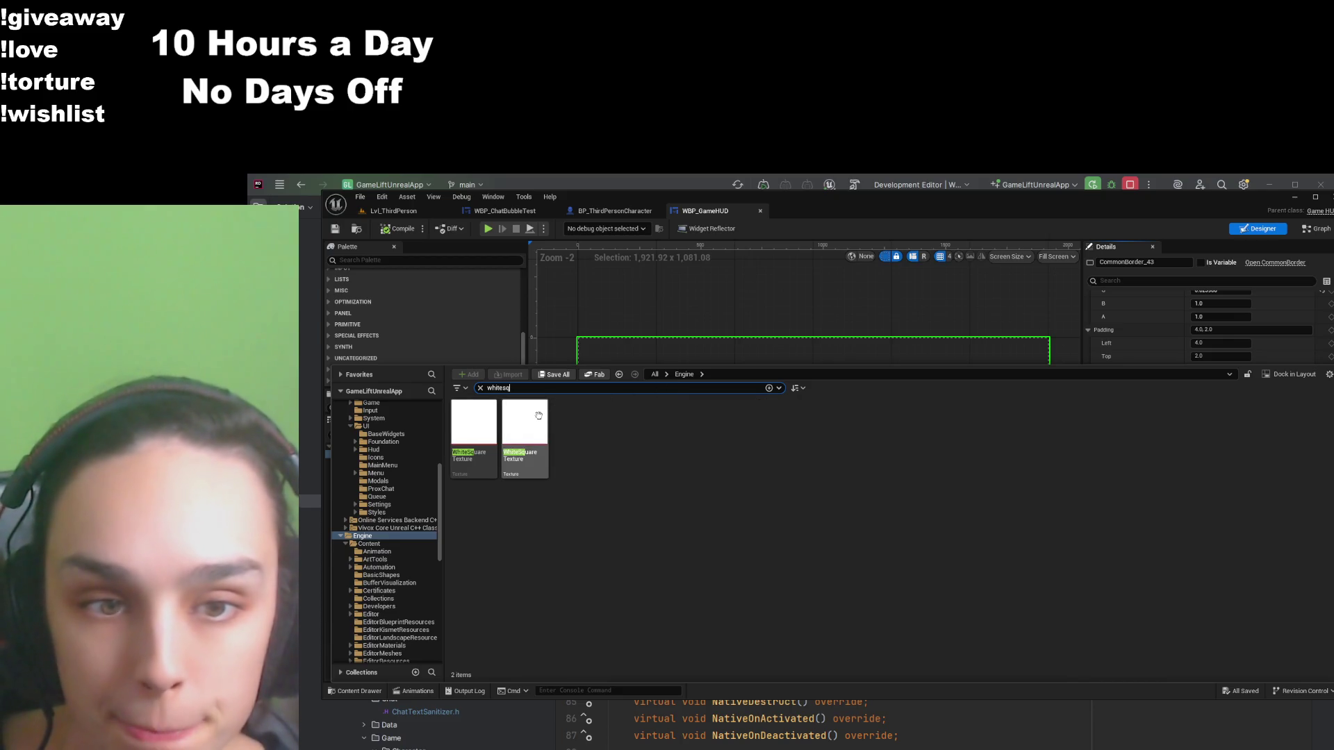
click(540, 420)
double_click(540, 420)
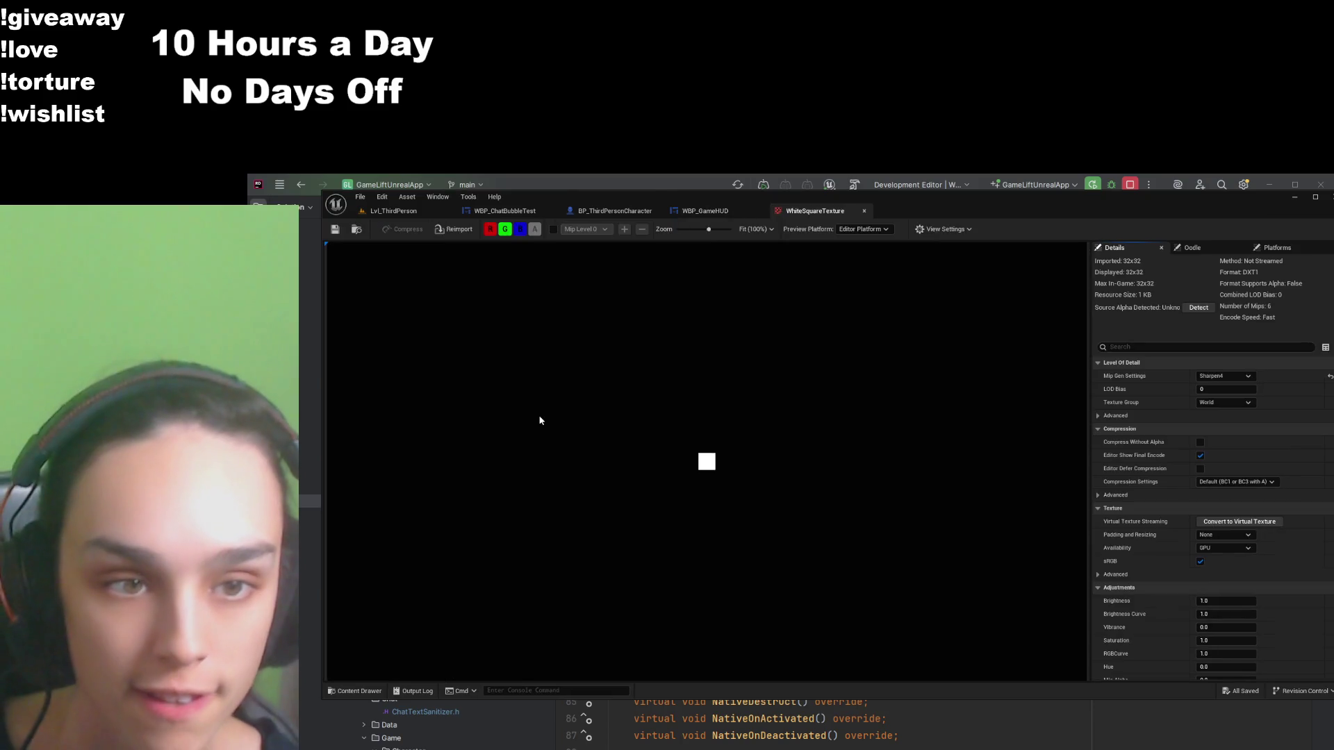
click(714, 215)
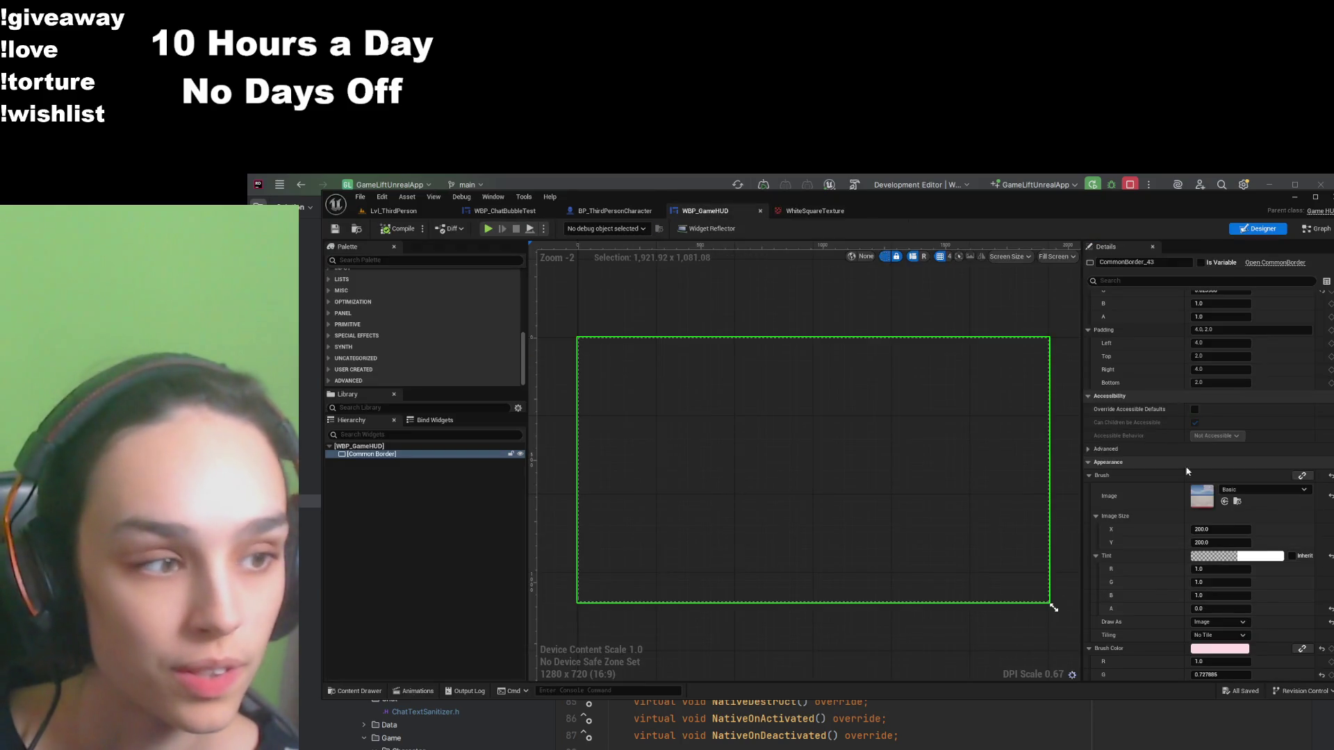
click(1225, 501)
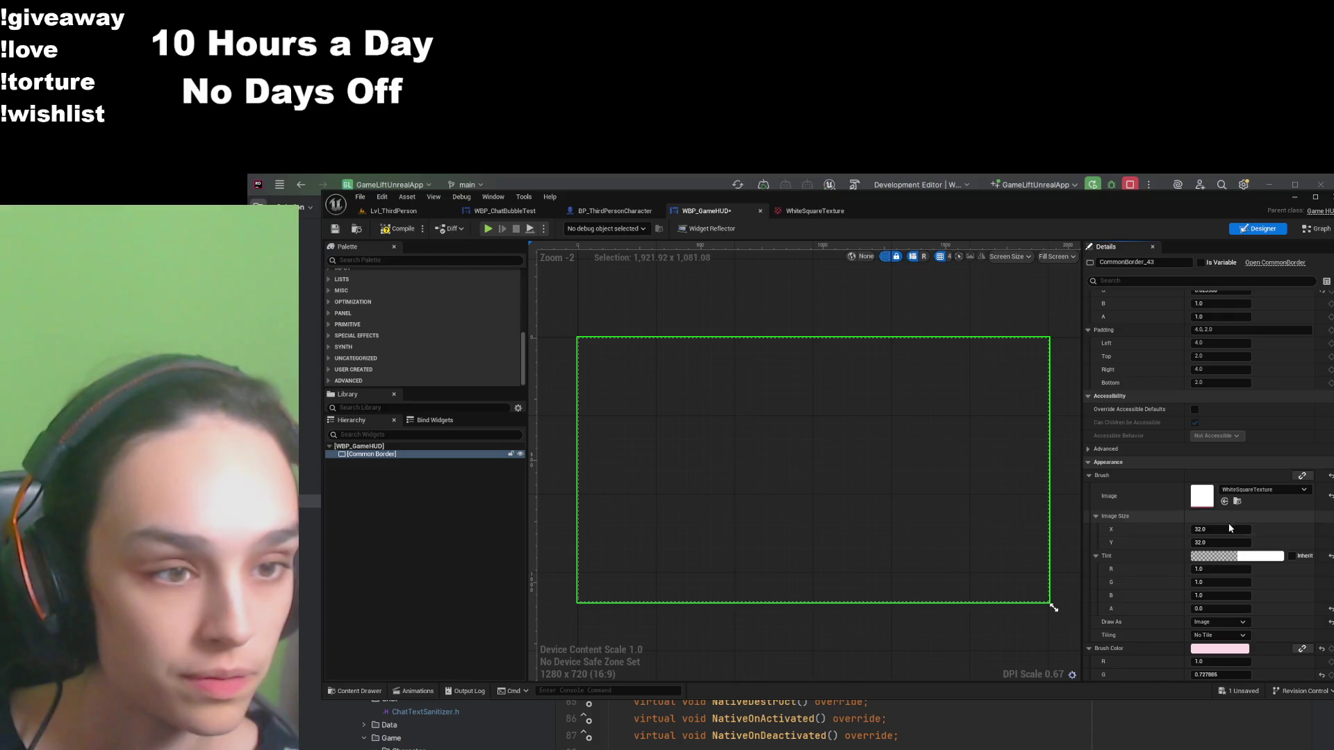
drag(1217, 609, 1157, 619)
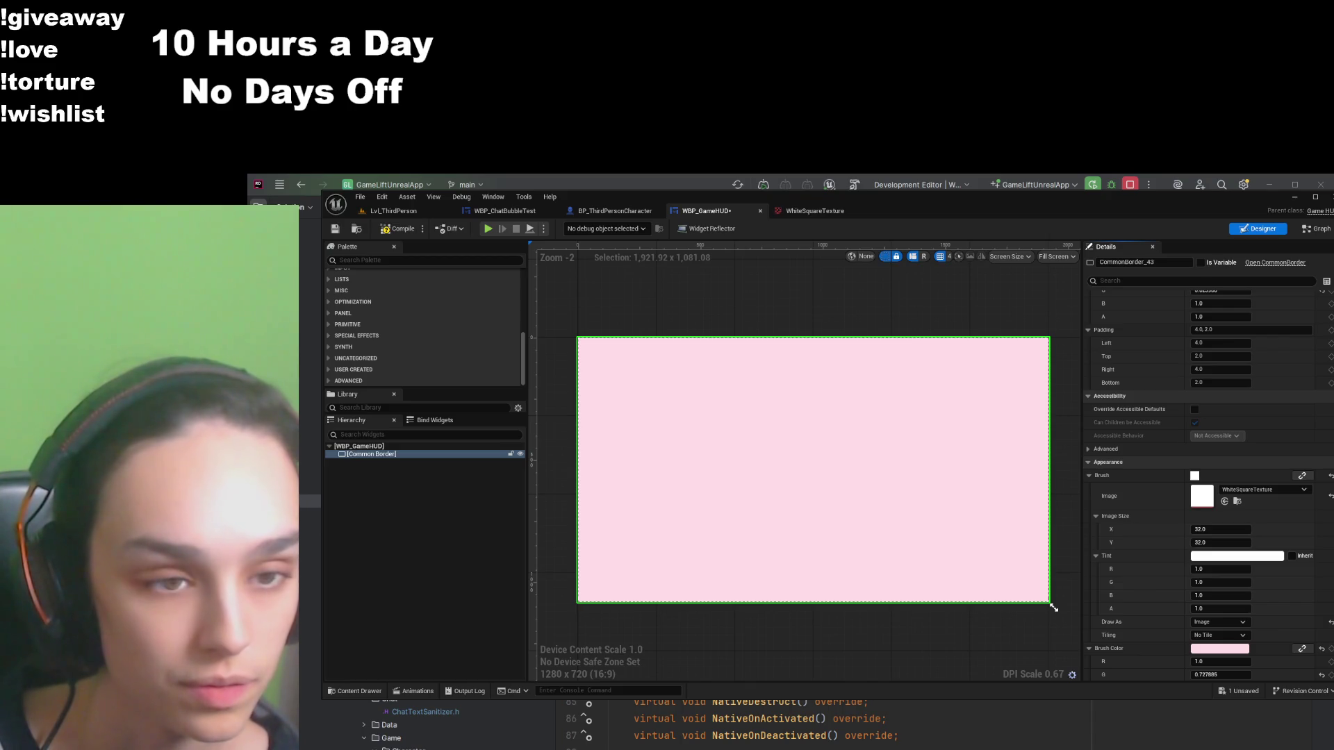
scroll(1137, 412, up, 3)
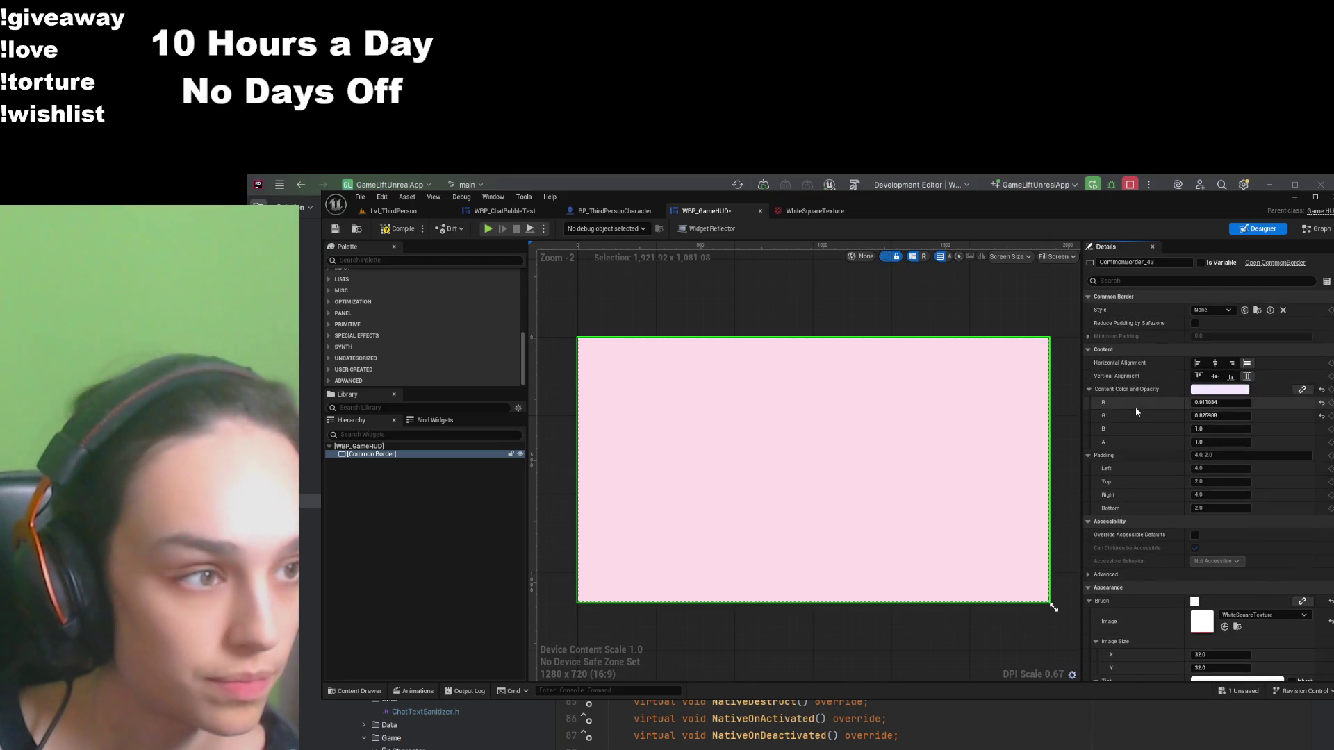
click(1216, 362)
click(1216, 376)
scroll(1115, 556, down, 5)
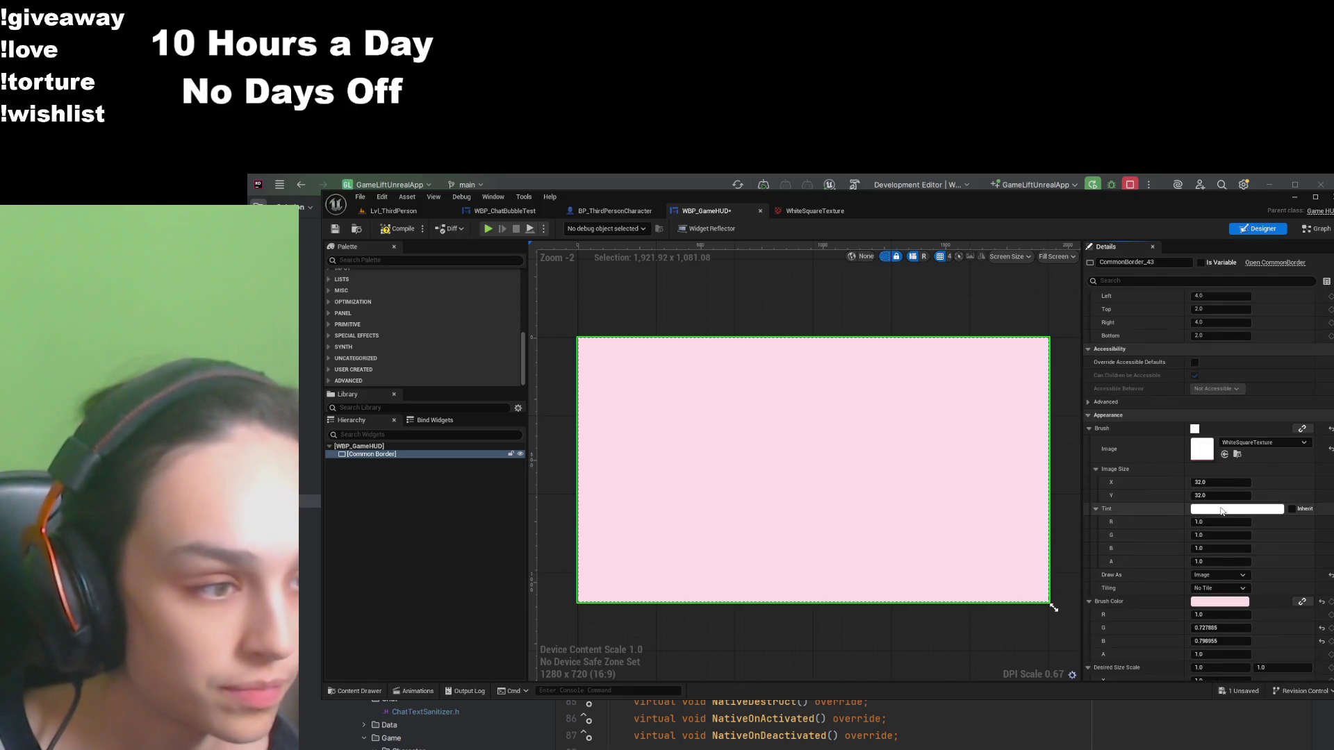
click(1223, 575)
click(1217, 589)
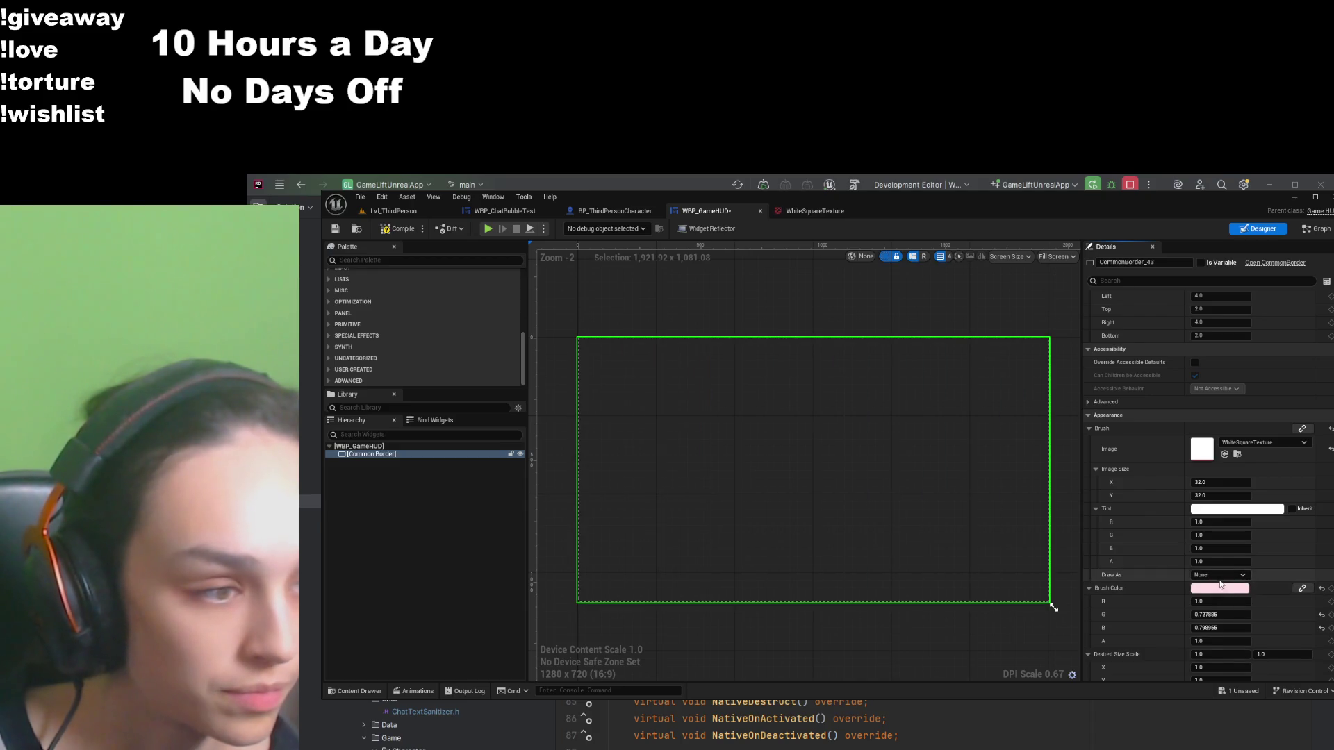
click(1221, 575)
click(1215, 602)
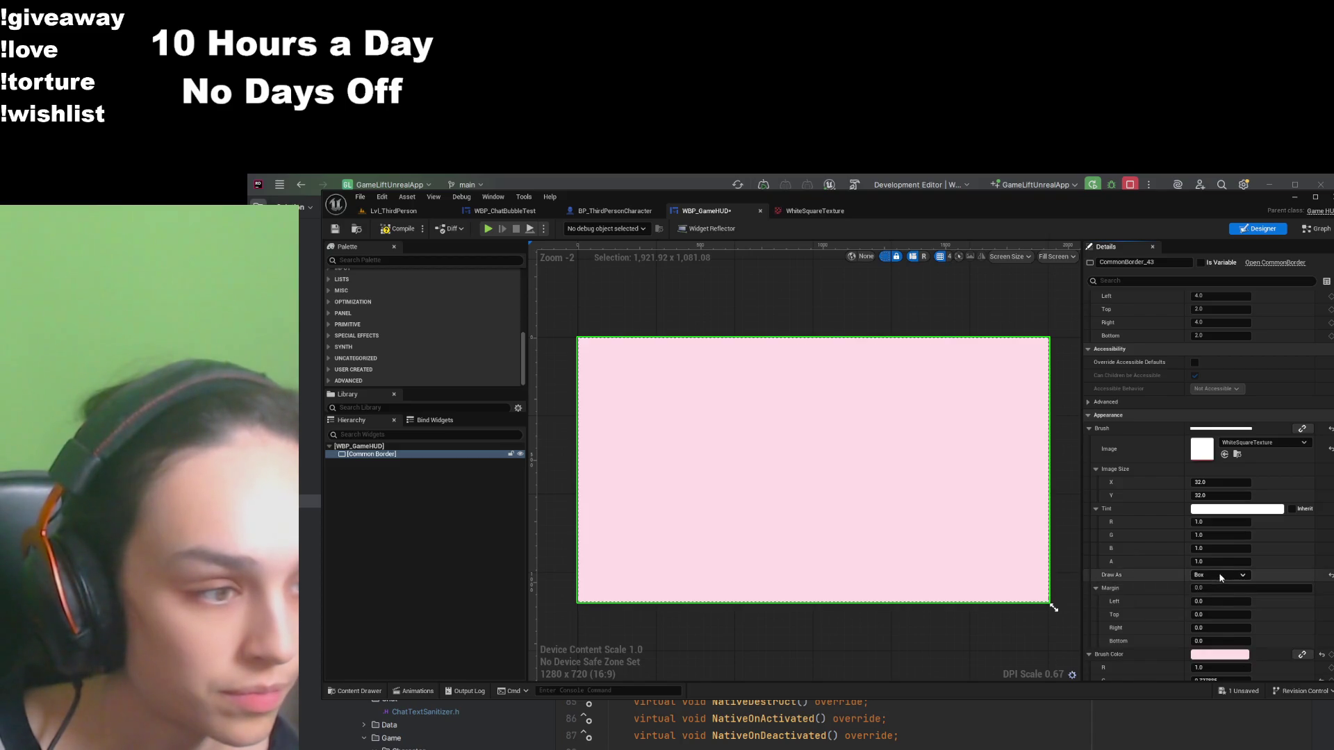
click(1221, 575)
click(1218, 614)
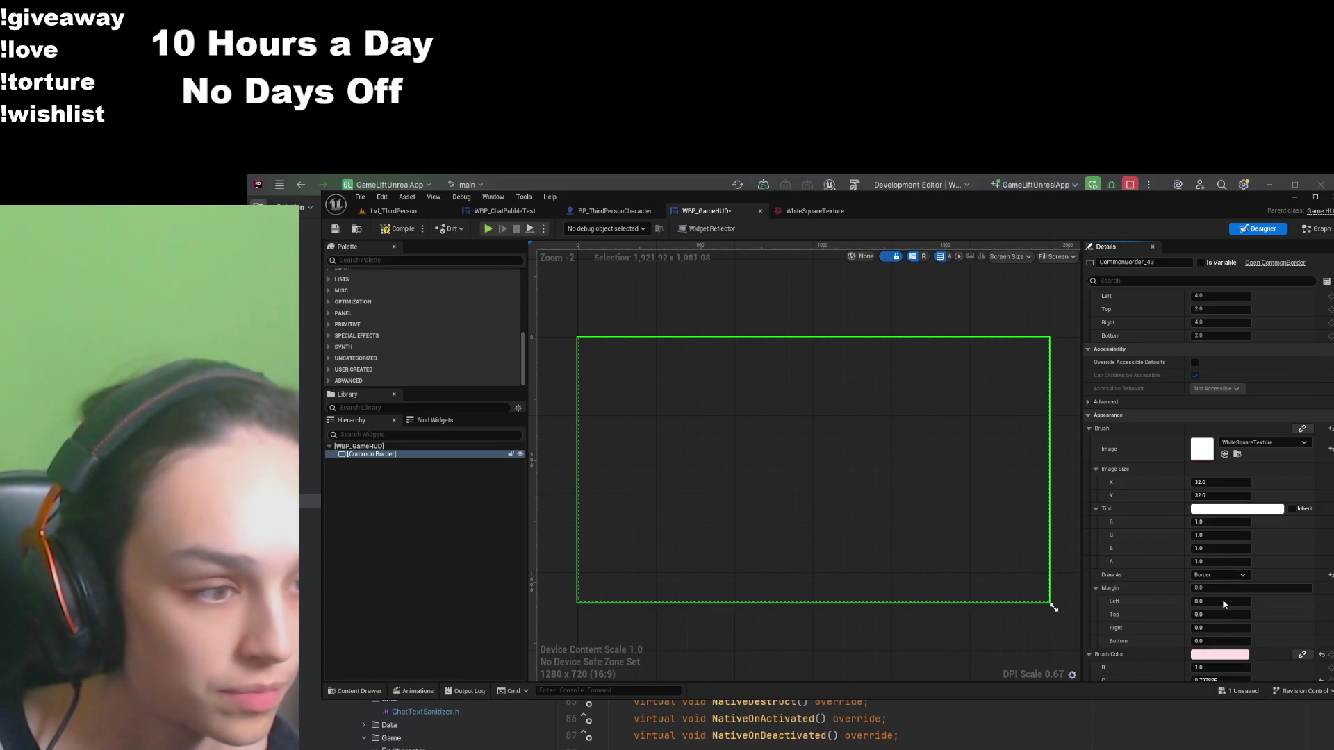
click(1221, 575)
click(1219, 627)
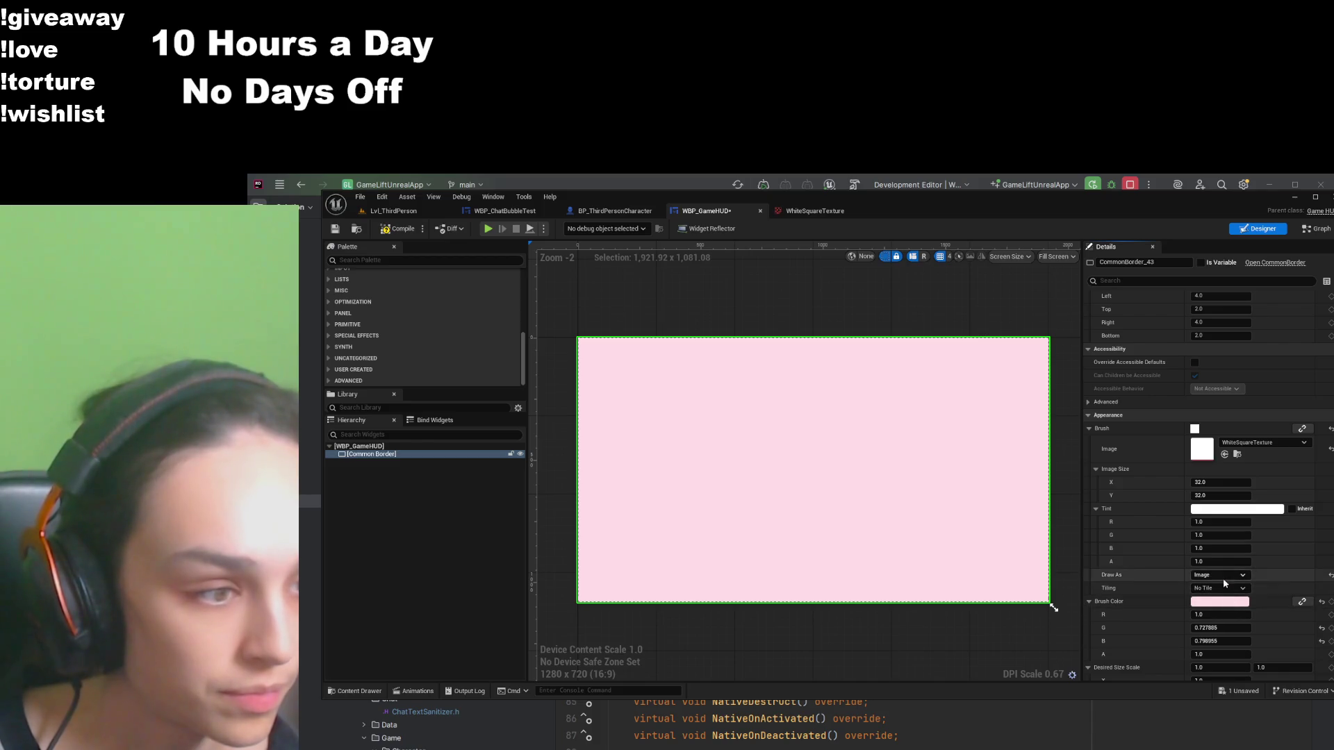
click(1218, 482)
text(1)
click(1217, 496)
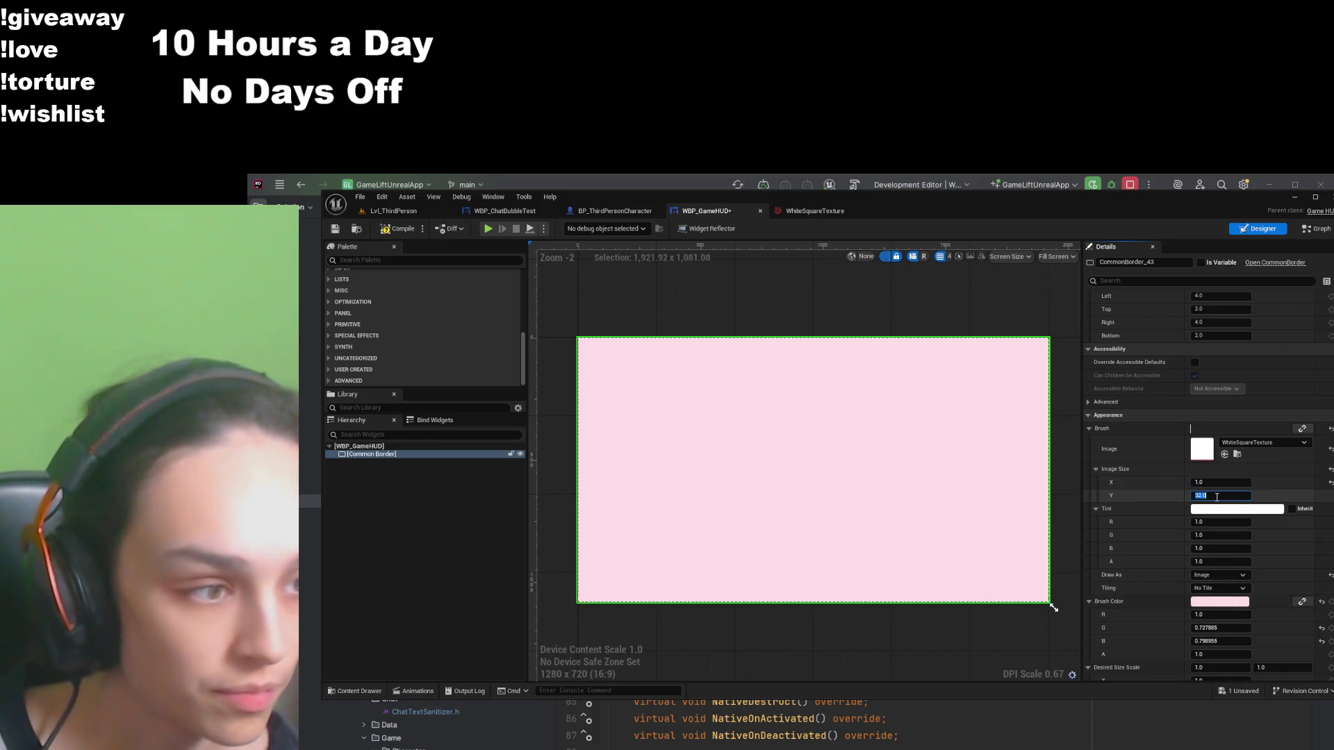
text(1)
key(Return)
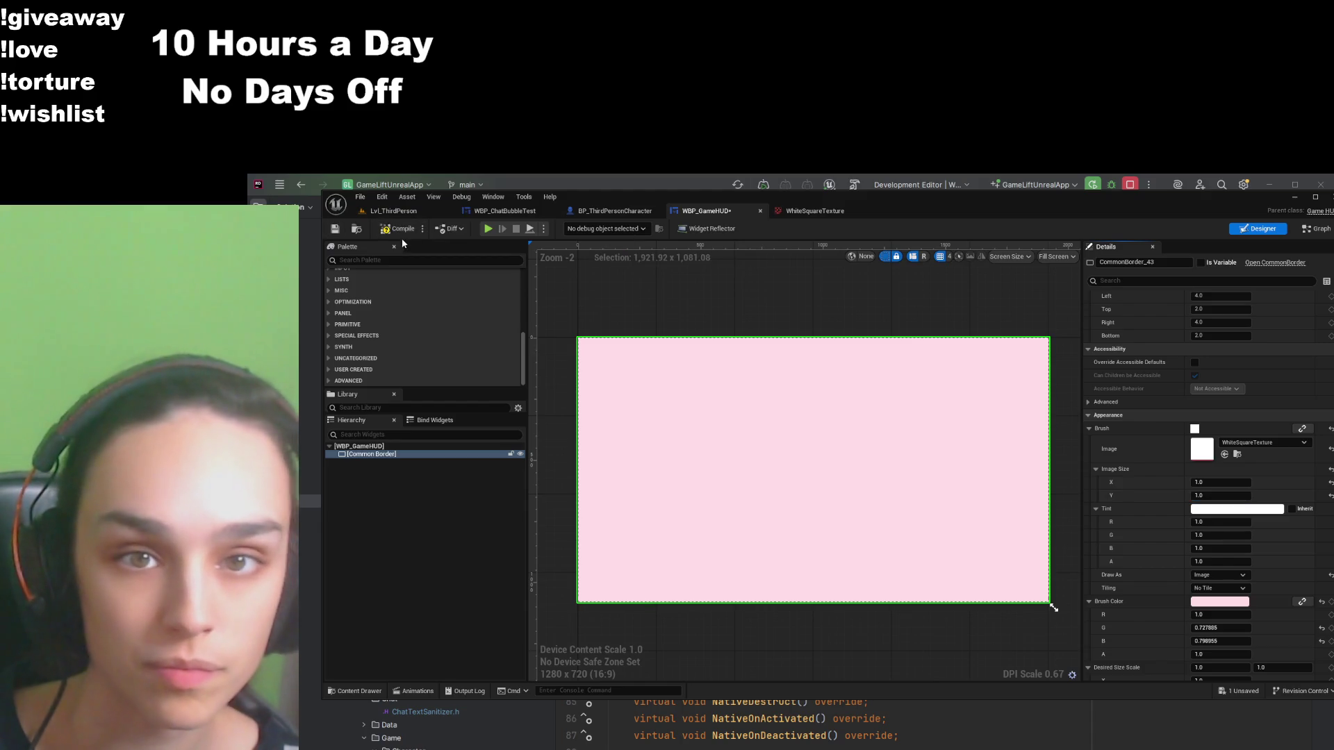
click(403, 233)
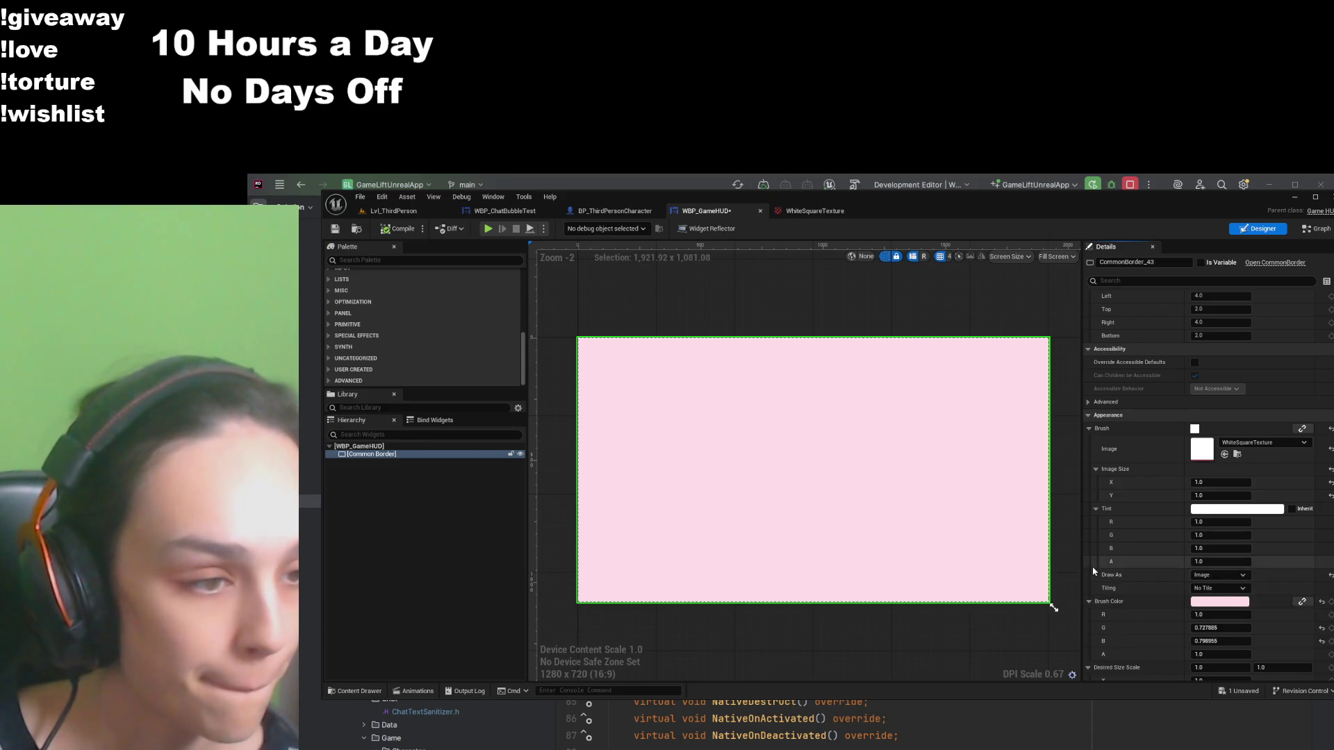
scroll(1093, 565, down, 3)
scroll(1091, 569, up, 10)
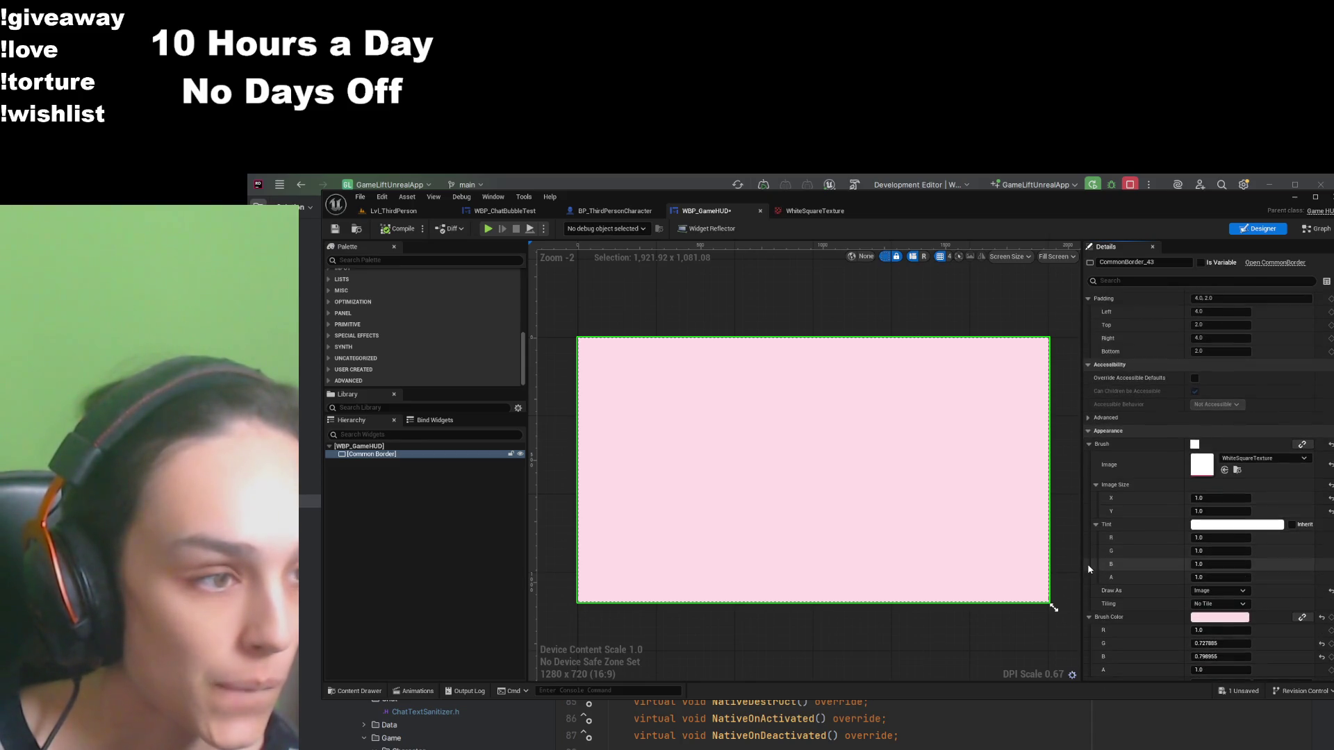
click(1198, 363)
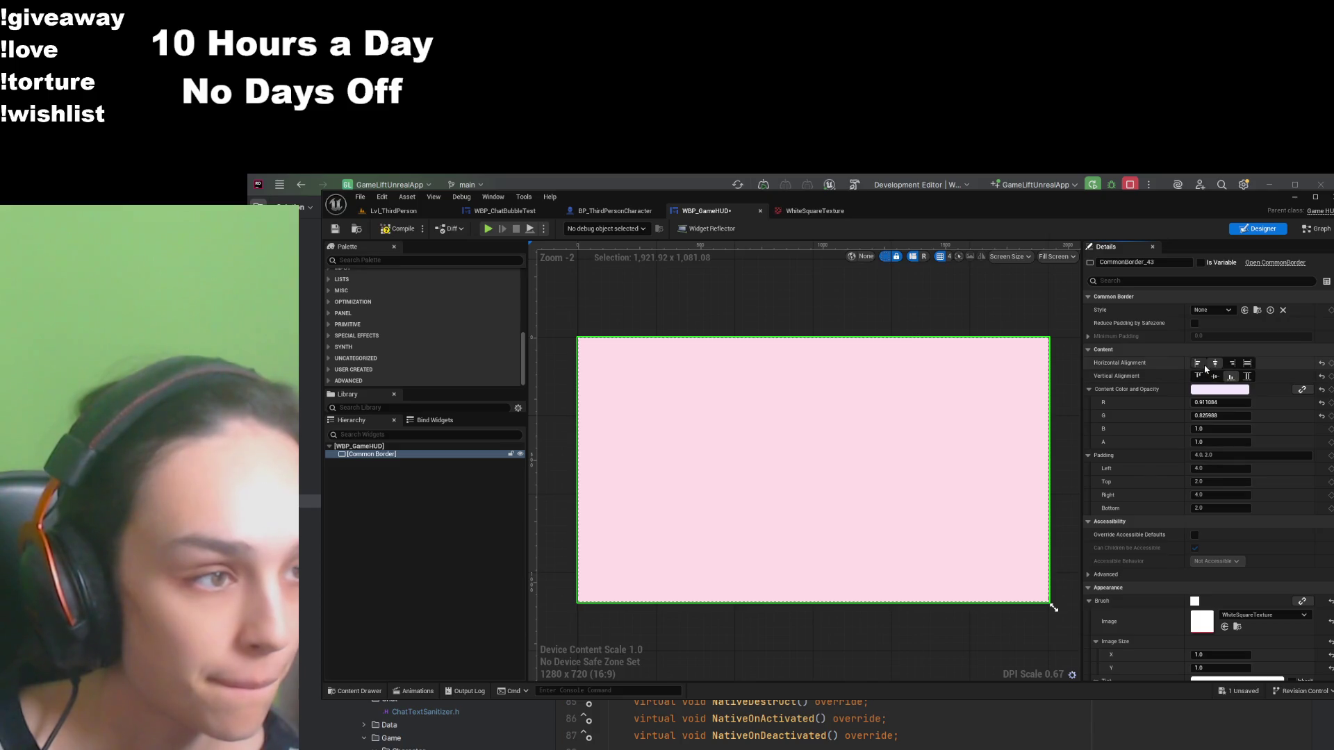
click(1216, 376)
click(1232, 363)
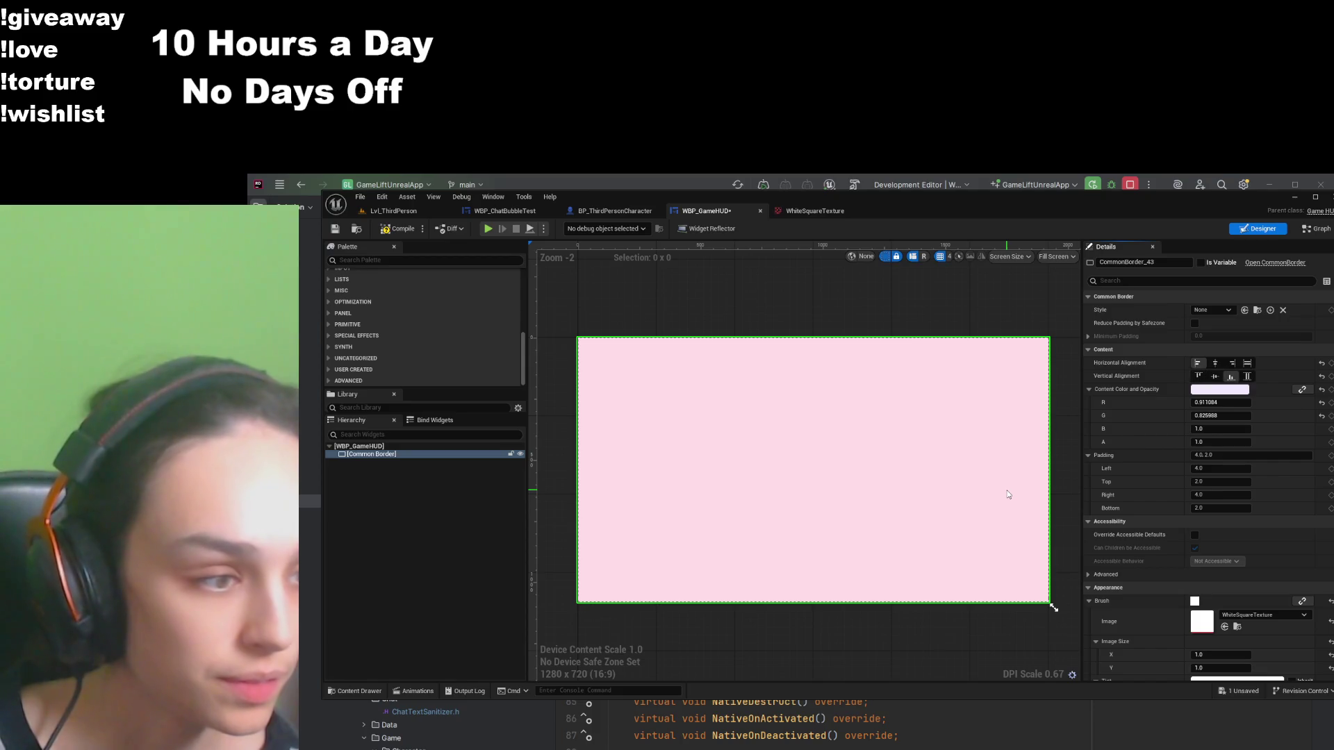
key(ctrl+z)
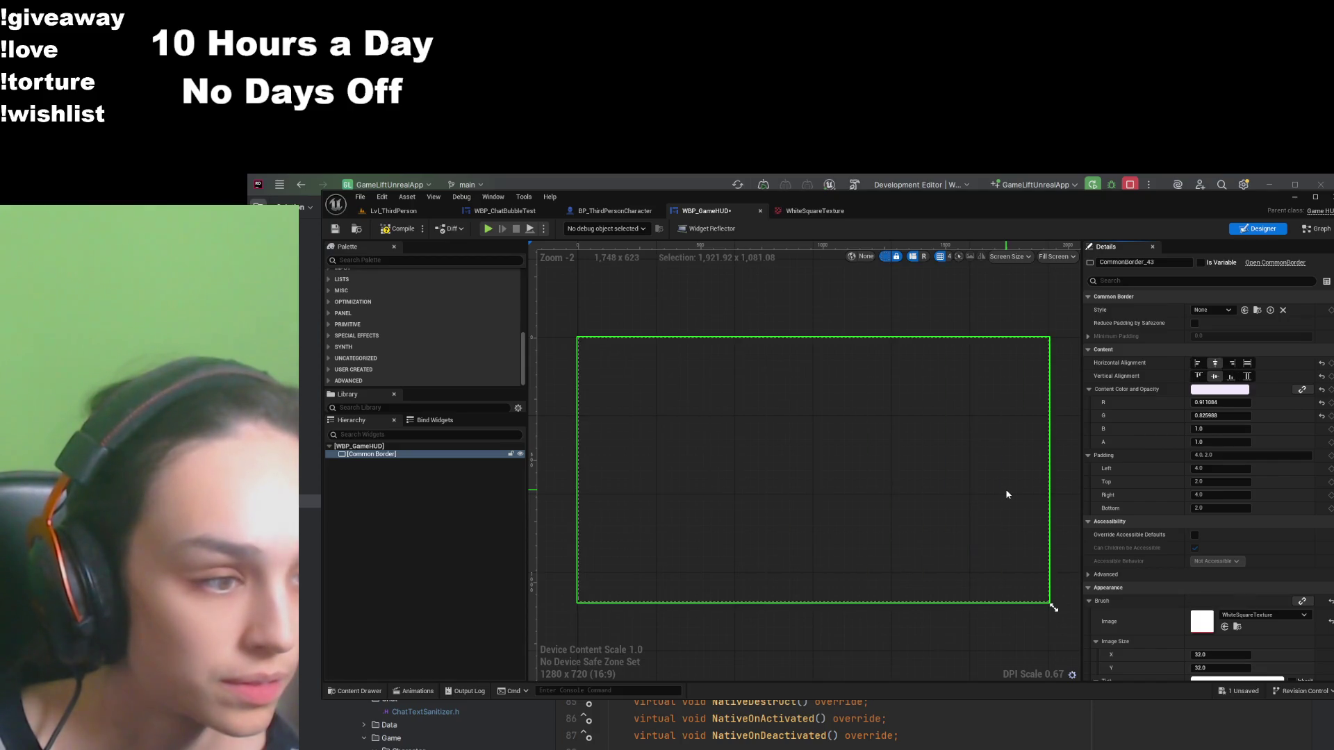
key(ctrl+z)
key(ctrl+z)
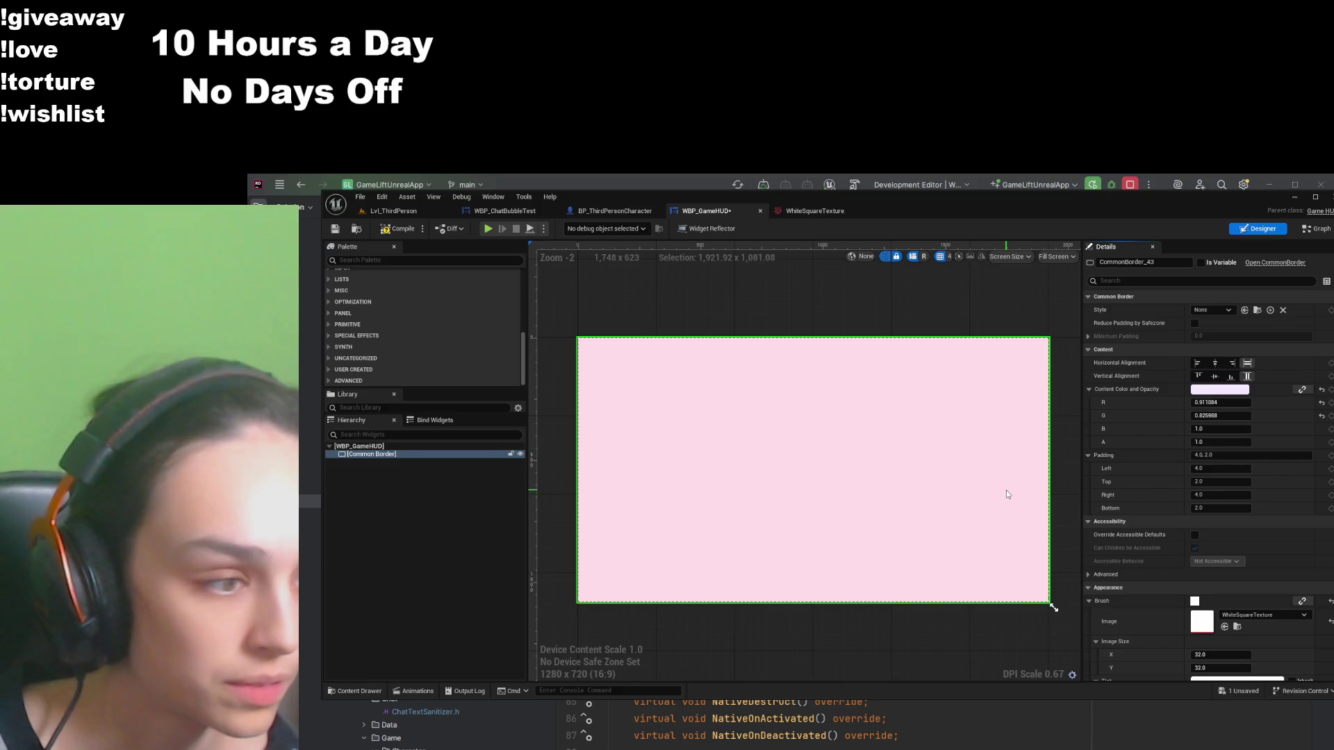
key(ctrl+z)
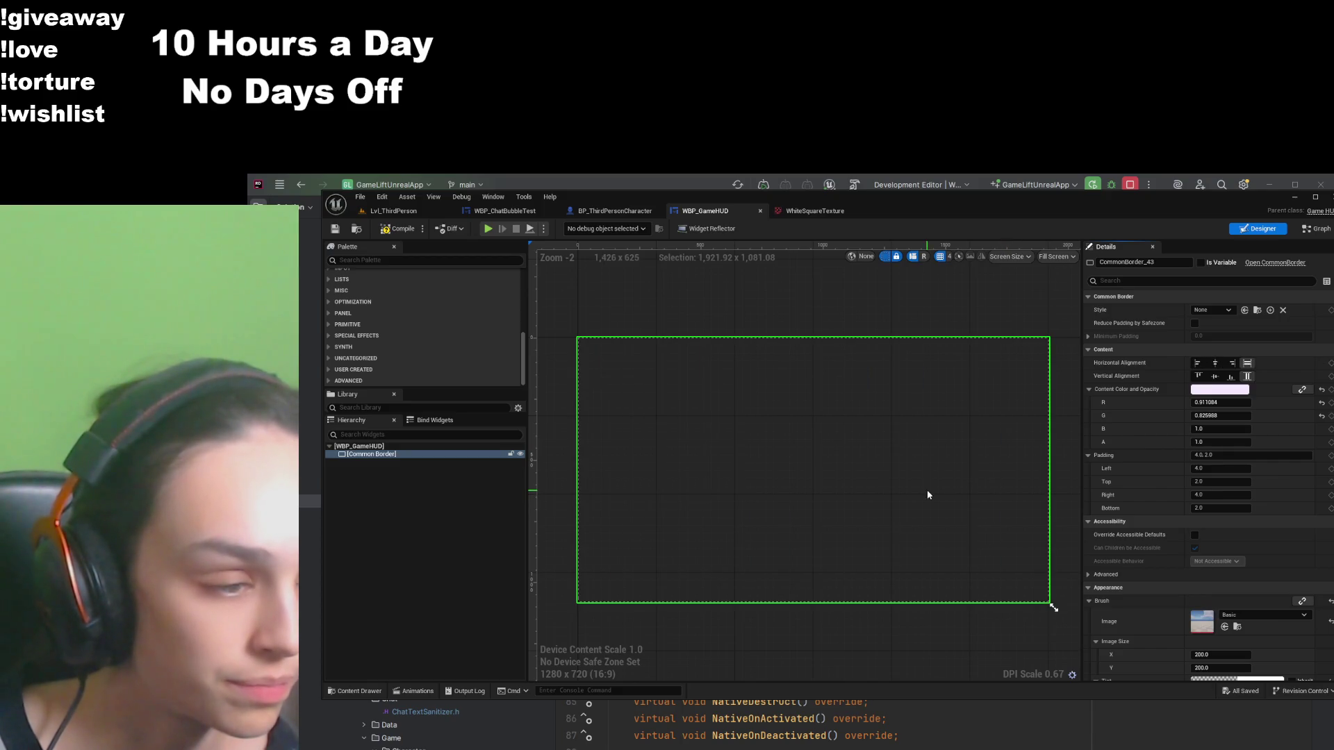
scroll(1131, 610, down, 2)
key(ctrl+z)
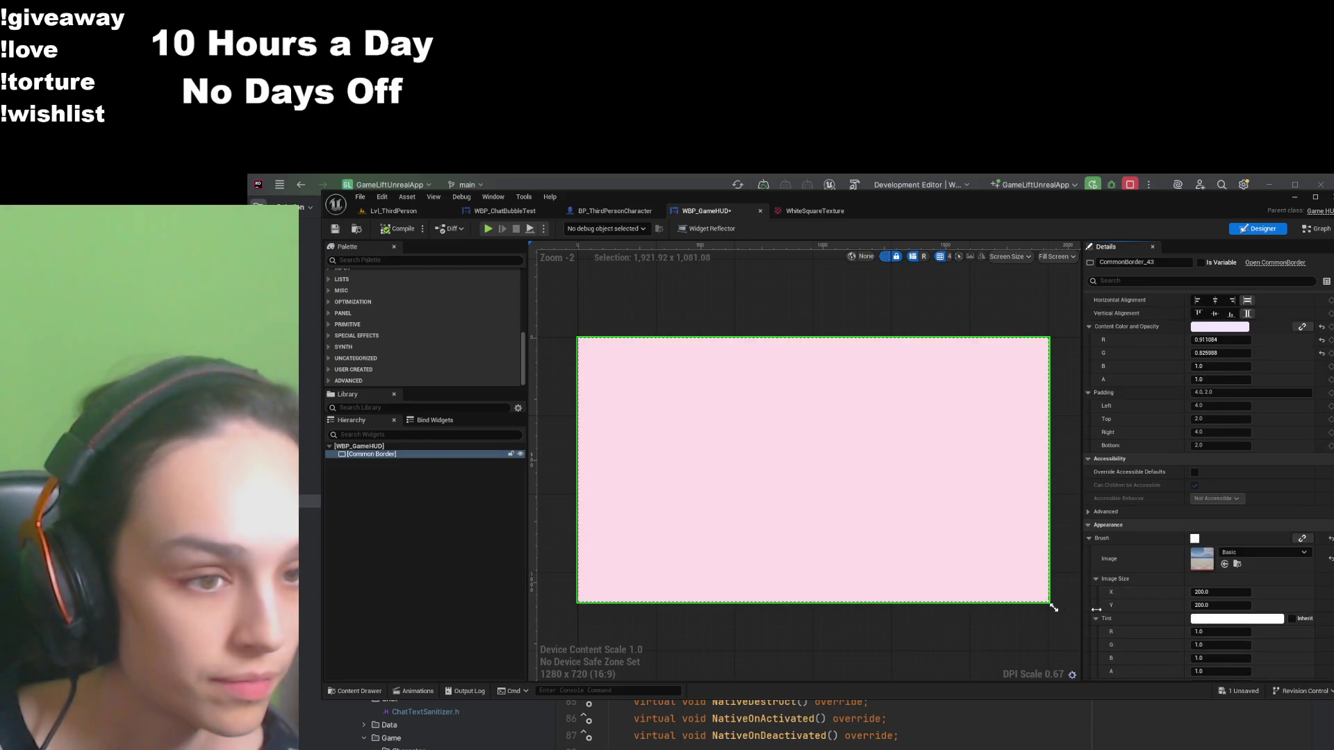
scroll(1117, 618, down, 2)
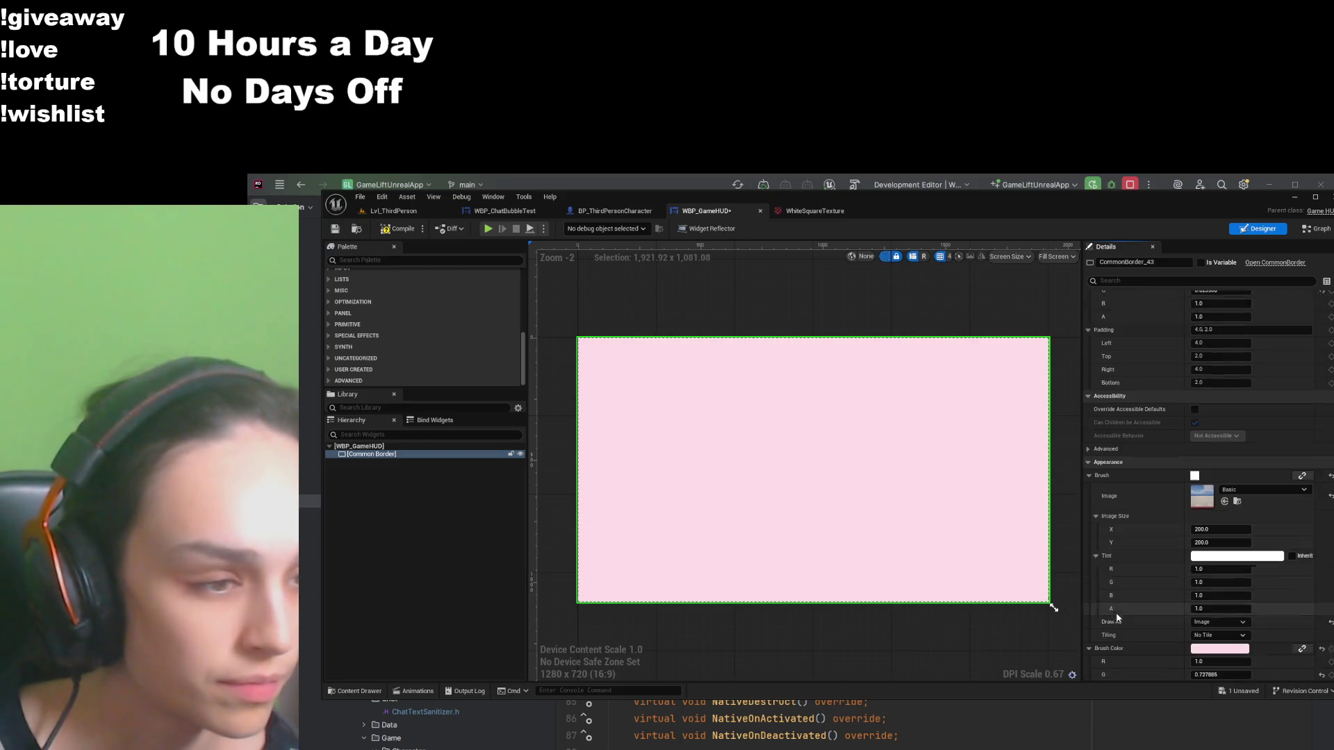
scroll(1118, 617, down, 1)
key(ctrl+y)
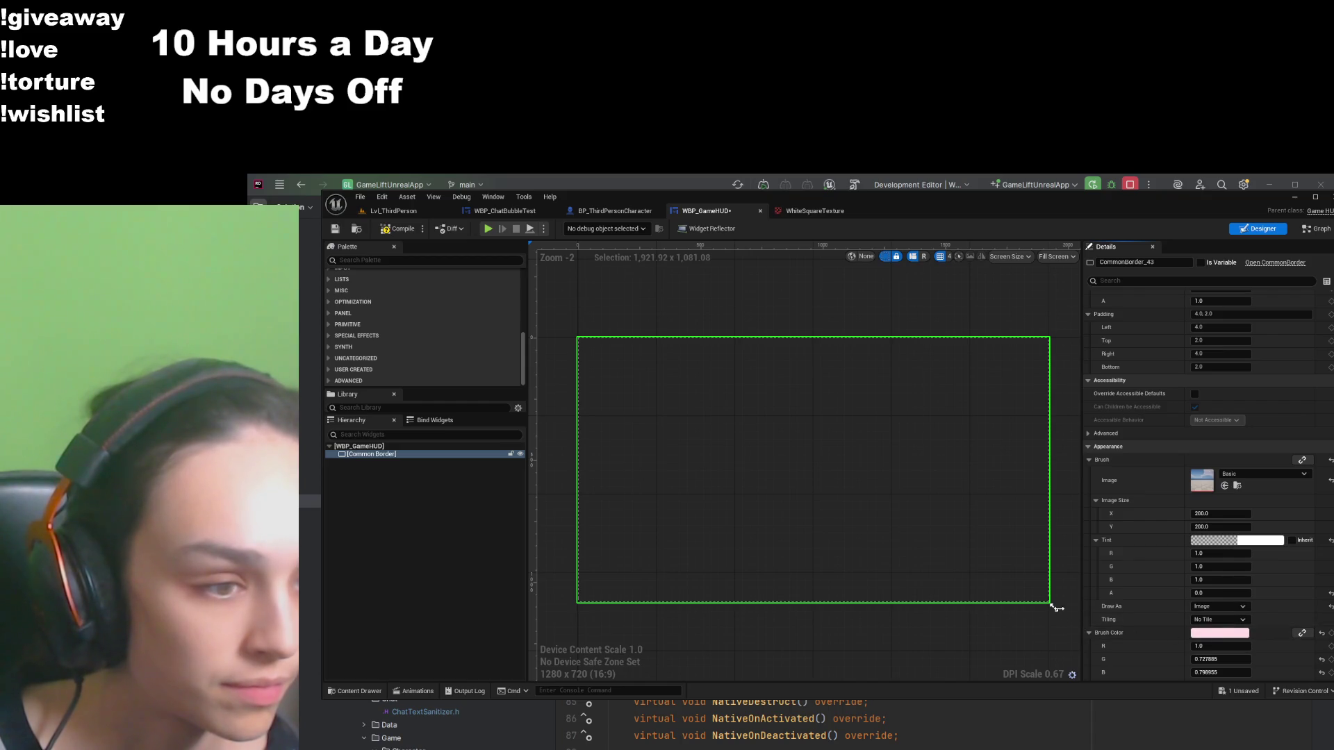
scroll(1102, 646, down, 5)
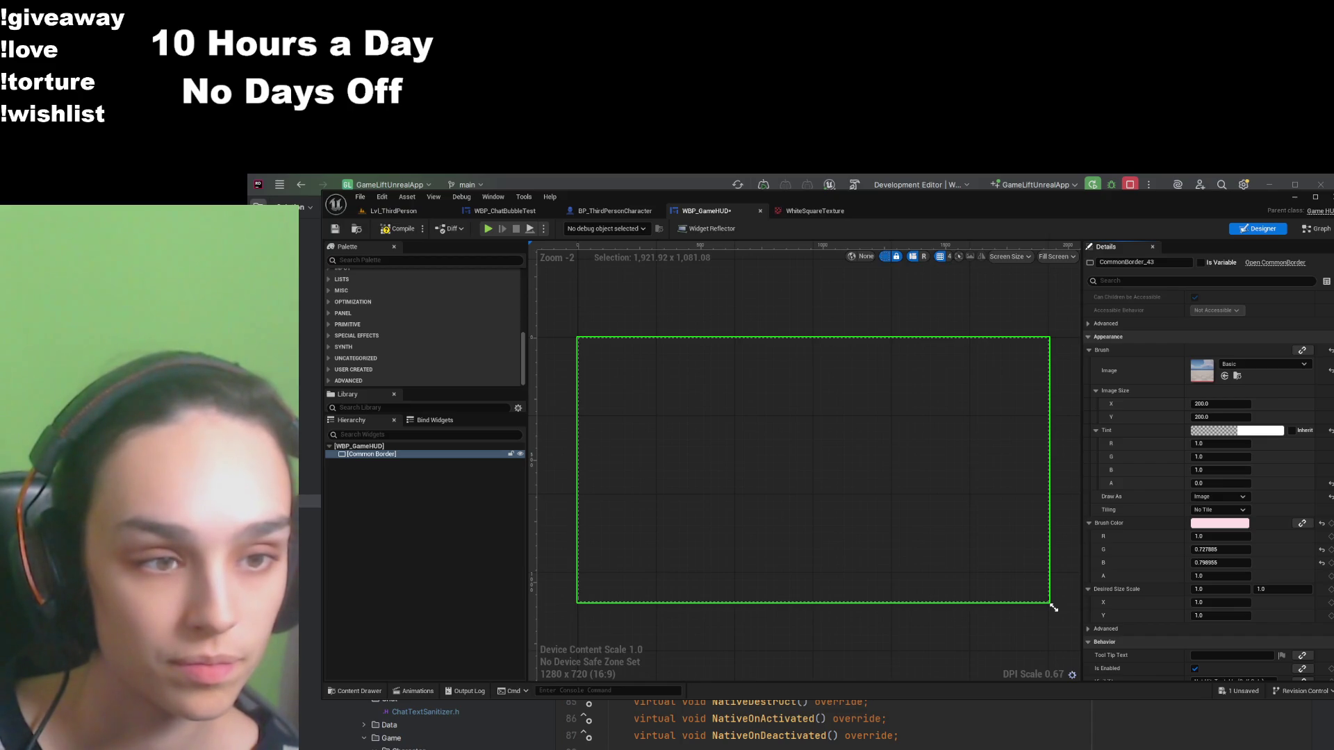
click(404, 455)
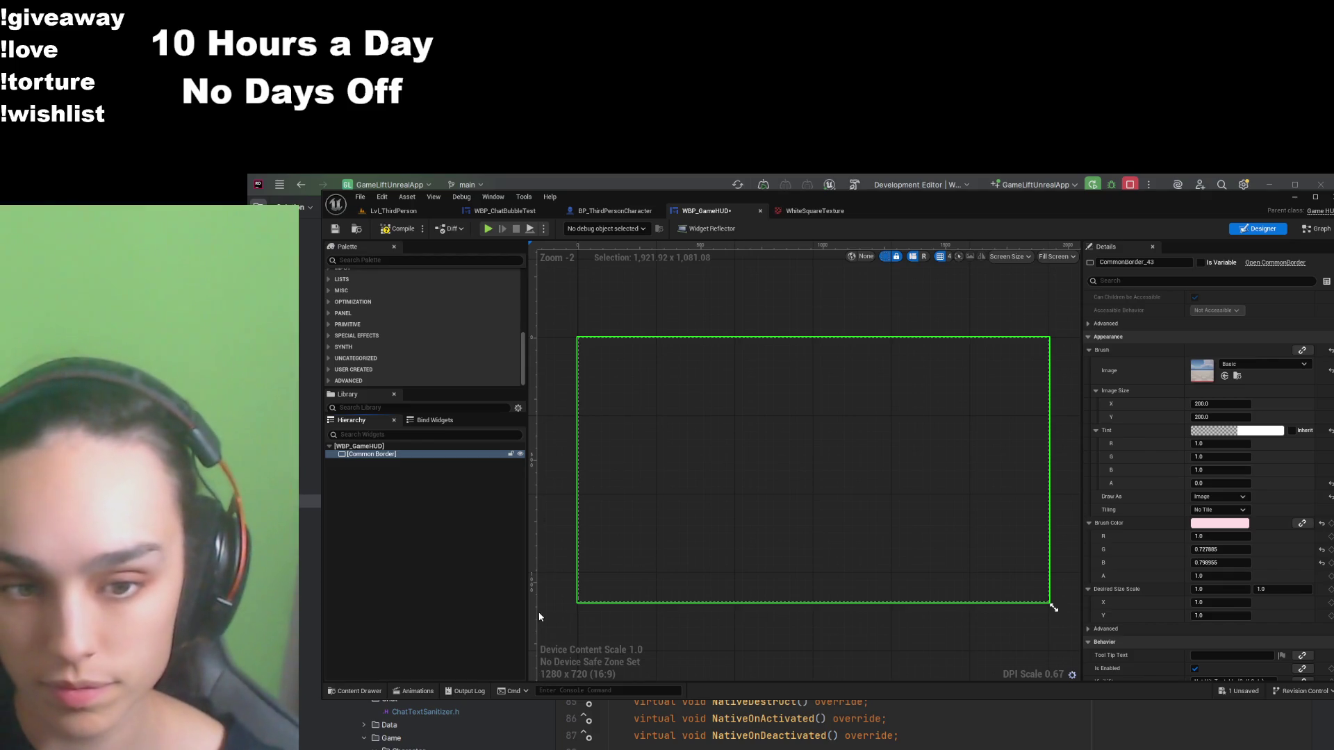
Step: Make the Common Border fill the Overlay horizontally and vertically
key(ctrl+z)
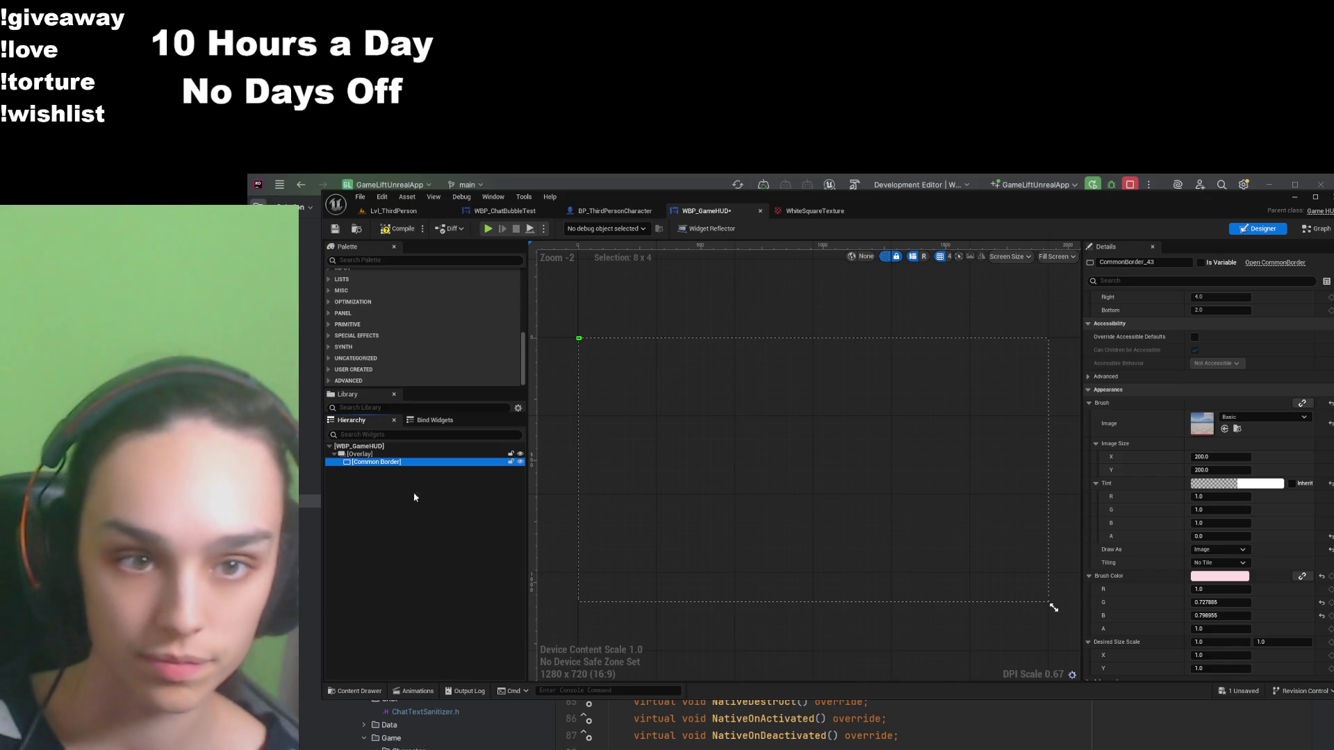
scroll(1209, 417, up, 5)
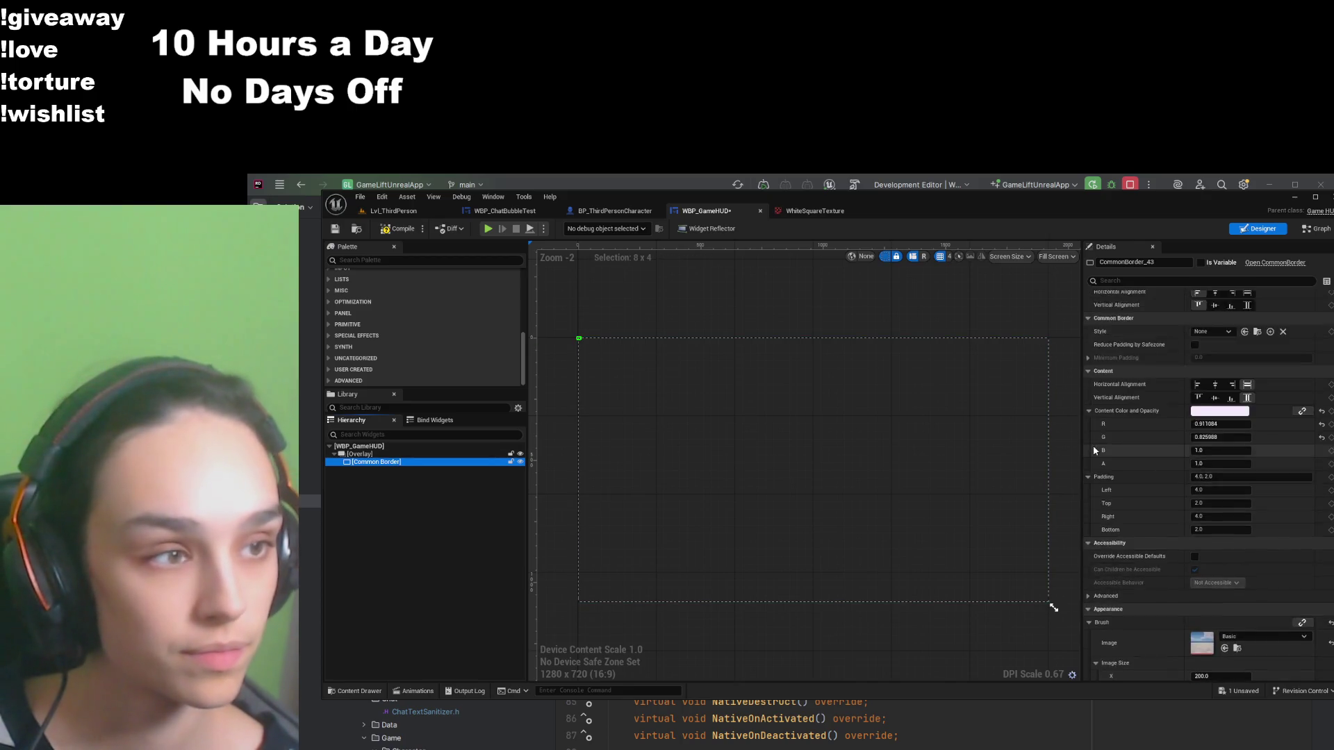
click(1249, 323)
click(1248, 337)
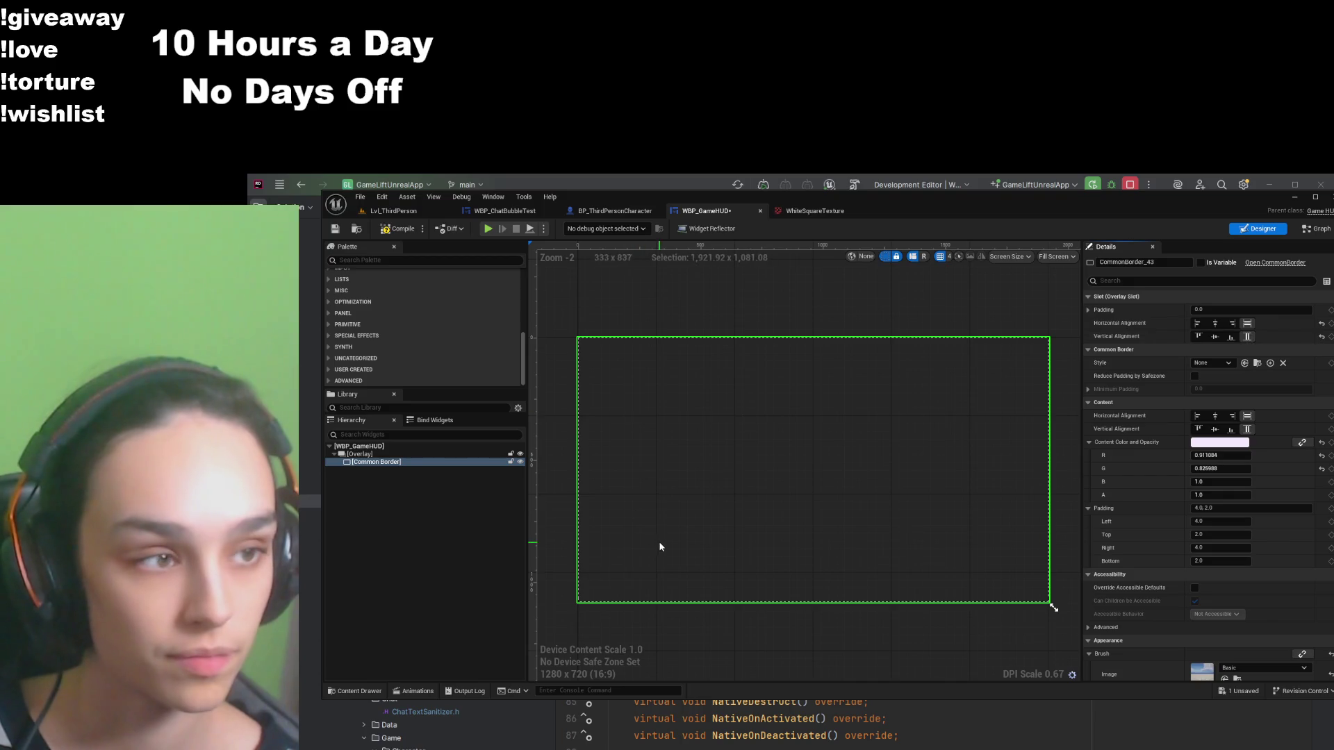
click(374, 457)
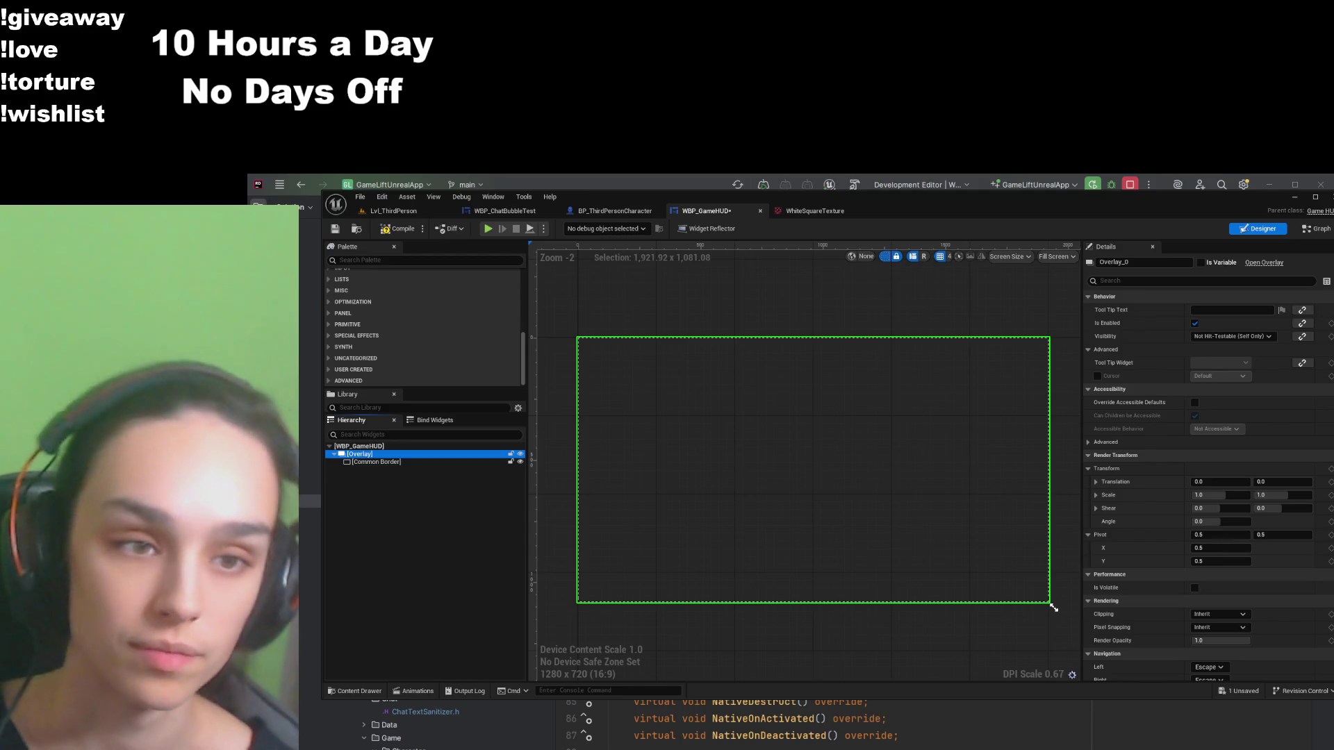
Step: Wrap the Common Border in a new Size Box
click(394, 462)
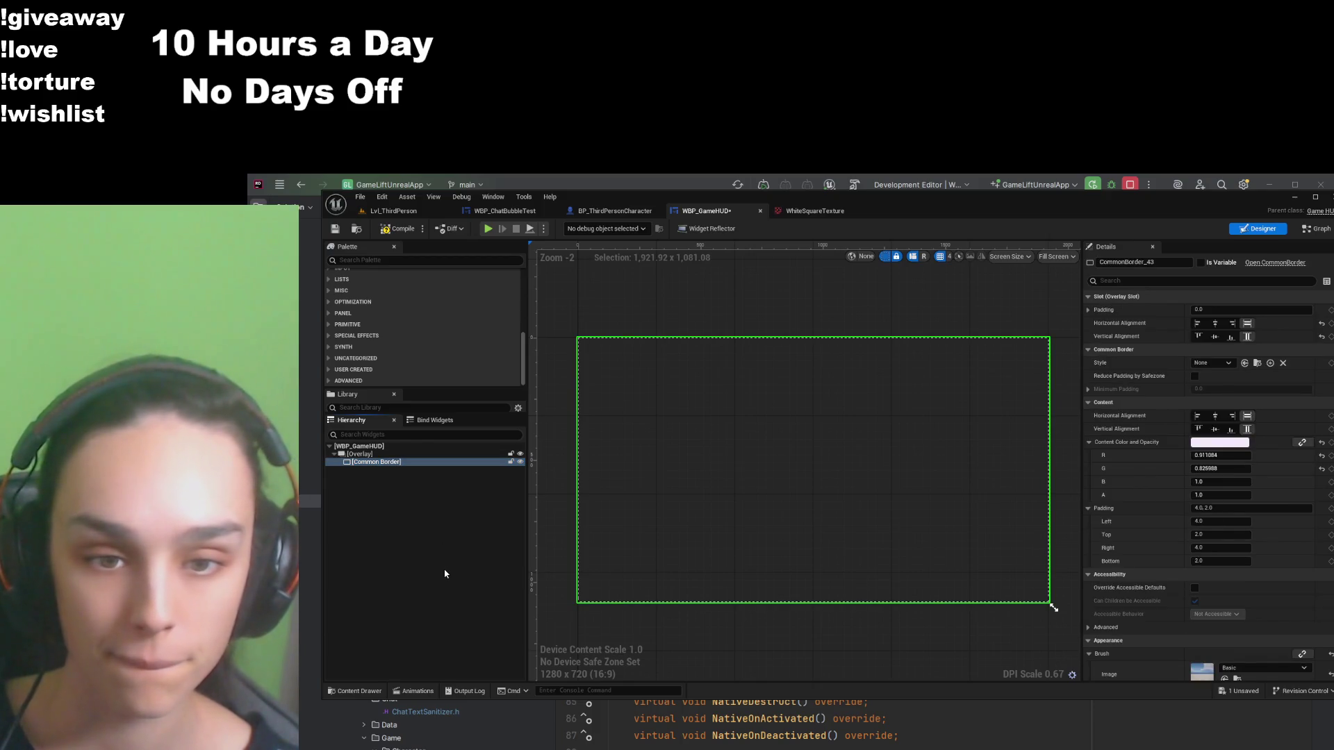
right_click(376, 462)
click(417, 487)
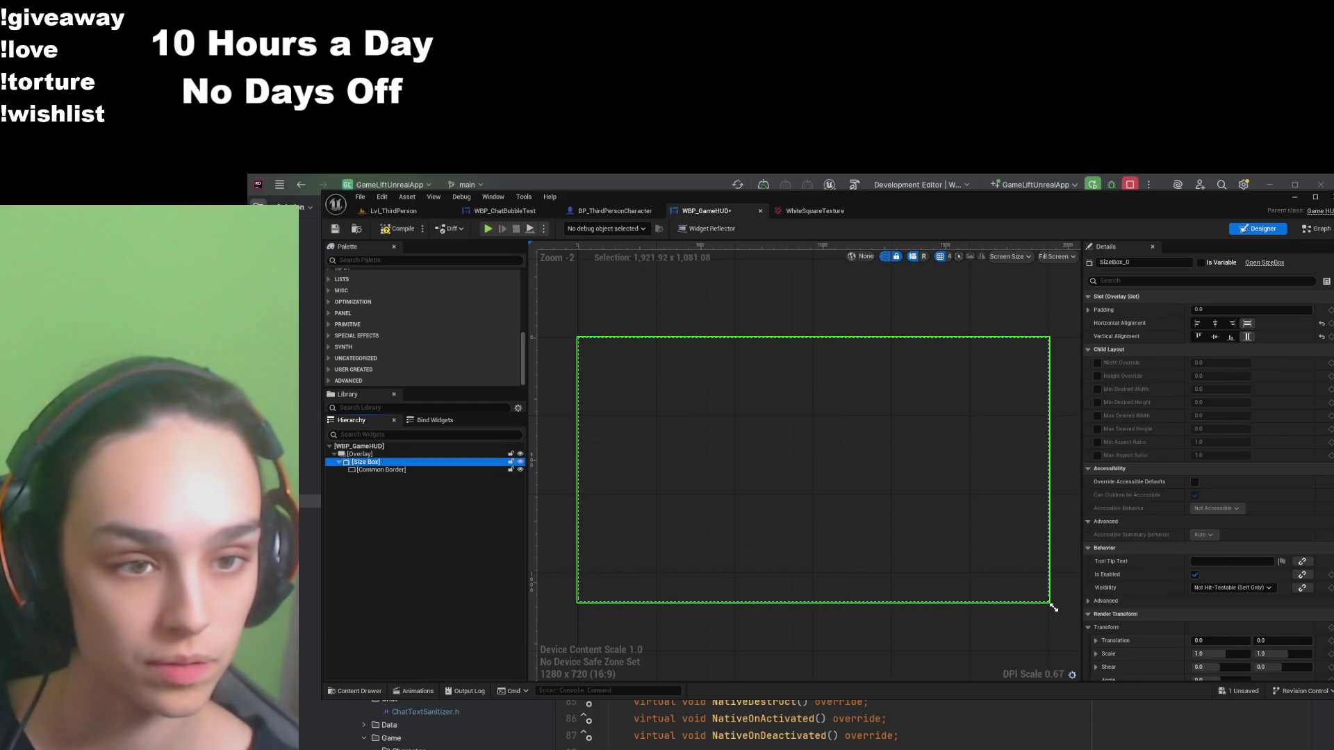
Step: Undo to restore the Canvas Panel root, then expand it and select the Size Box
click(389, 455)
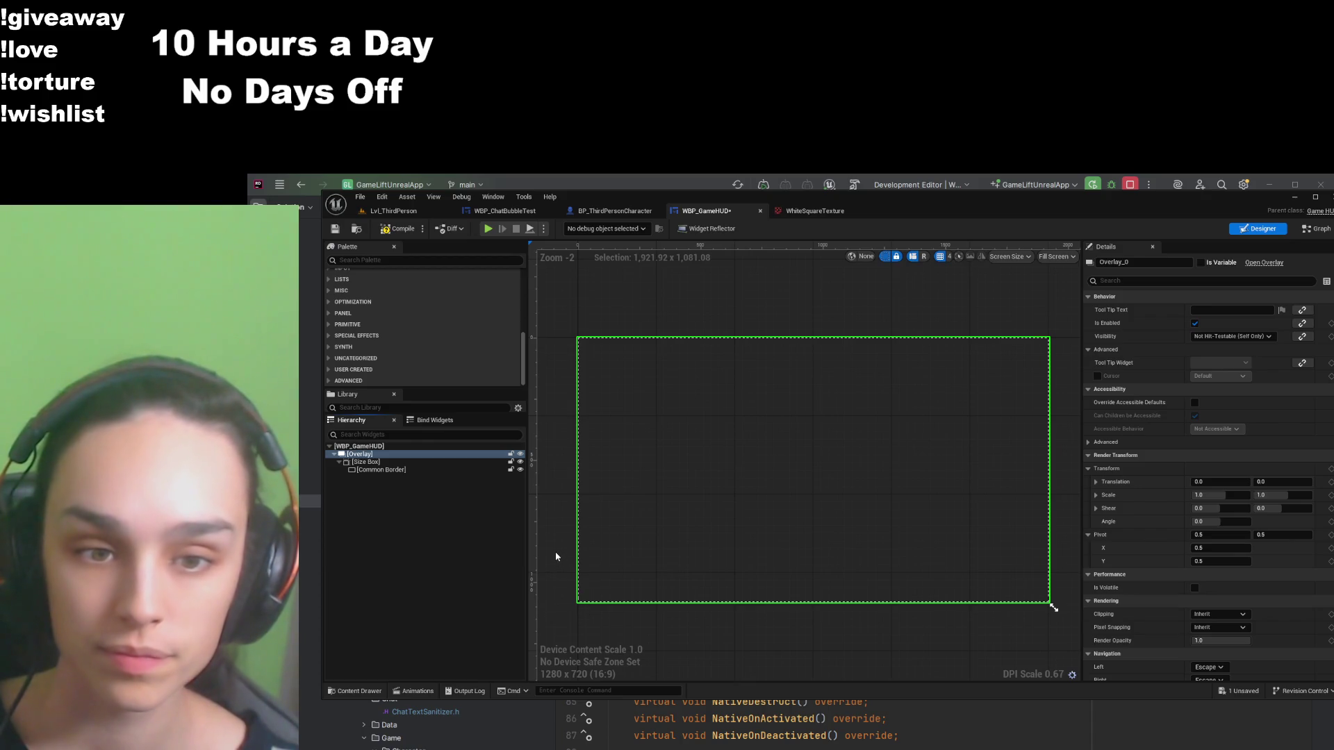
key(ctrl+z)
click(383, 458)
click(334, 454)
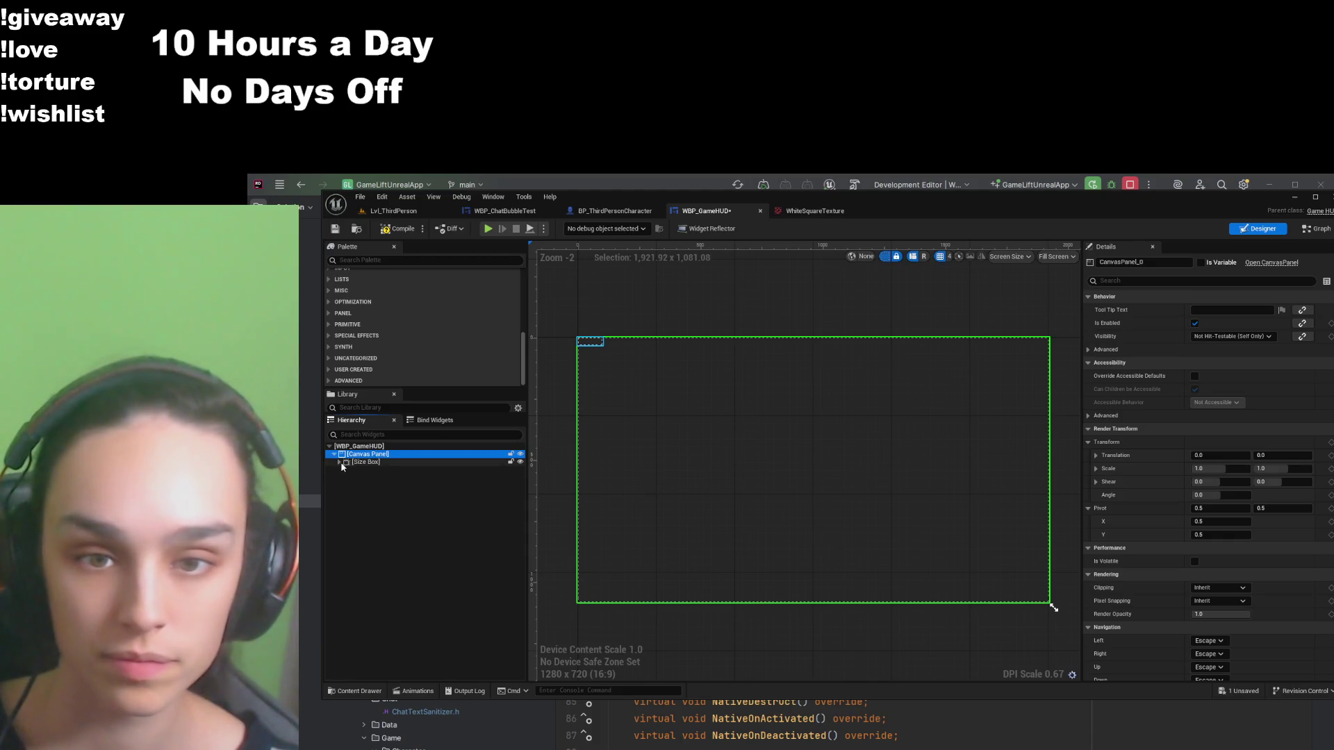
click(354, 462)
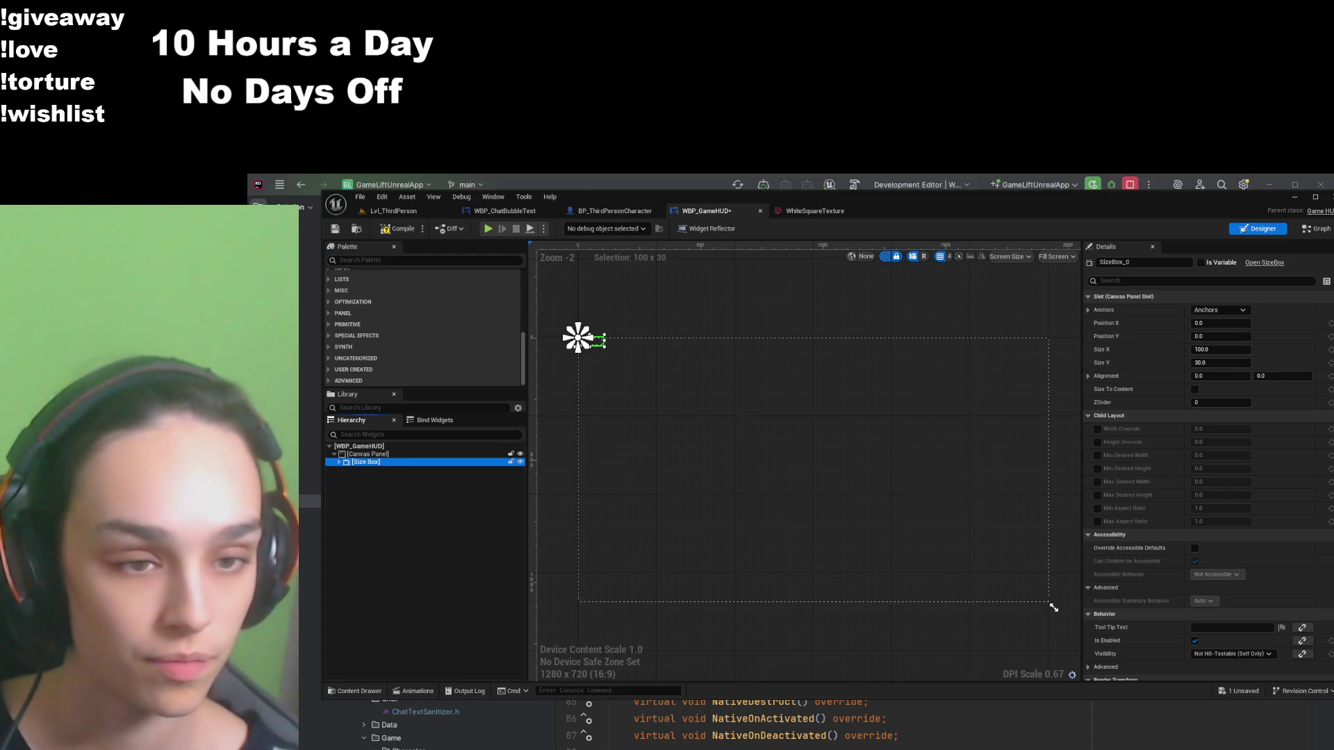
Step: Anchor the Size Box to the canvas centre with alignment 0.5, 0.5
click(1220, 310)
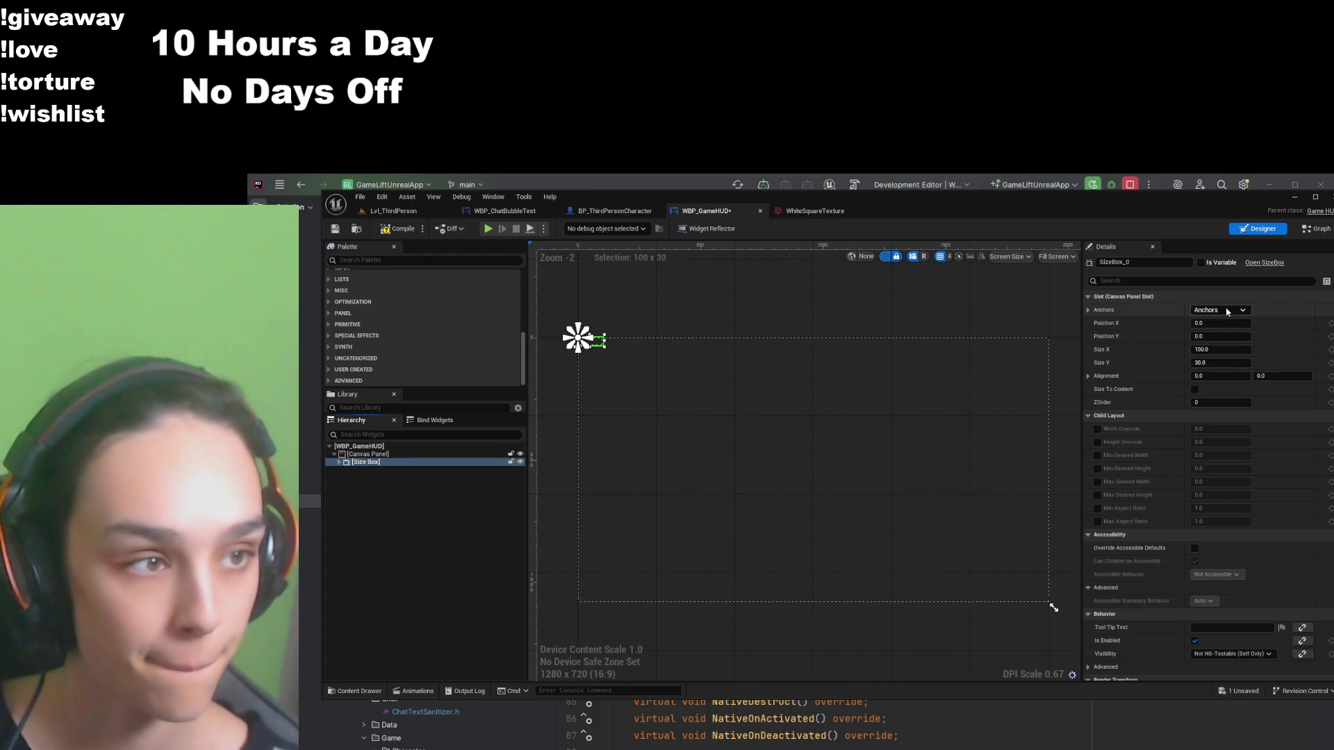
click(1246, 376)
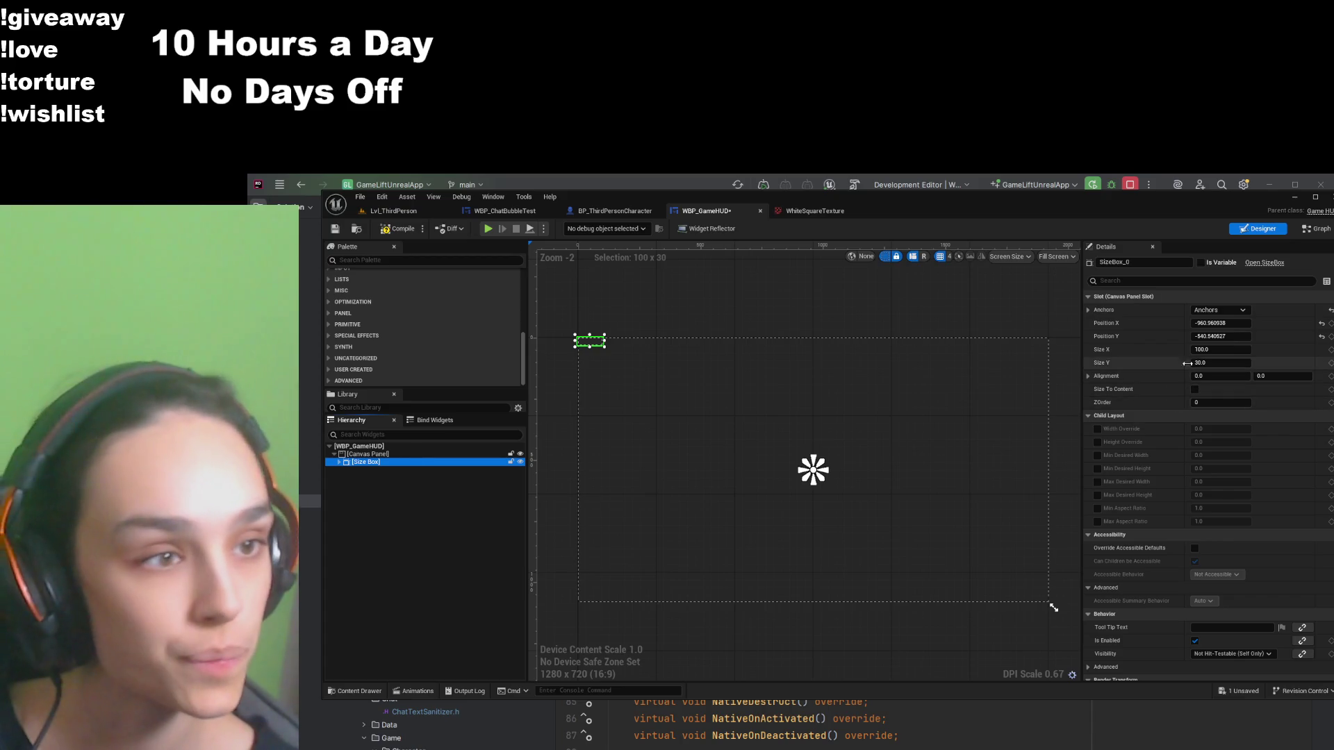
click(1220, 376)
text(0)
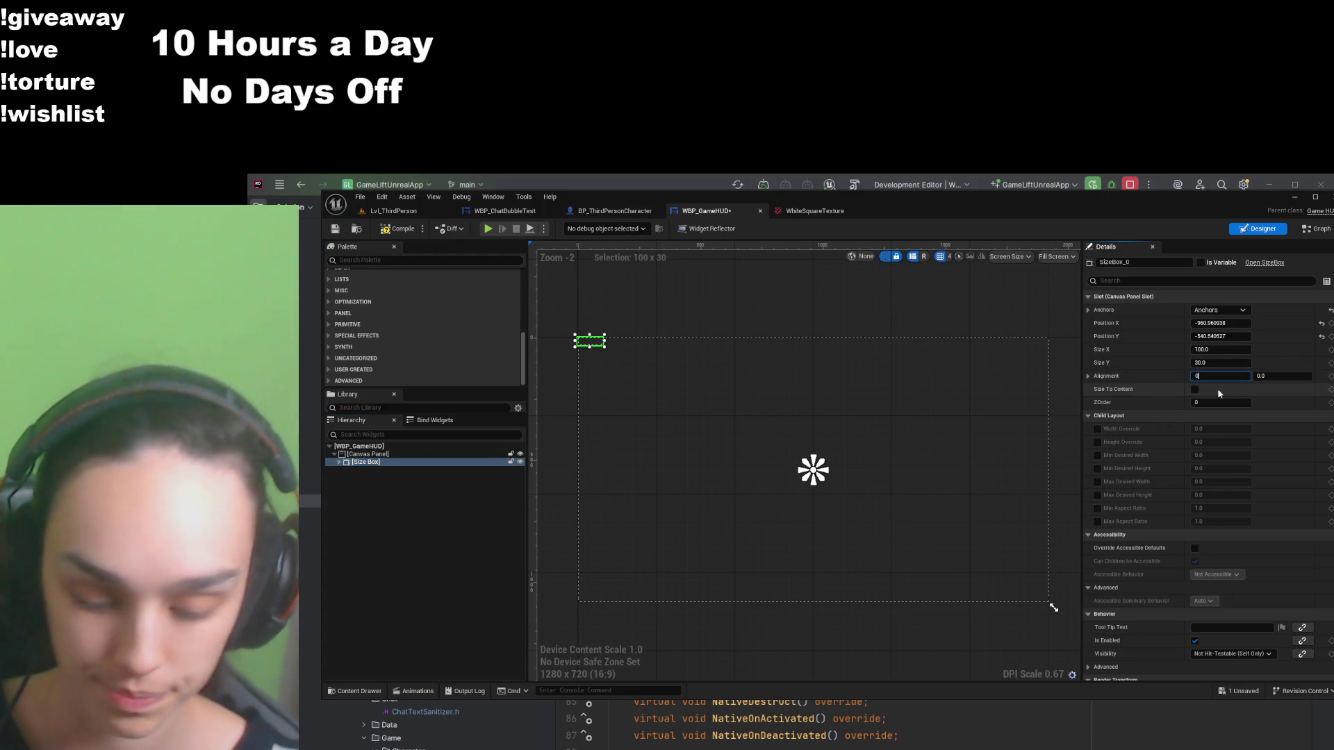
key(Tab)
text(0.5)
key(Return)
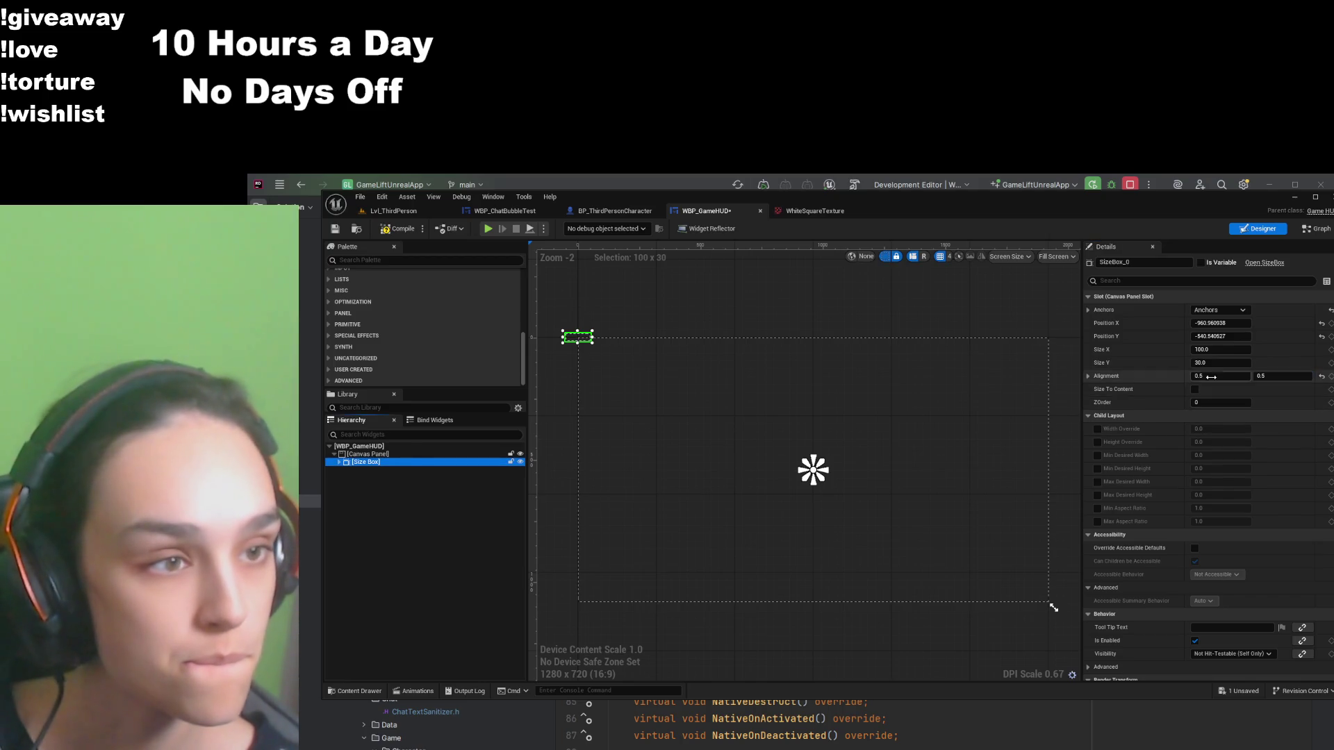
Step: Set the Size Box position to X 0, Y 0 and compile and save
click(1237, 324)
text(0)
key(Tab)
text(0)
key(Return)
click(403, 229)
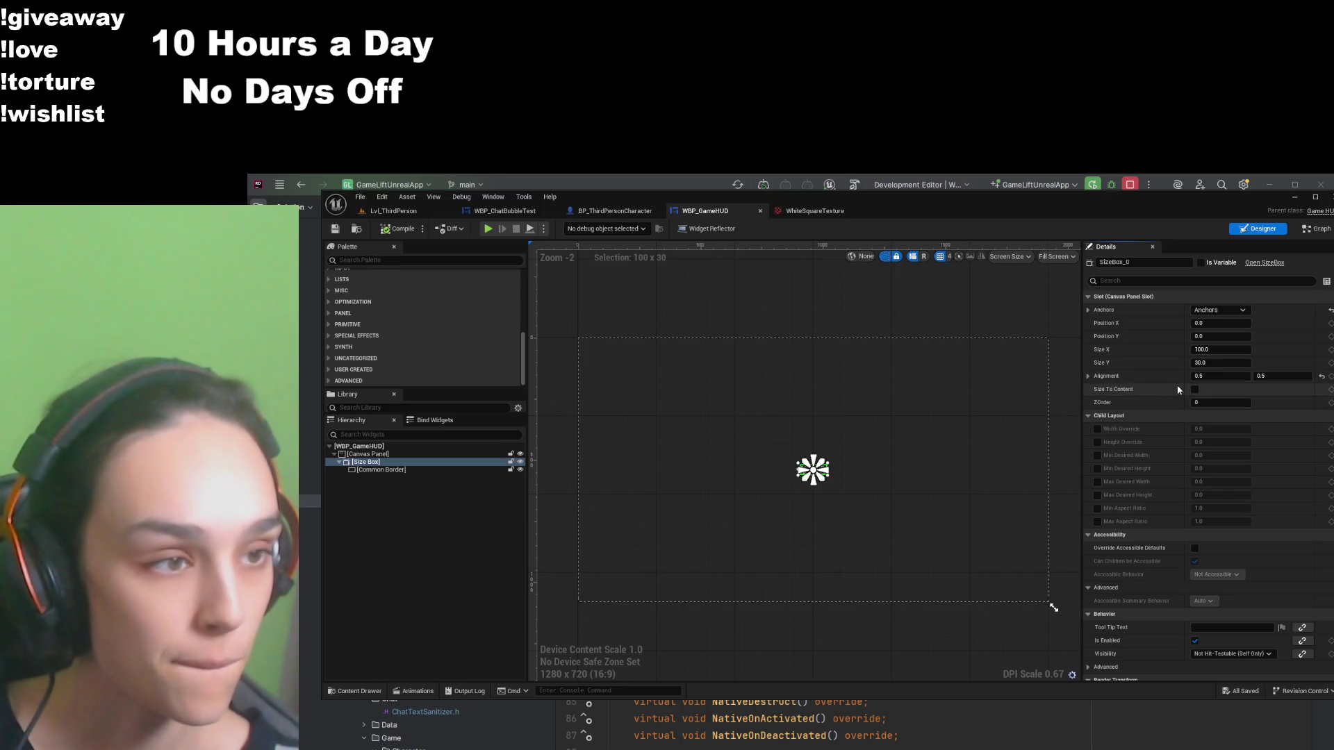
Step: Try the Size Box's size-to-content option, leaving it switched off
click(1195, 389)
click(1194, 389)
click(1195, 389)
click(1194, 389)
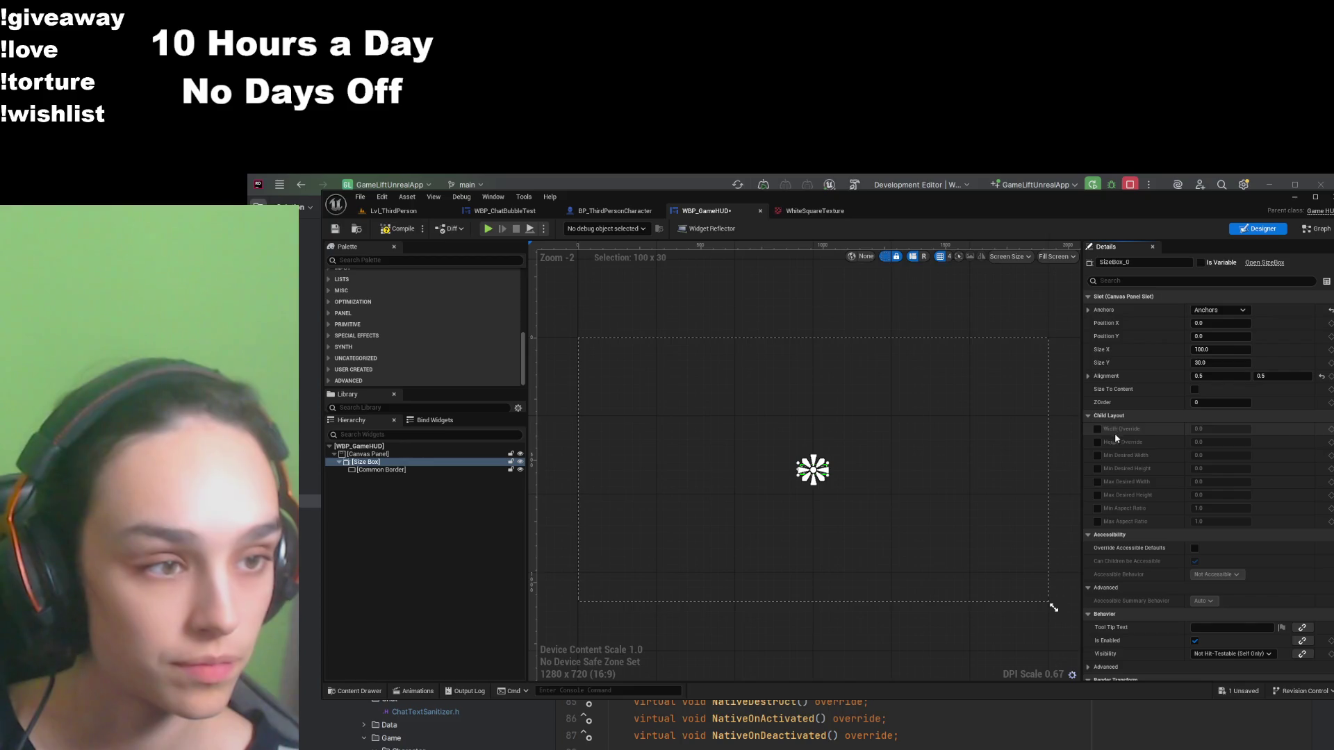
Step: Try width and height overrides of 4, then reset and disable both overrides
click(1098, 429)
click(1098, 442)
click(1213, 429)
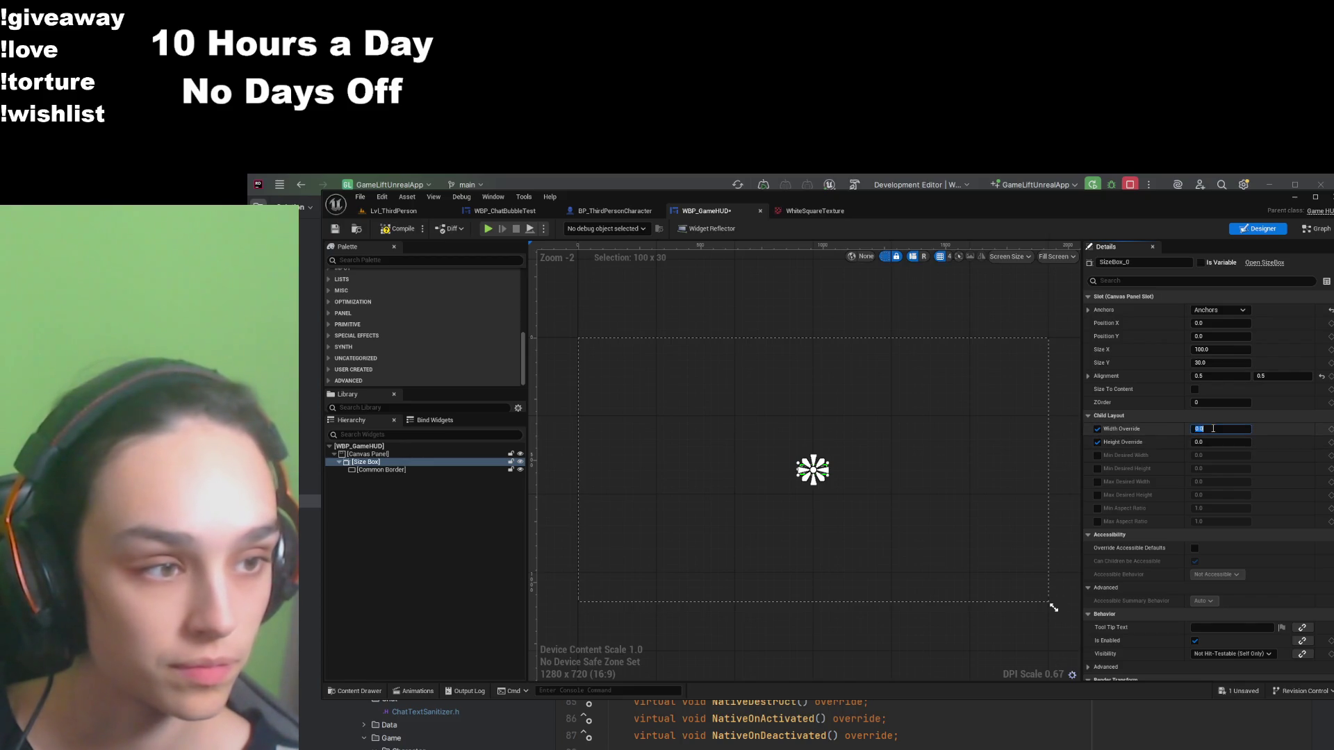
text(4)
click(1213, 442)
text(4)
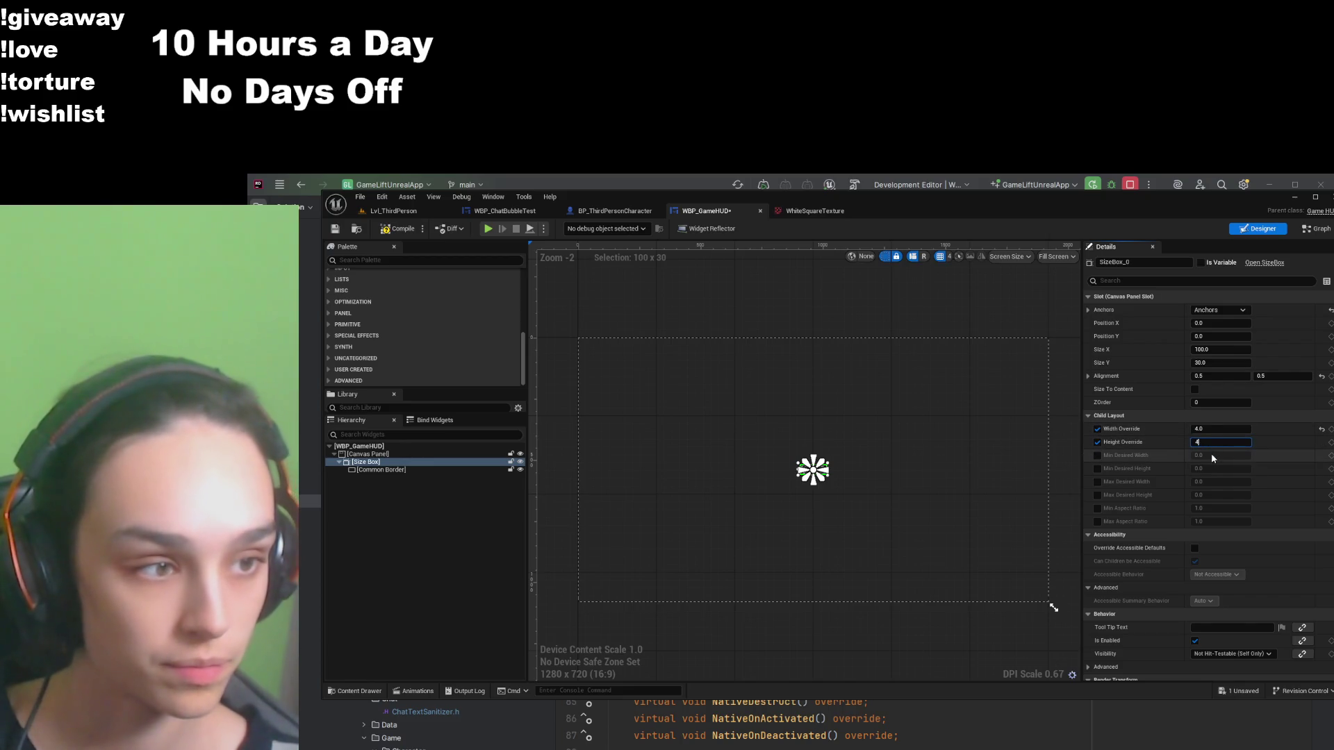
key(Return)
scroll(827, 472, up, 7)
scroll(827, 473, up, 4)
click(1322, 429)
click(1097, 428)
click(1097, 442)
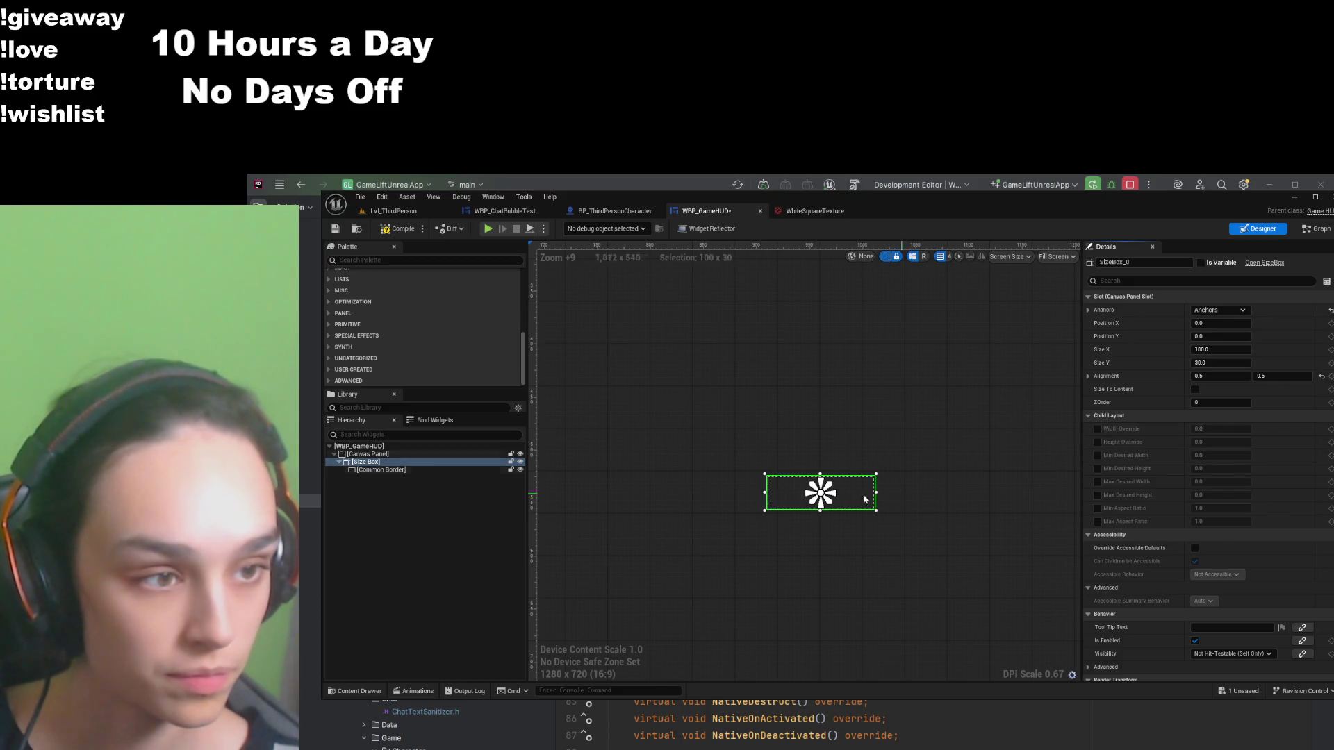
Step: Delete the Common Border from the Size Box and save the HUD widget
click(412, 470)
key(Delete)
click(411, 462)
key(ctrl+s)
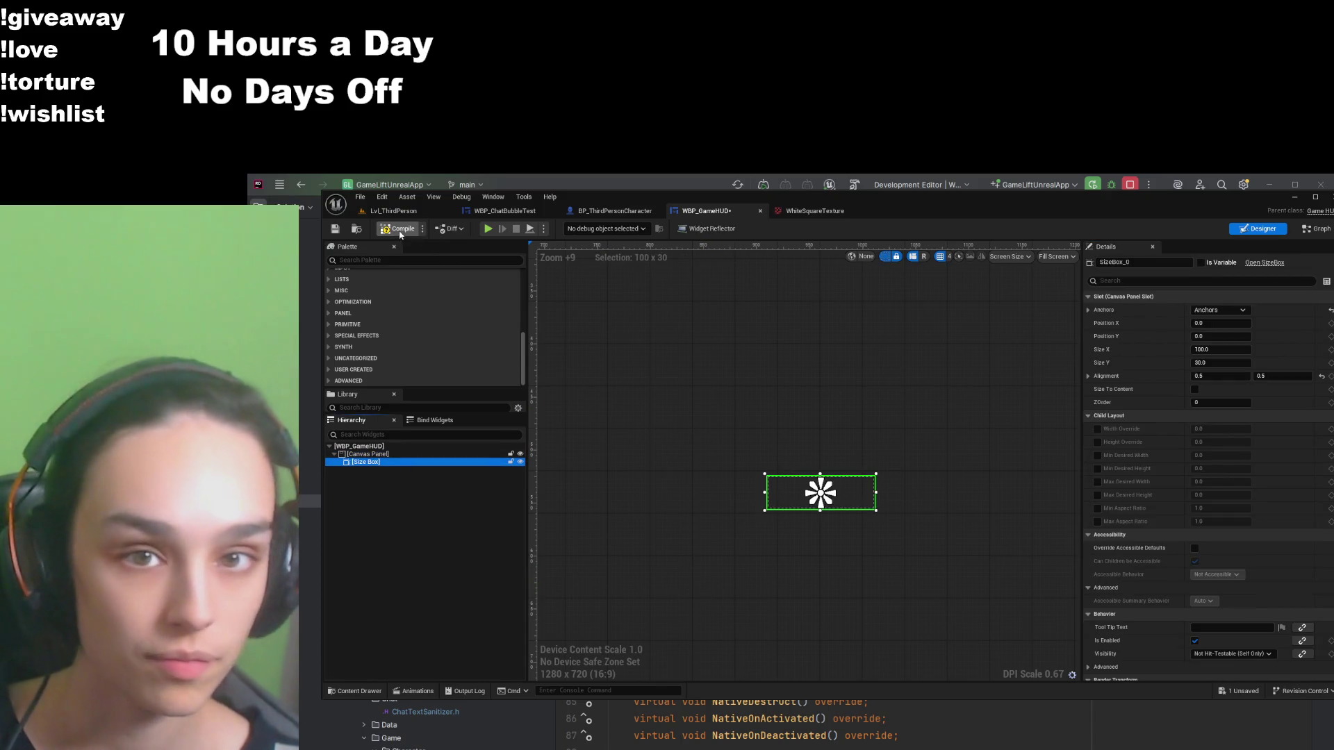
Step: Find 'imag' in the palette, drop an Image into the Size Box, and compile
scroll(675, 545, down, 5)
scroll(670, 544, down, 3)
scroll(827, 516, up, 5)
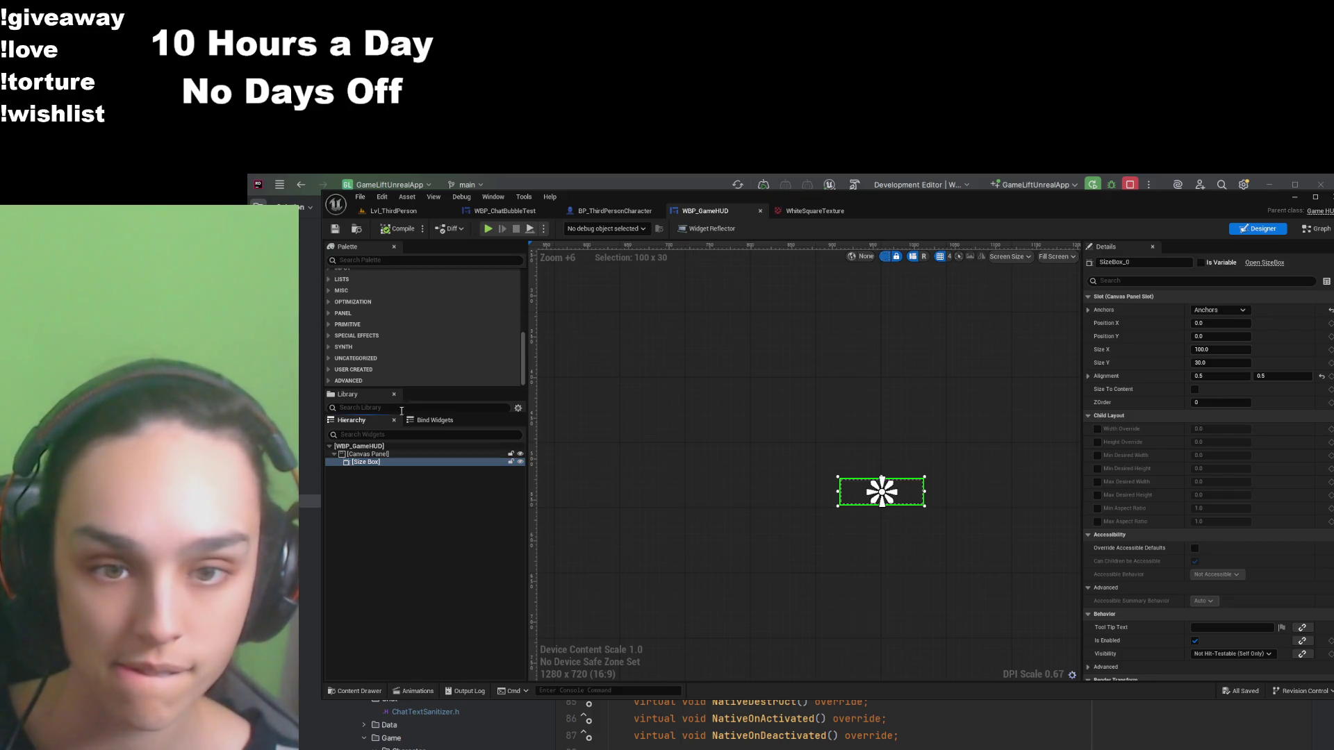
click(382, 260)
text(imag)
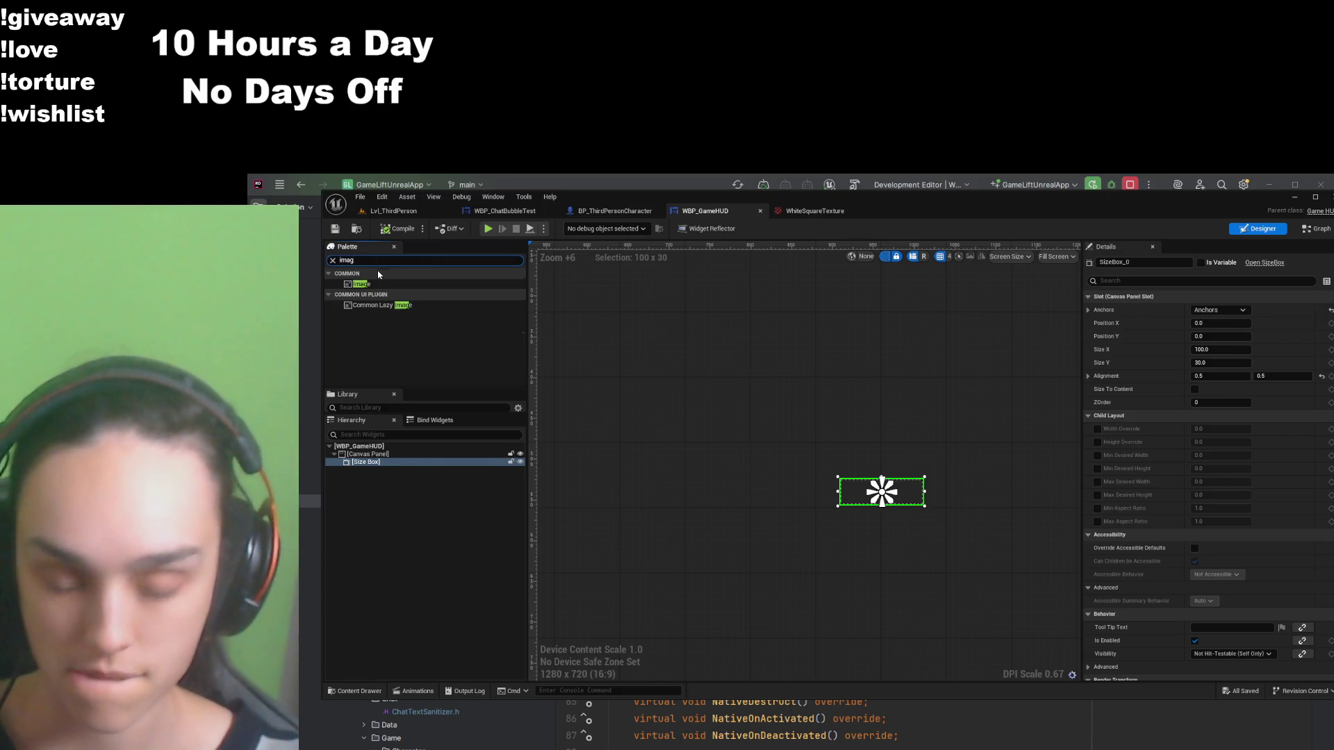
drag(385, 284, 393, 466)
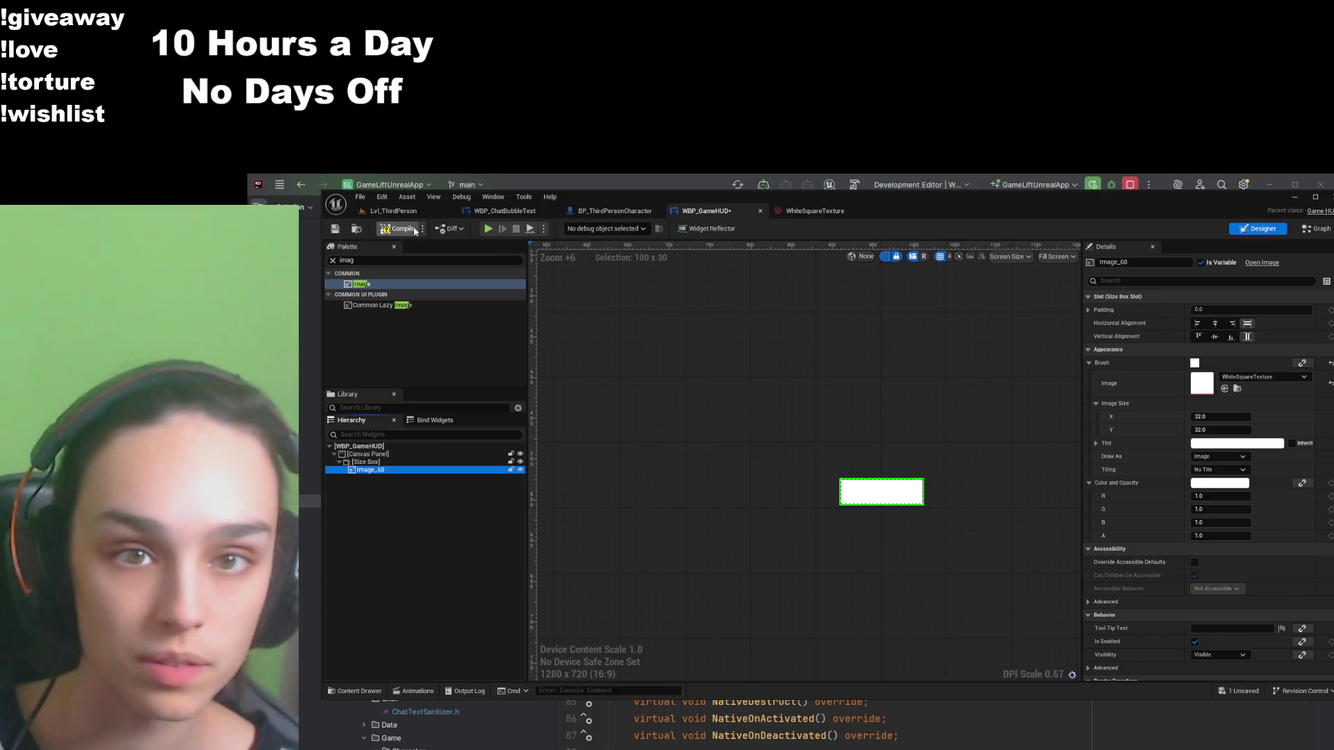
click(393, 230)
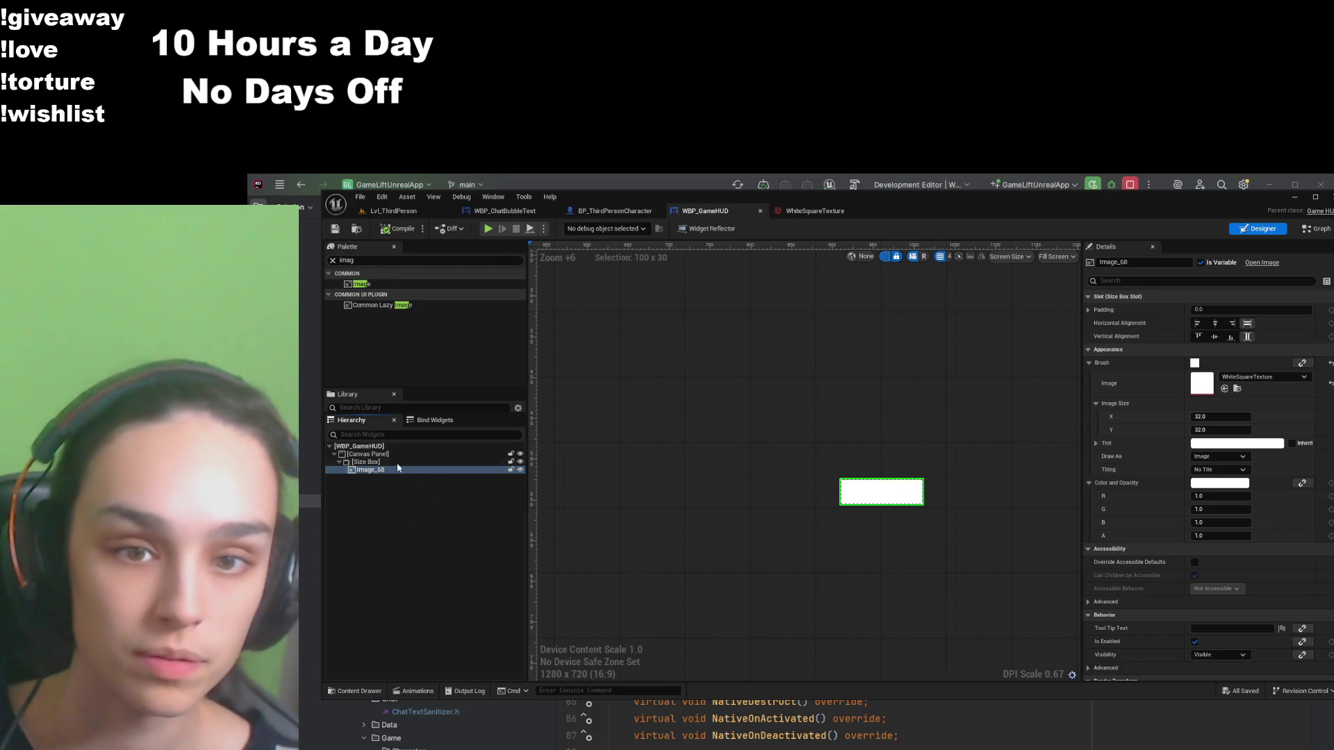
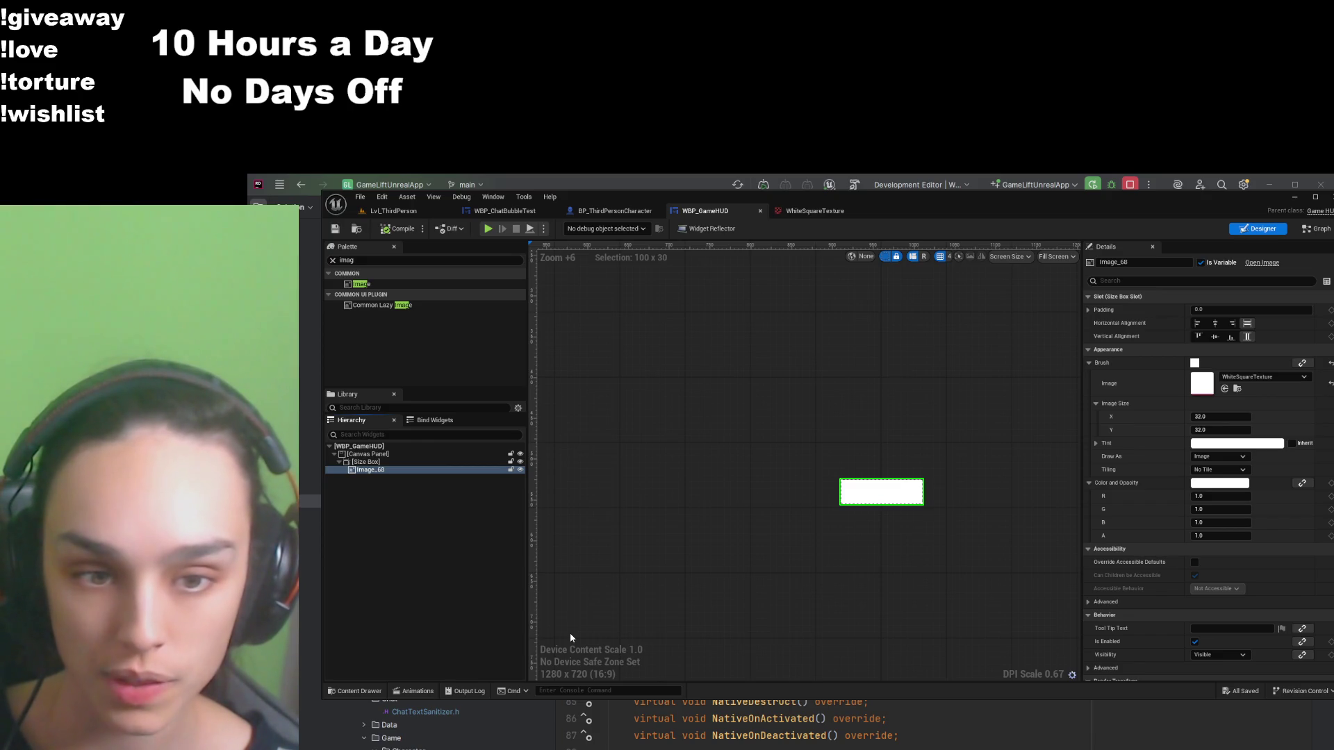
Step: Select Image_68 and center it horizontally and vertically in its Size Box slot
click(421, 548)
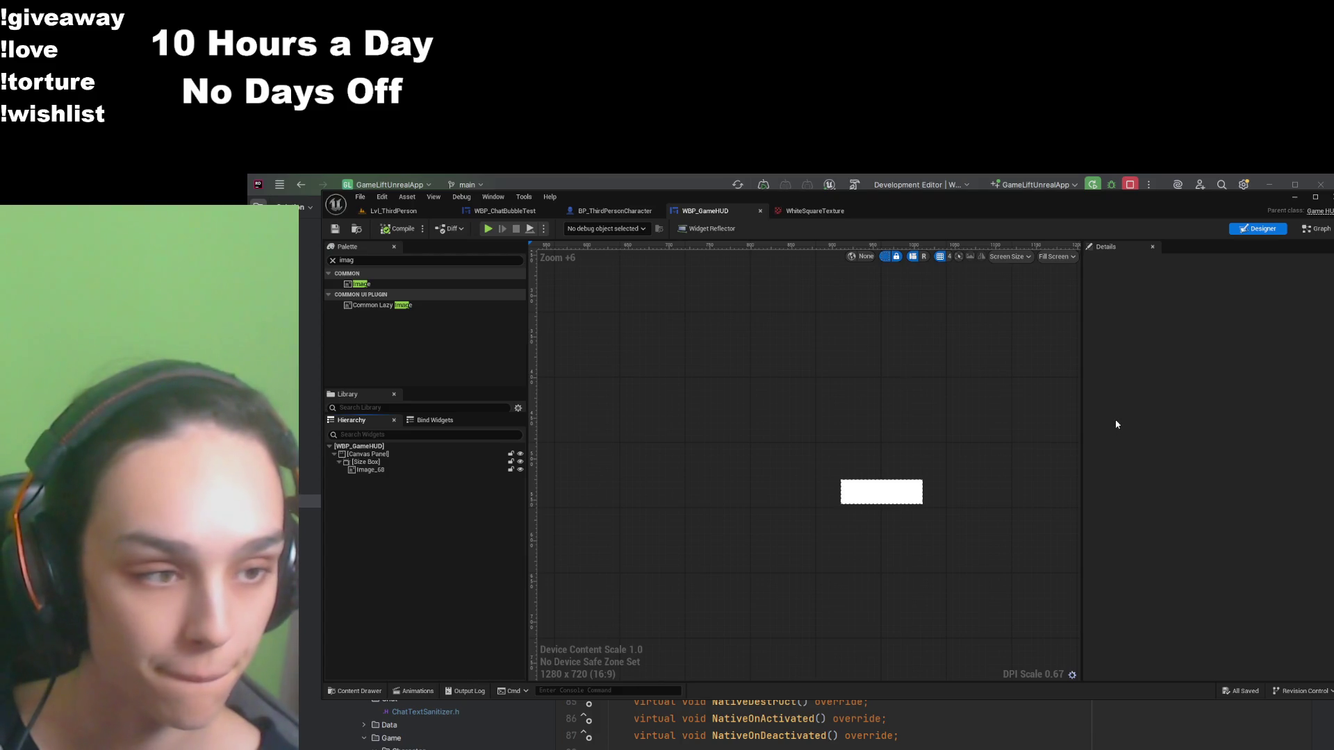
click(379, 470)
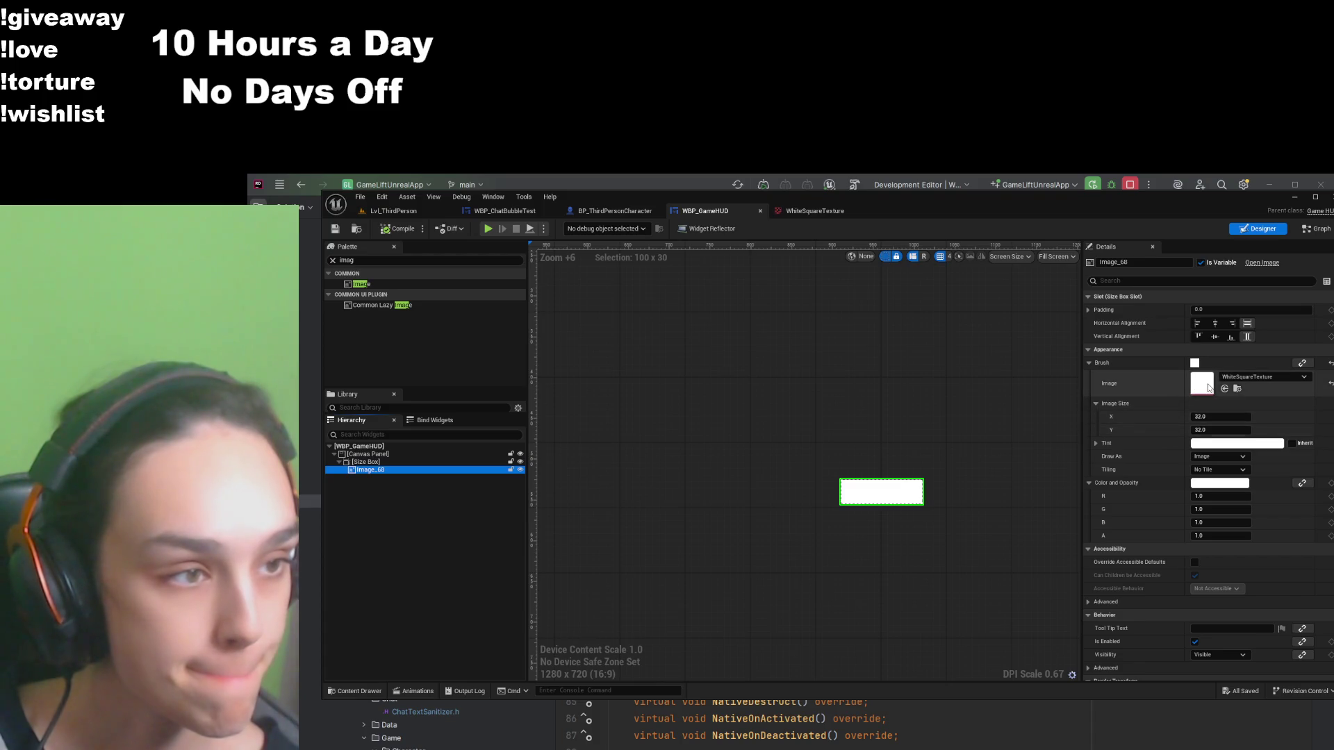
click(1194, 368)
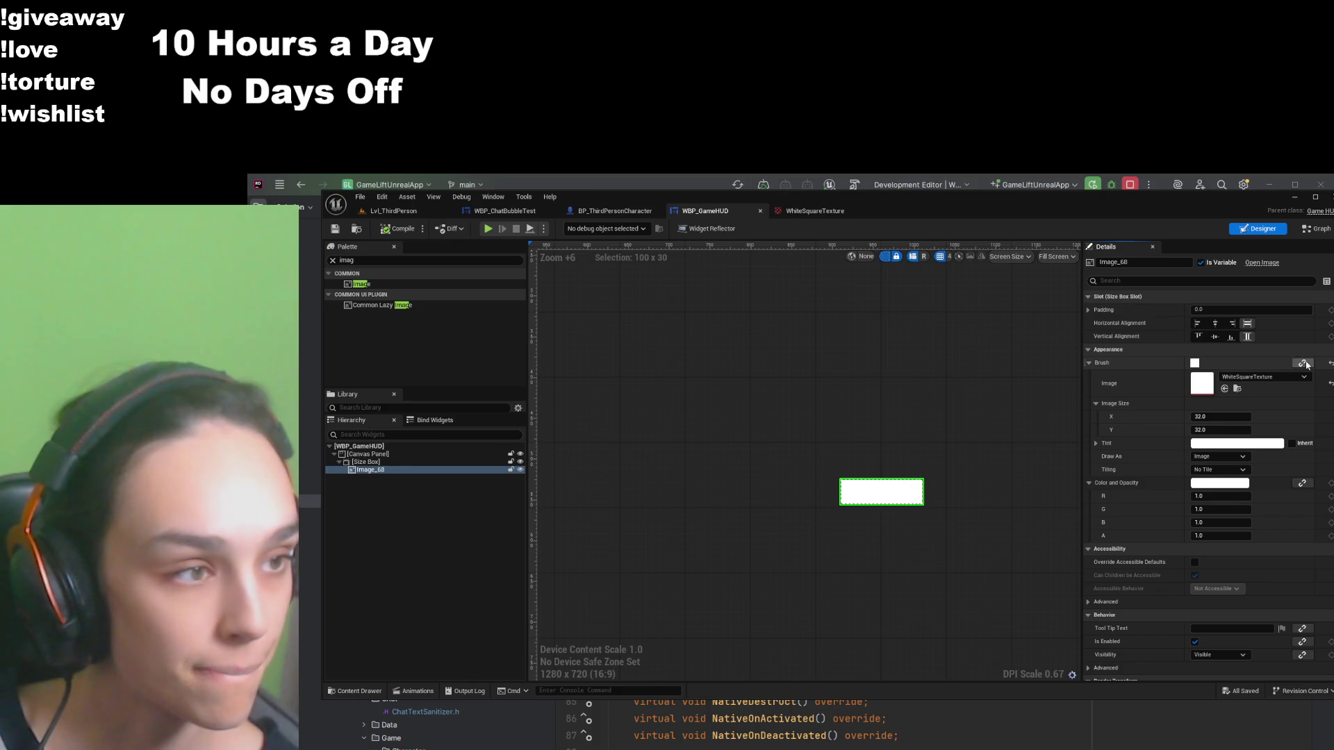
click(1198, 365)
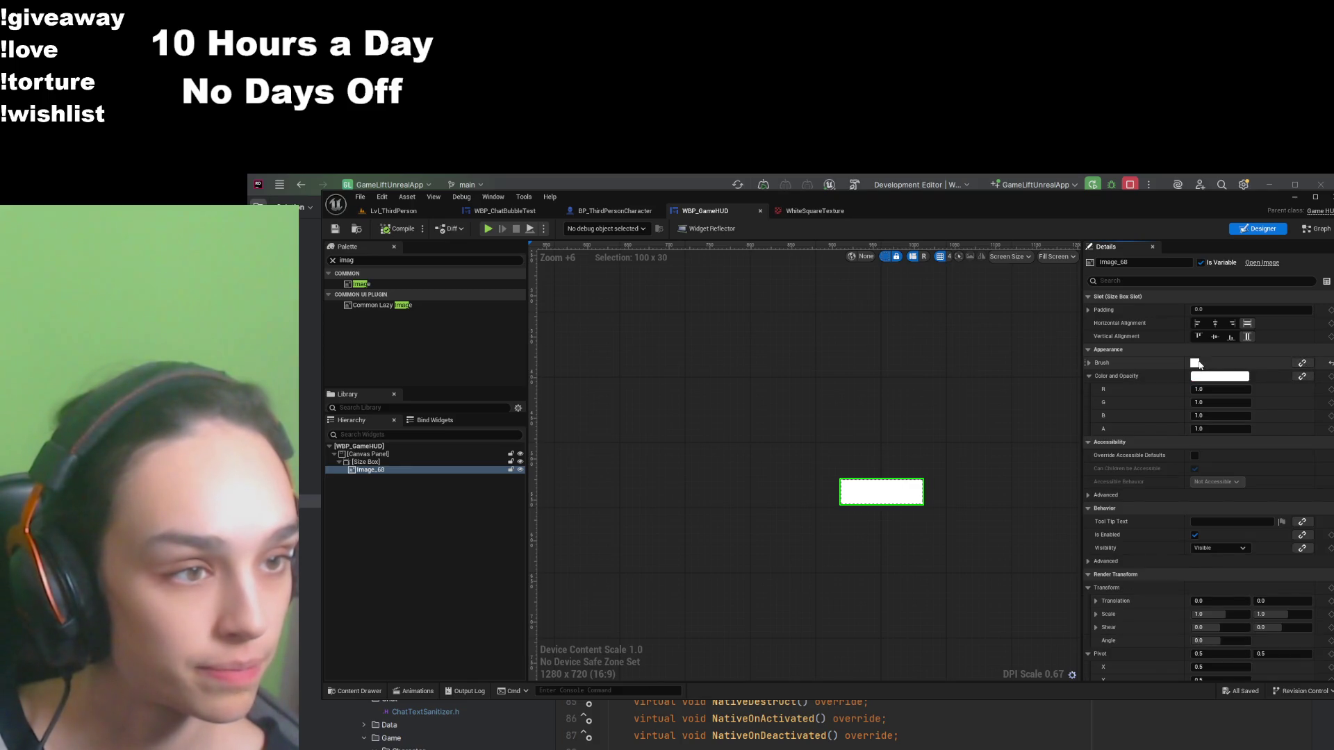
click(1098, 366)
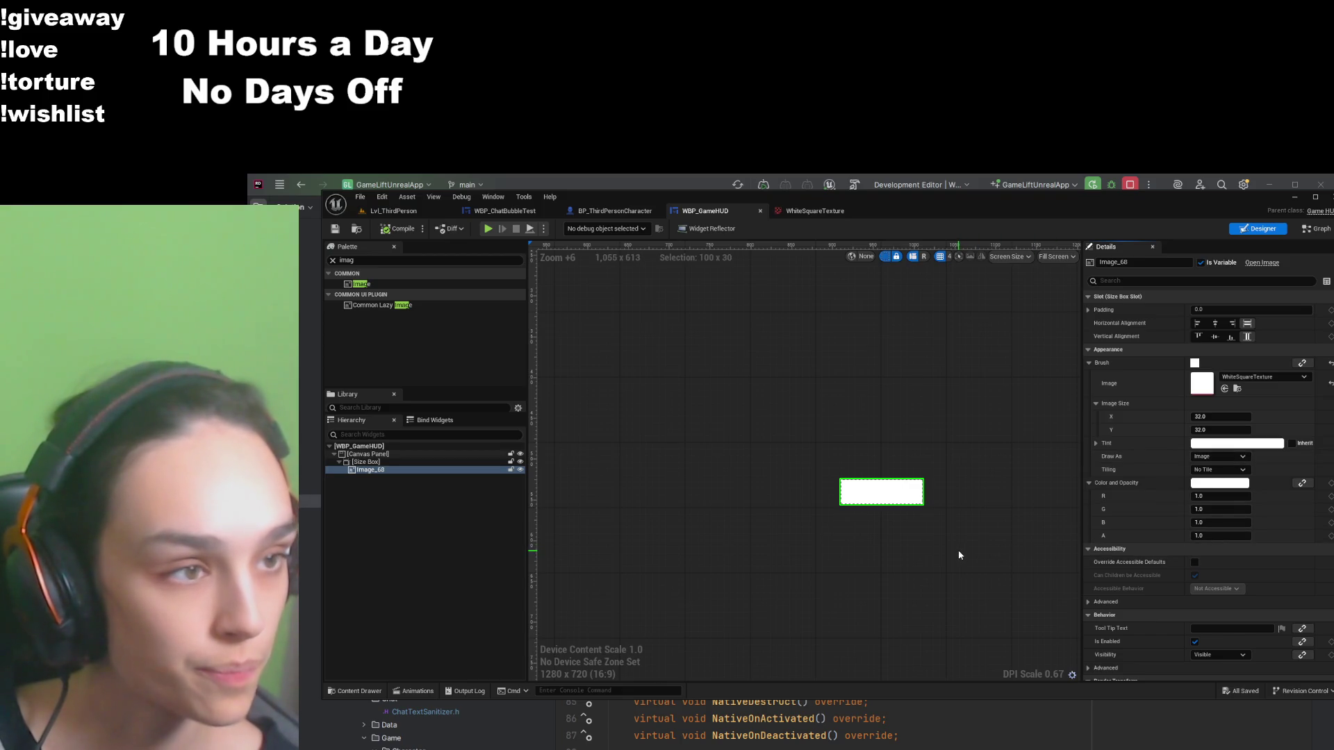
click(1216, 323)
click(1237, 337)
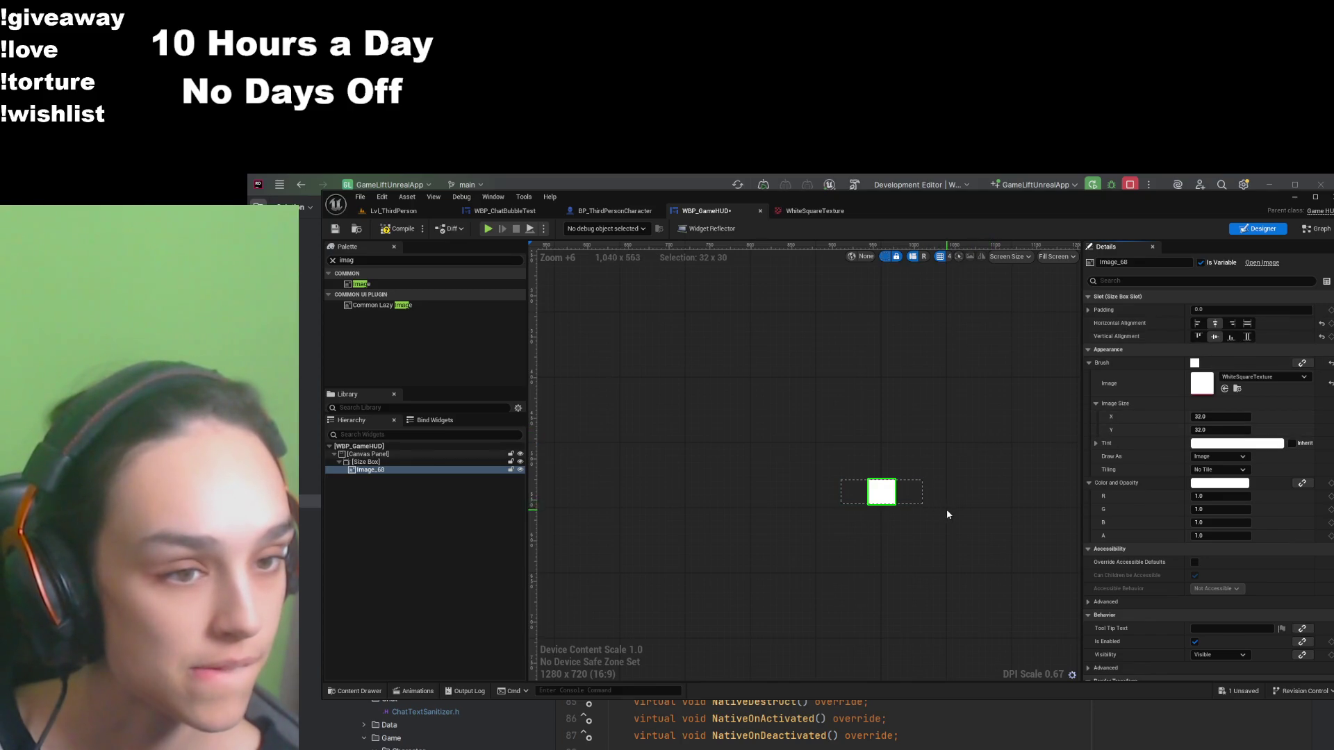
Step: Save WBP_GameHUD, try CircleBrushMaterial, revert to WhiteSquareTexture, and compile
scroll(947, 509, down, 5)
scroll(910, 532, up, 4)
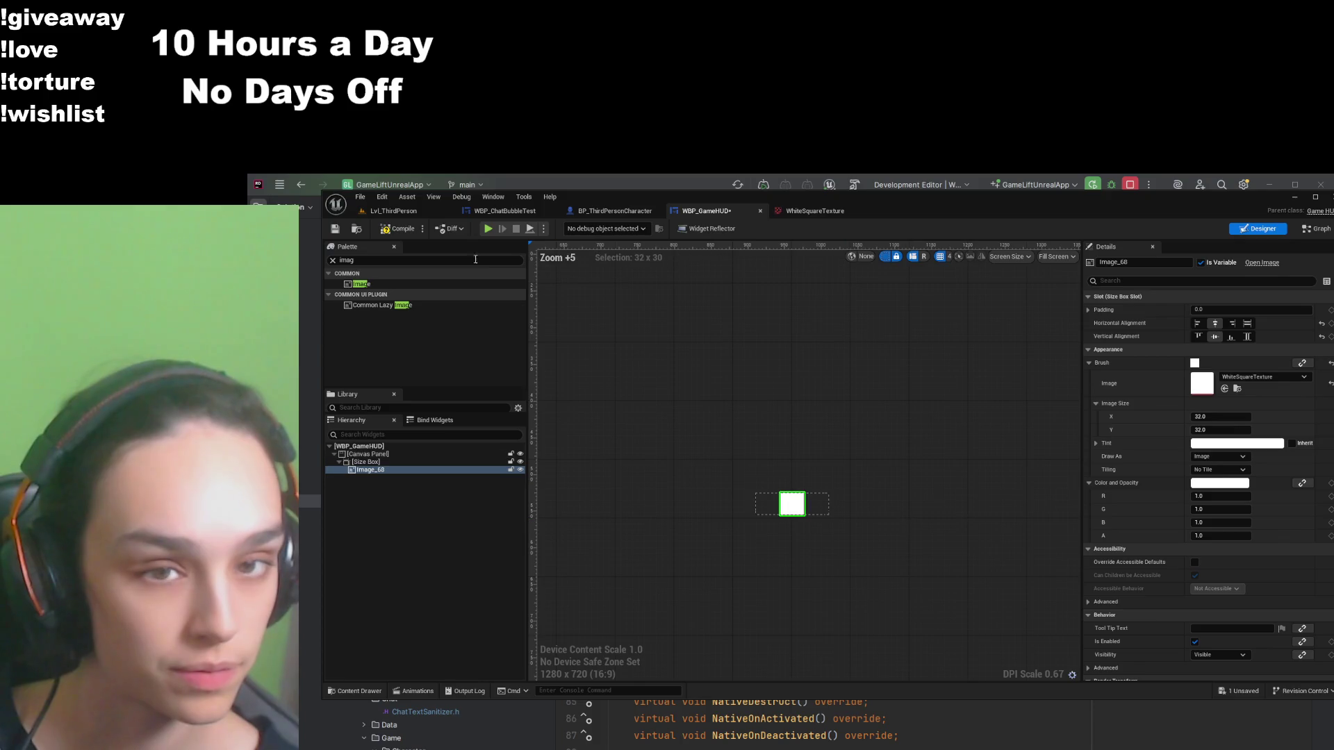
key(ctrl+s)
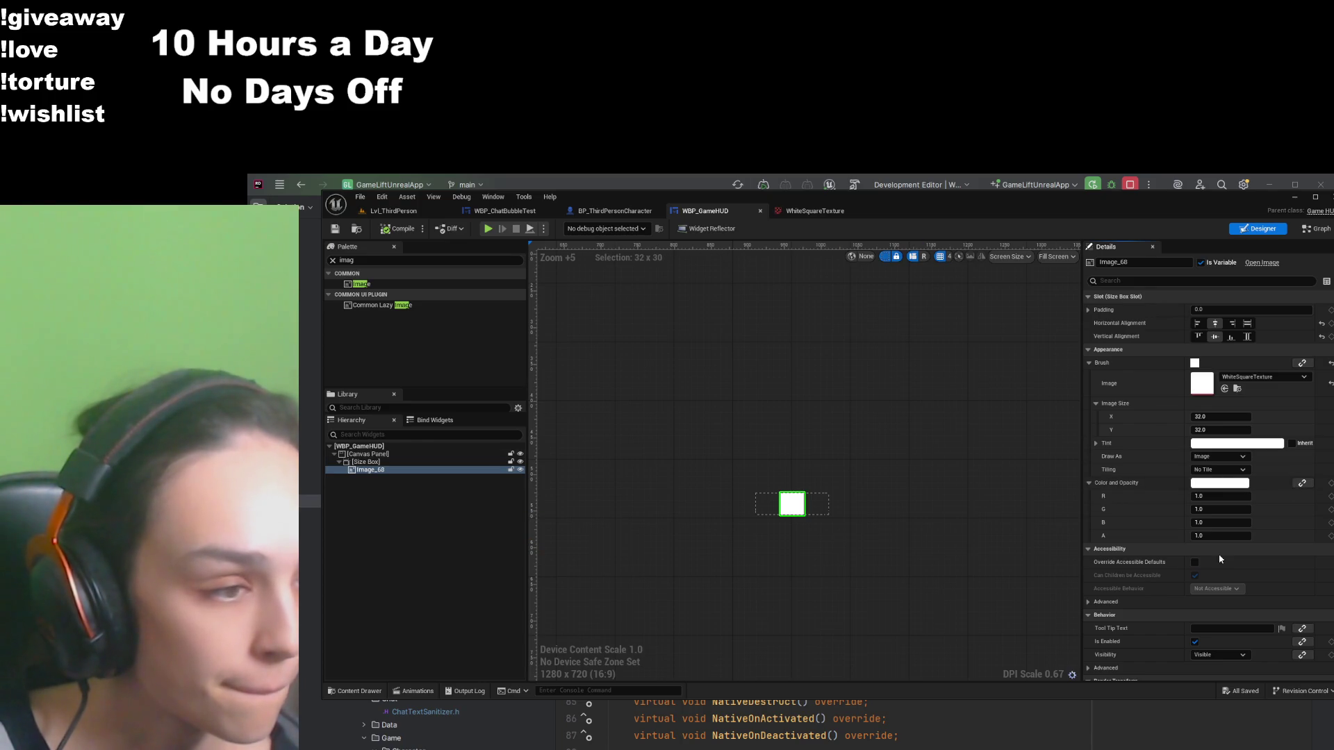
key(ctrl+z)
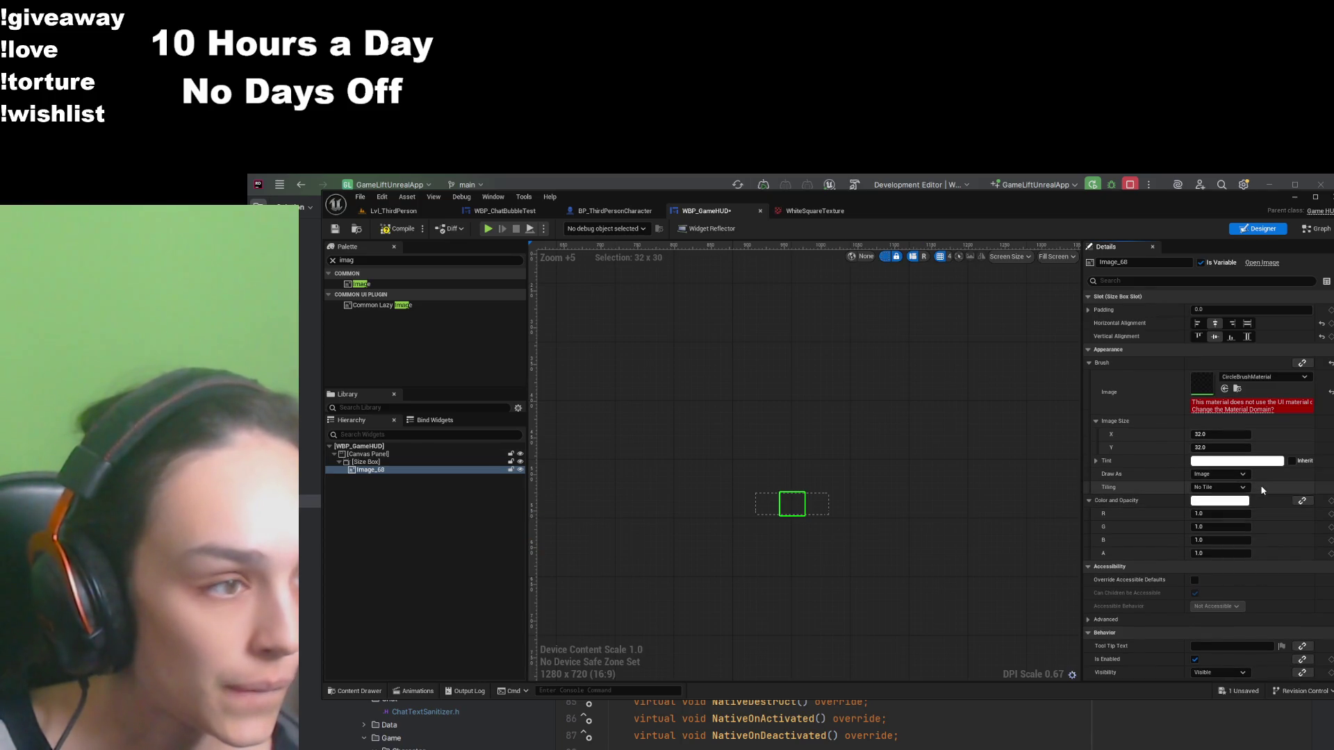
key(ctrl+y)
click(408, 228)
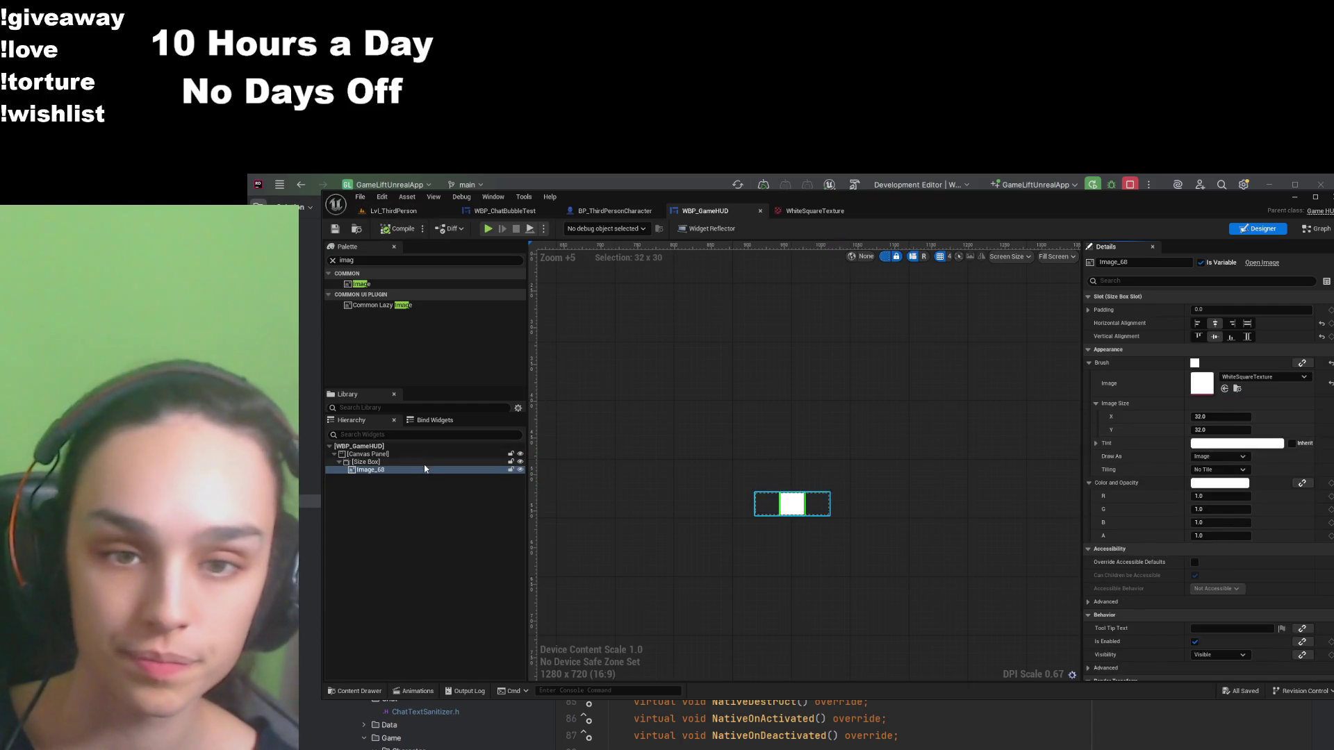
Step: Wrap Image_68 in a new Border and make the border draw as a Rounded Box
right_click(370, 469)
click(445, 528)
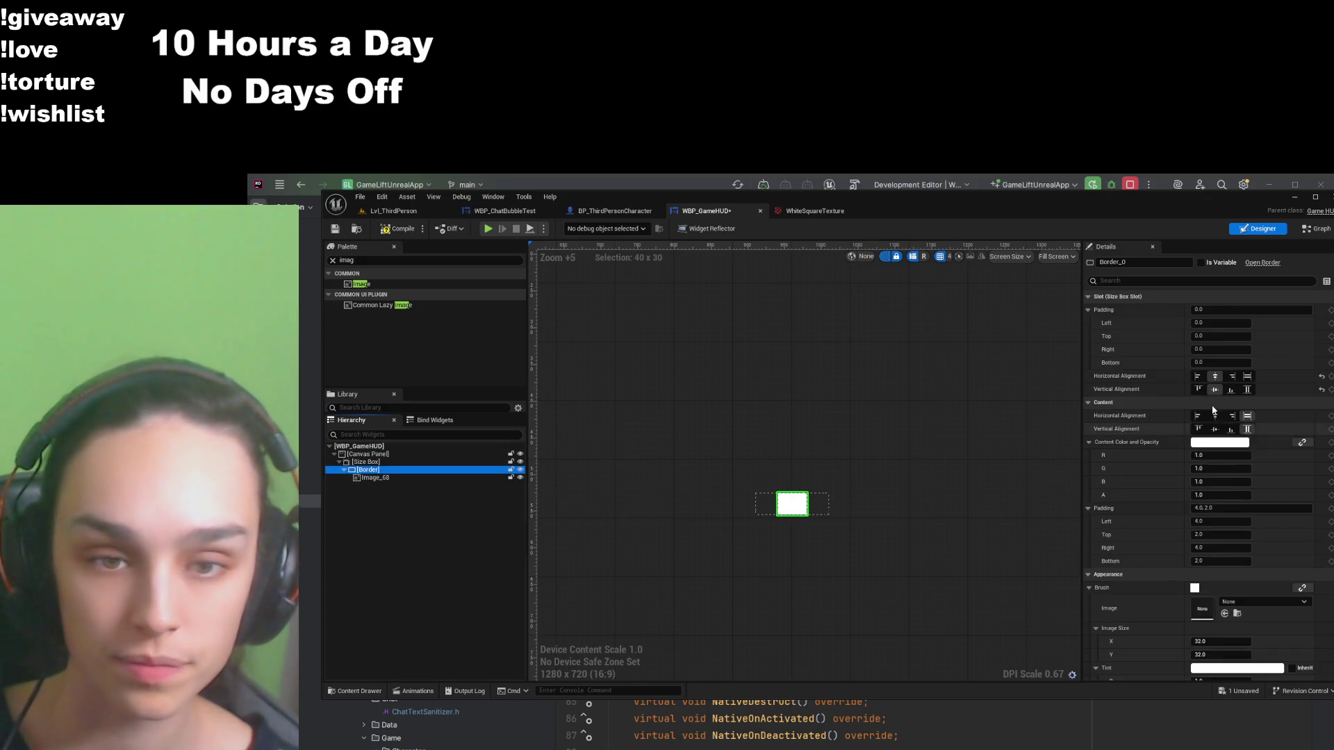
scroll(1174, 511, down, 5)
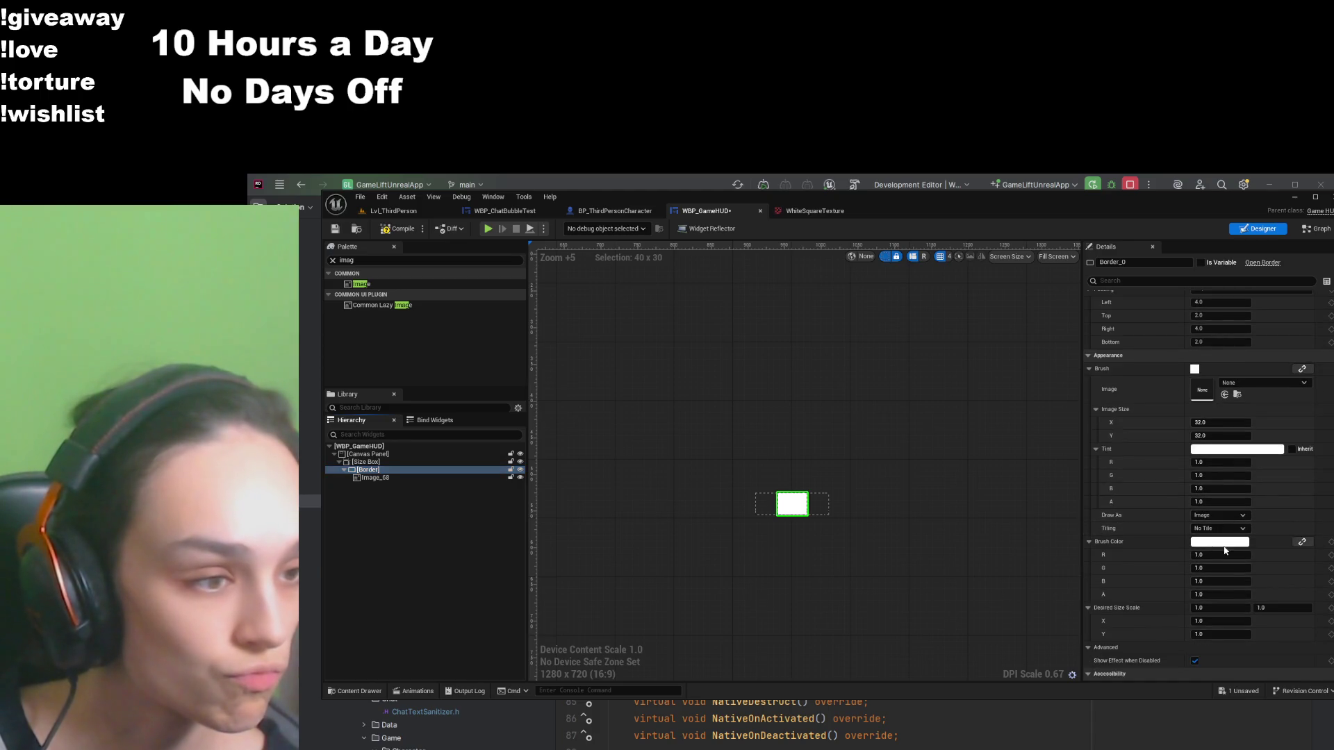
click(1225, 562)
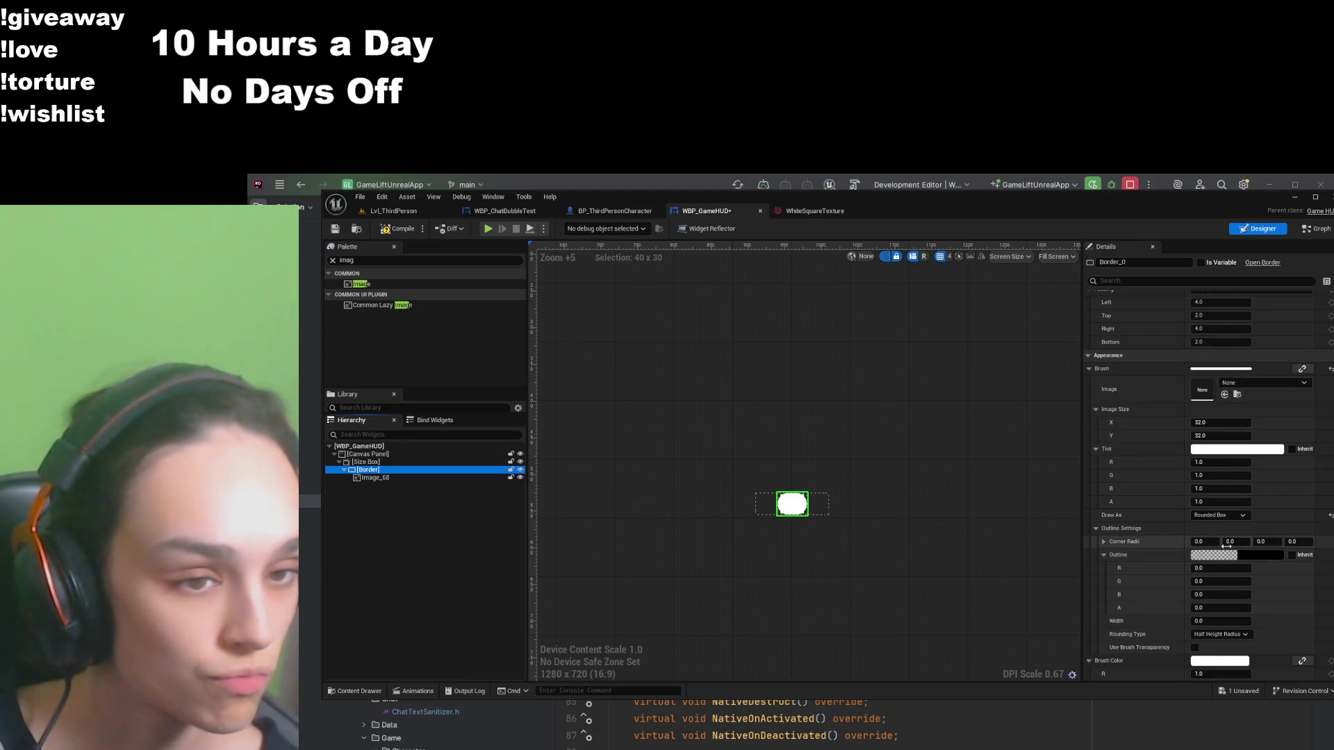
Step: Delete Image_68 from inside the border and select the remaining Border to edit its padding
click(371, 478)
key(Delete)
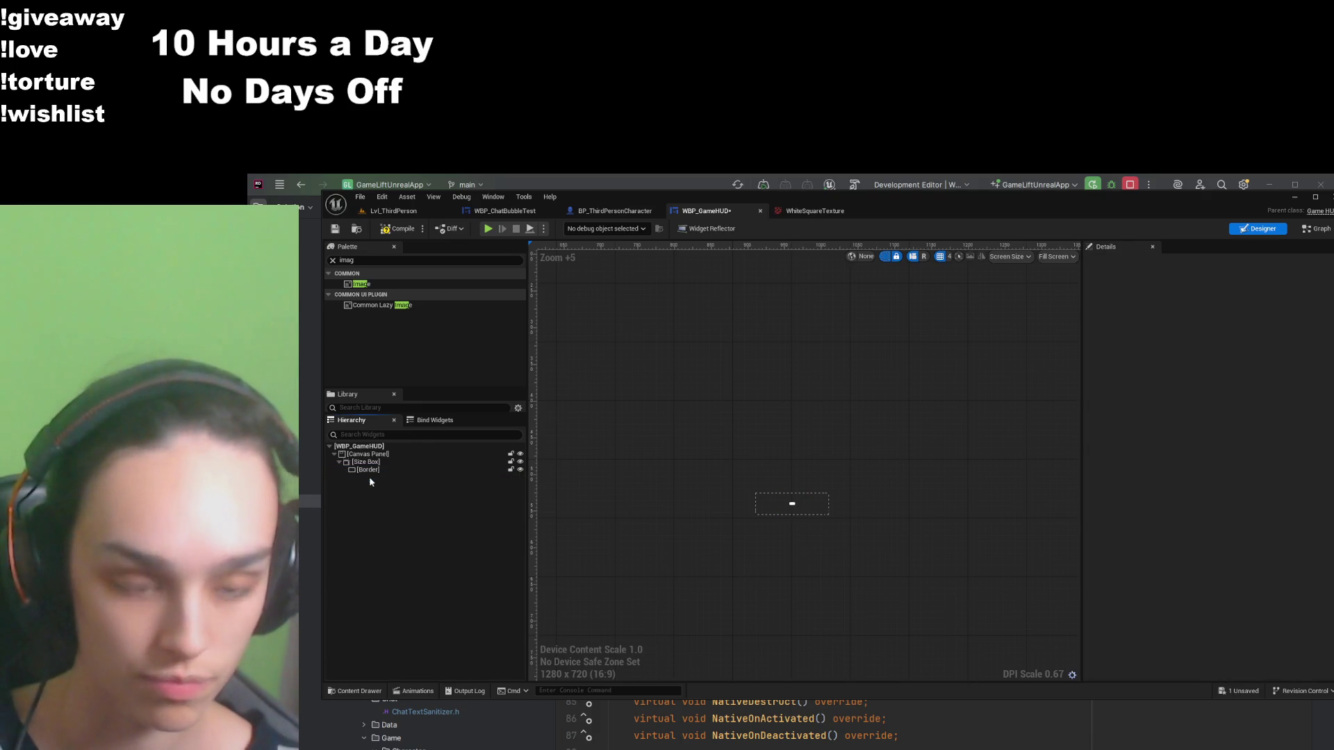
click(379, 471)
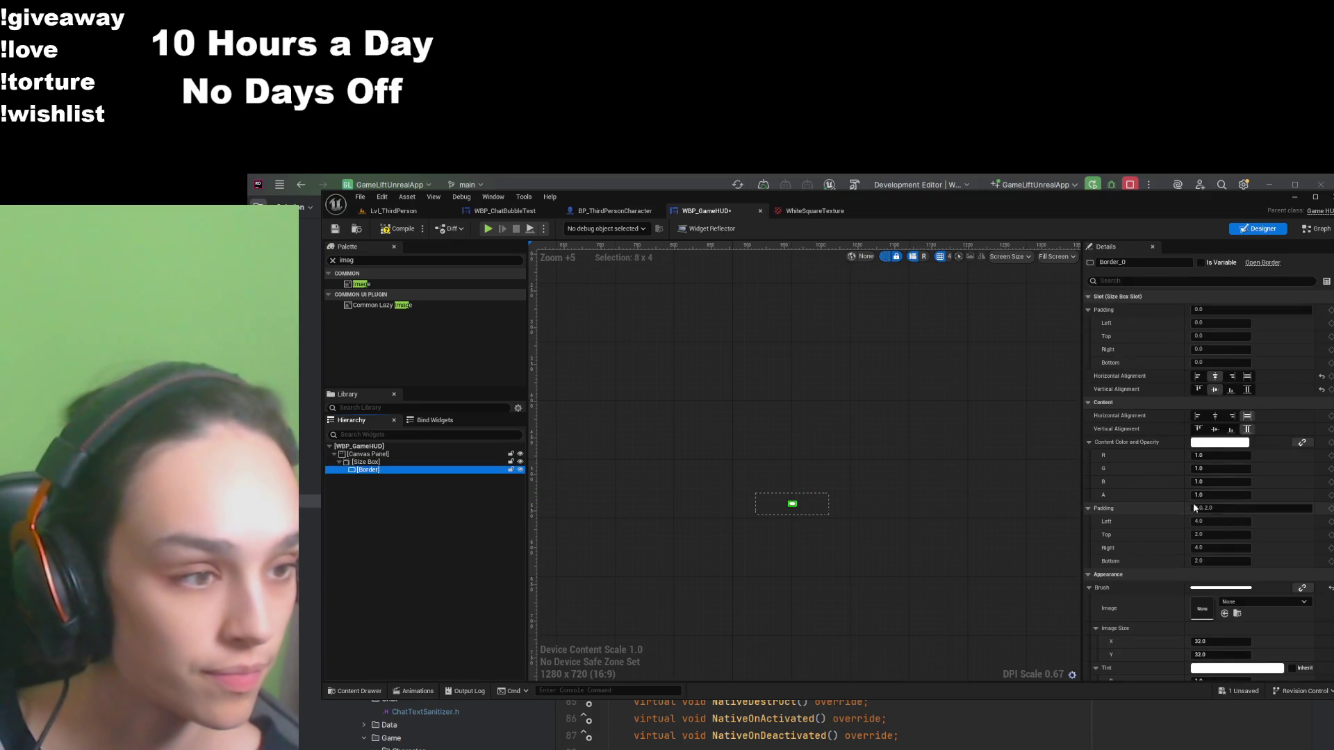
scroll(841, 520, up, 8)
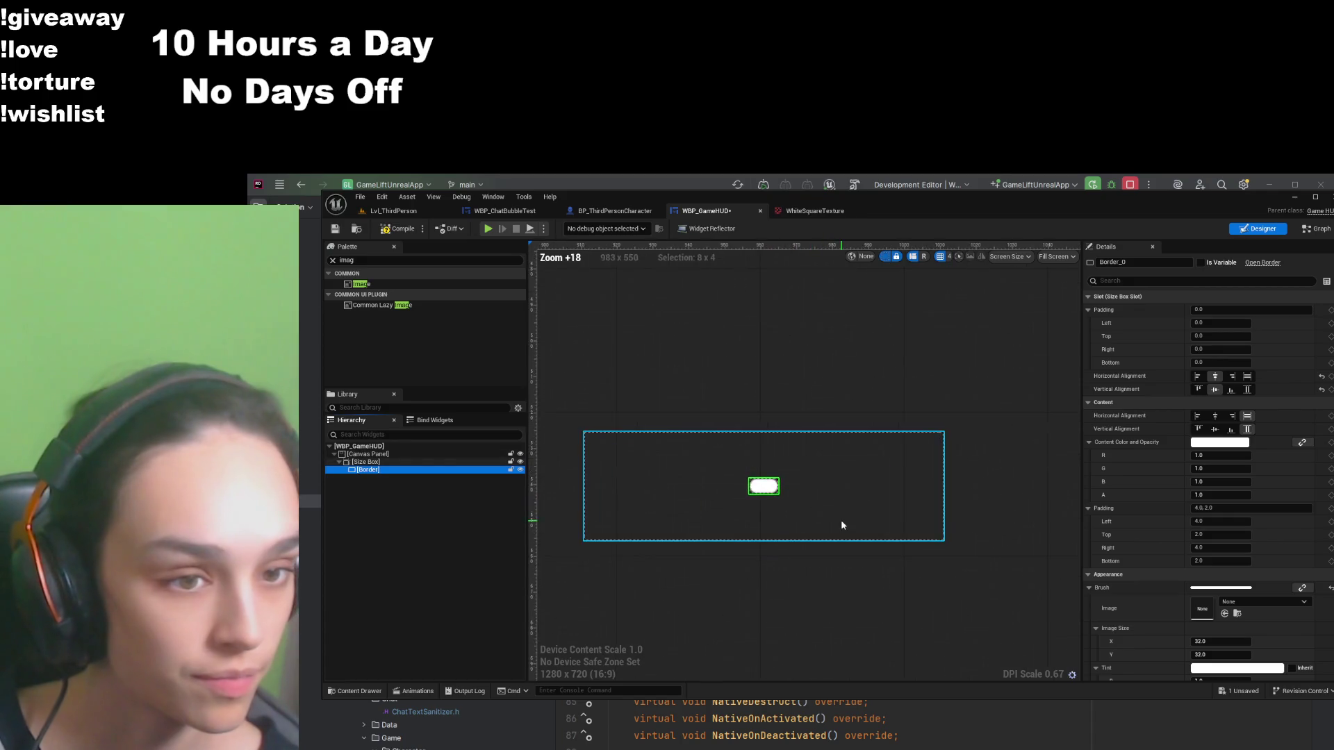
click(1232, 508)
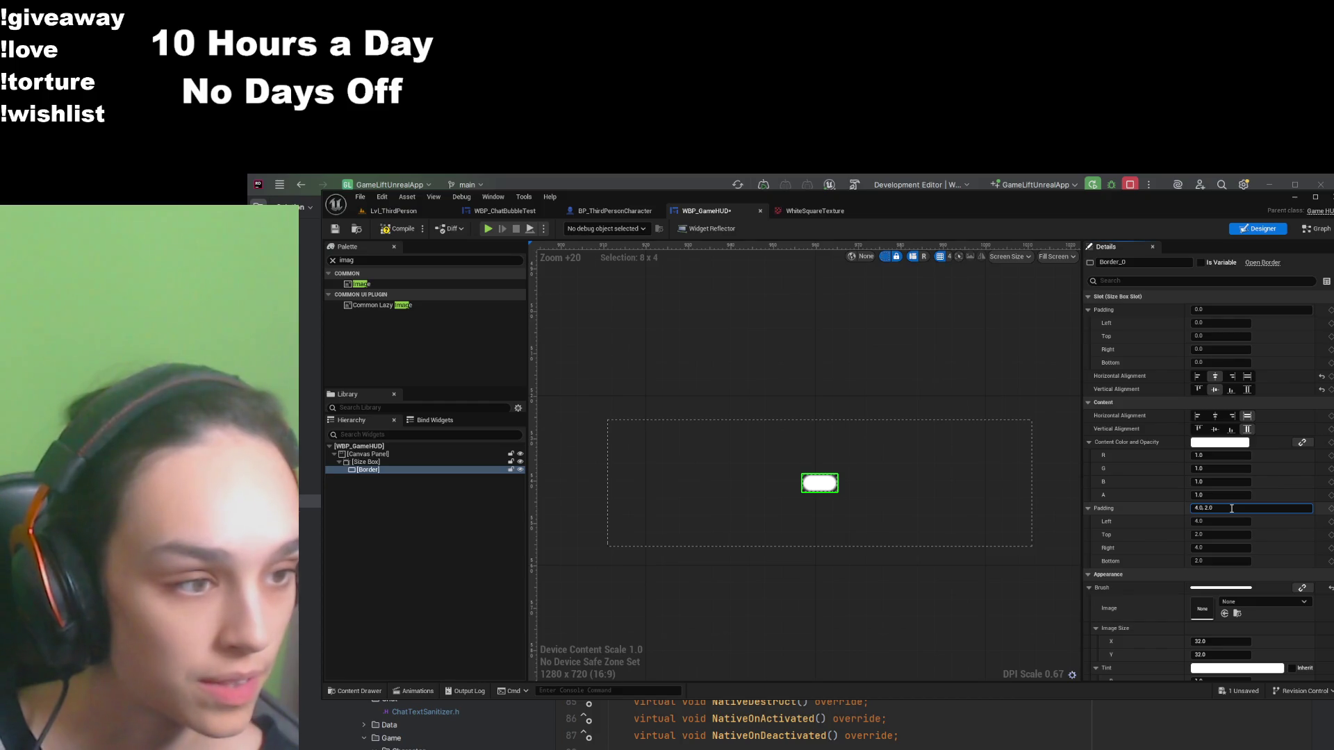
scroll(1156, 572, down, 3)
Step: Set the border brush image size to 50 × 50 and compile
click(1209, 532)
text(50)
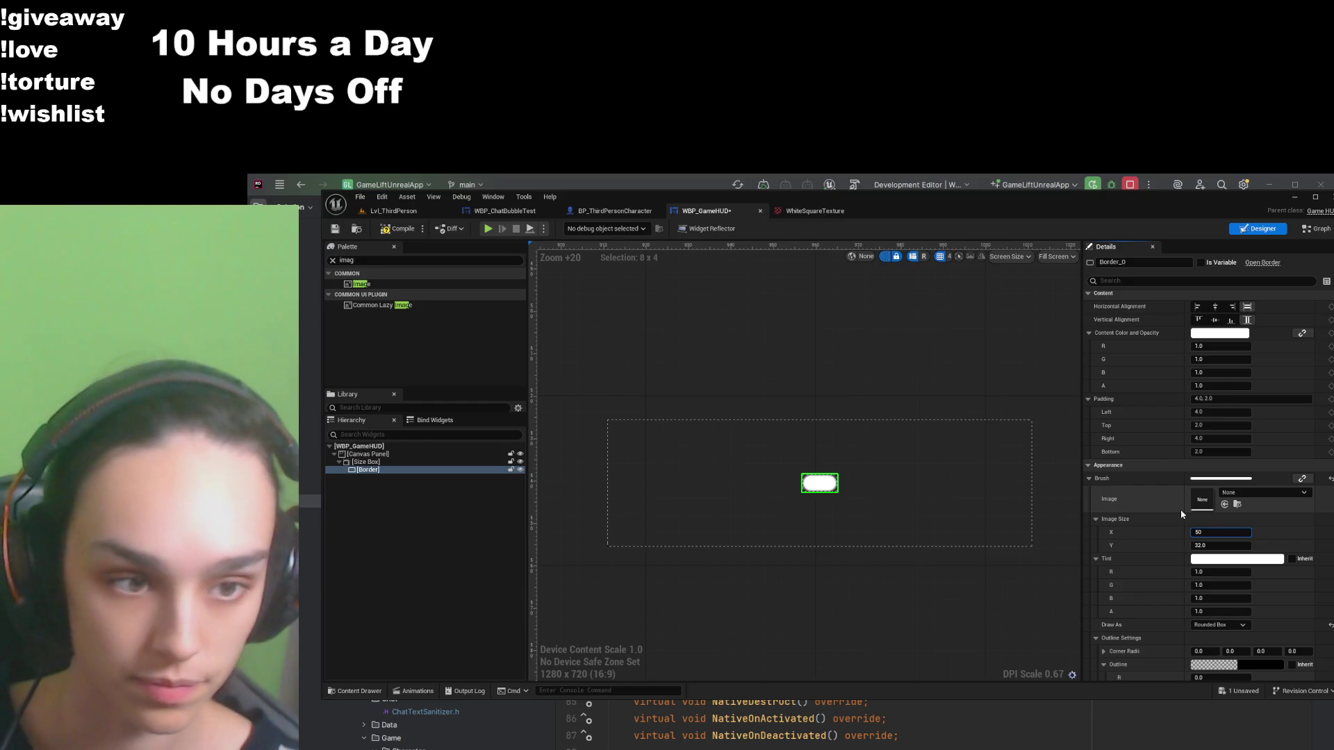
key(Tab)
text(50)
key(Return)
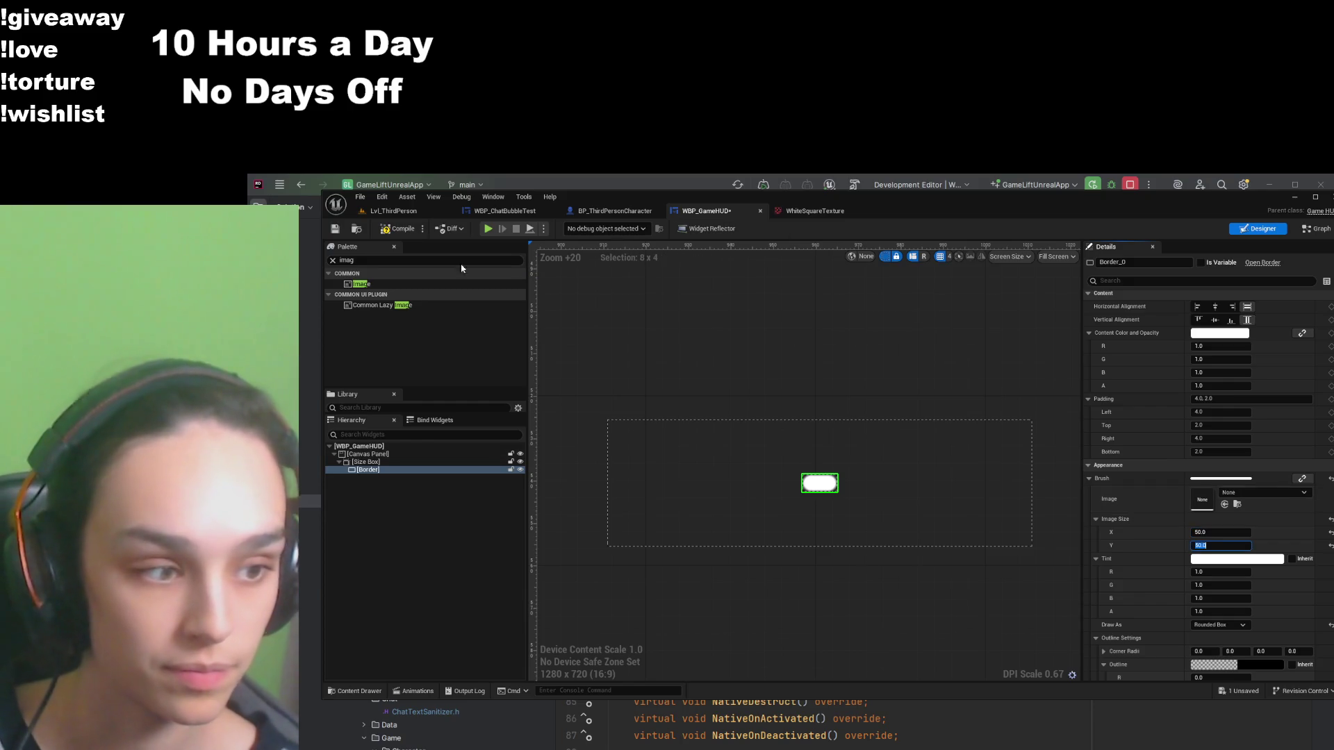
click(394, 228)
Step: Edit the border's corner radii, entering 0, 10 and 0
click(1196, 650)
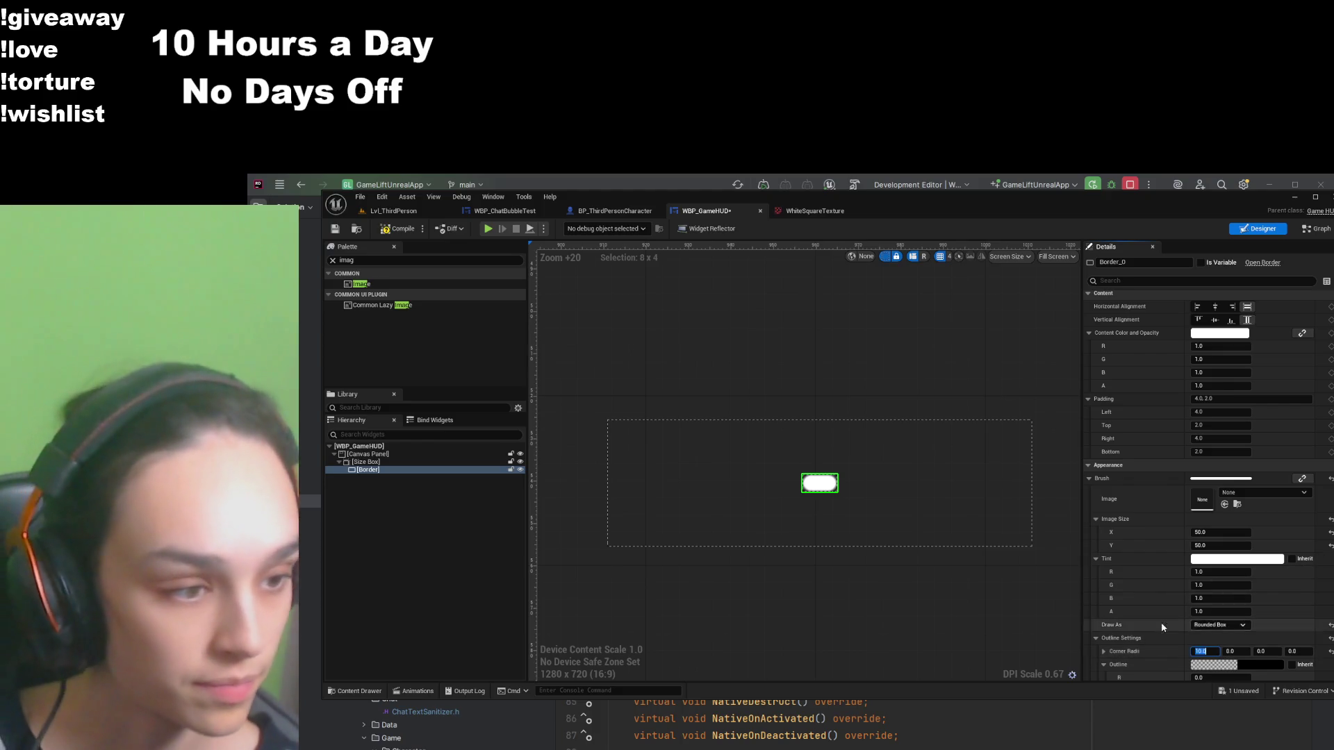
scroll(1177, 624, down, 3)
click(1241, 557)
text(0)
key(Tab)
text(10)
key(Tab)
text(0)
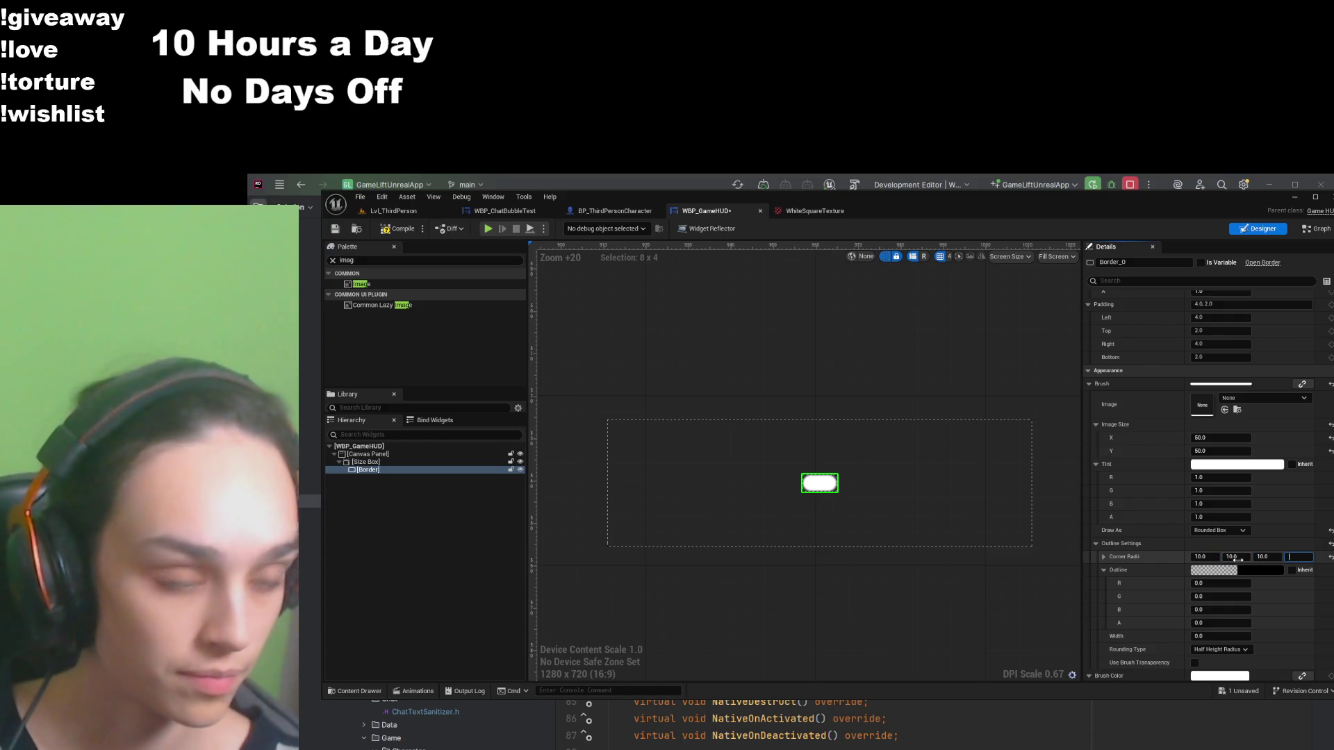
scroll(1142, 493, up, 5)
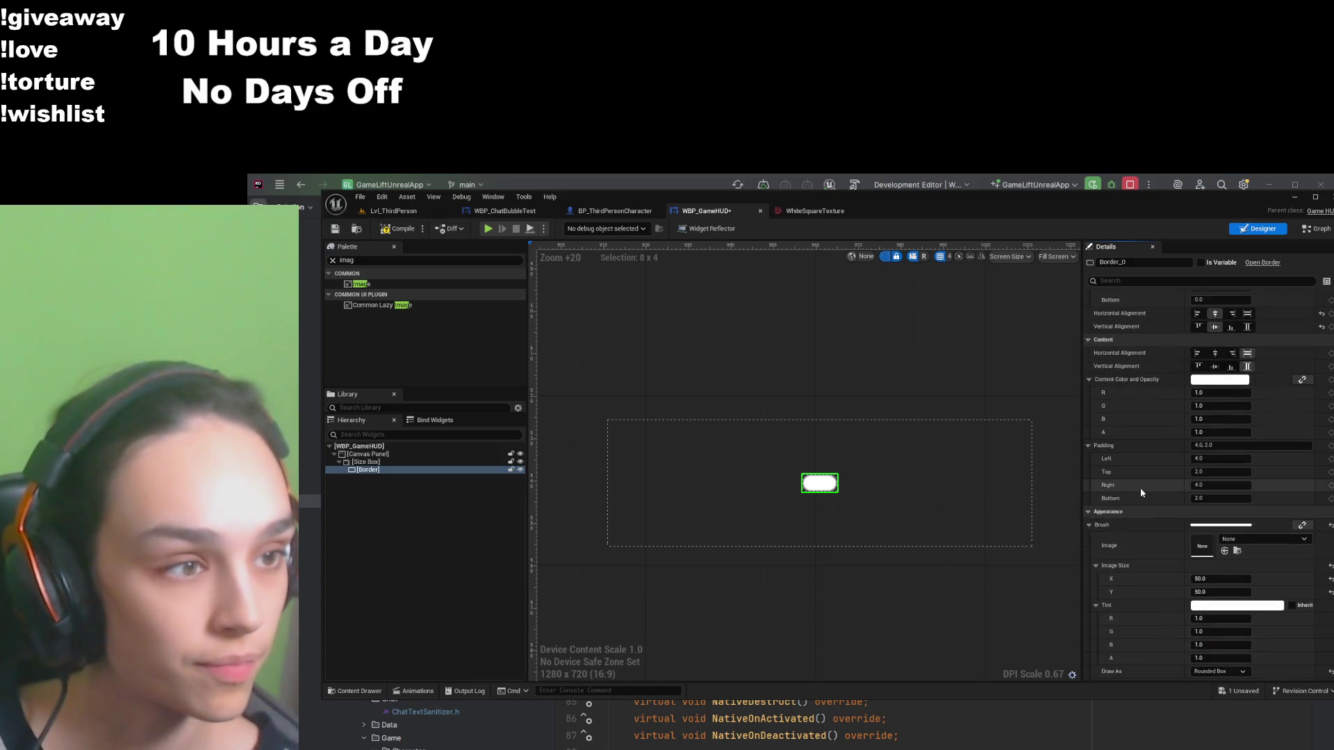
Step: Set the border's content padding to 10 on all sides and save
click(1234, 445)
text(10)
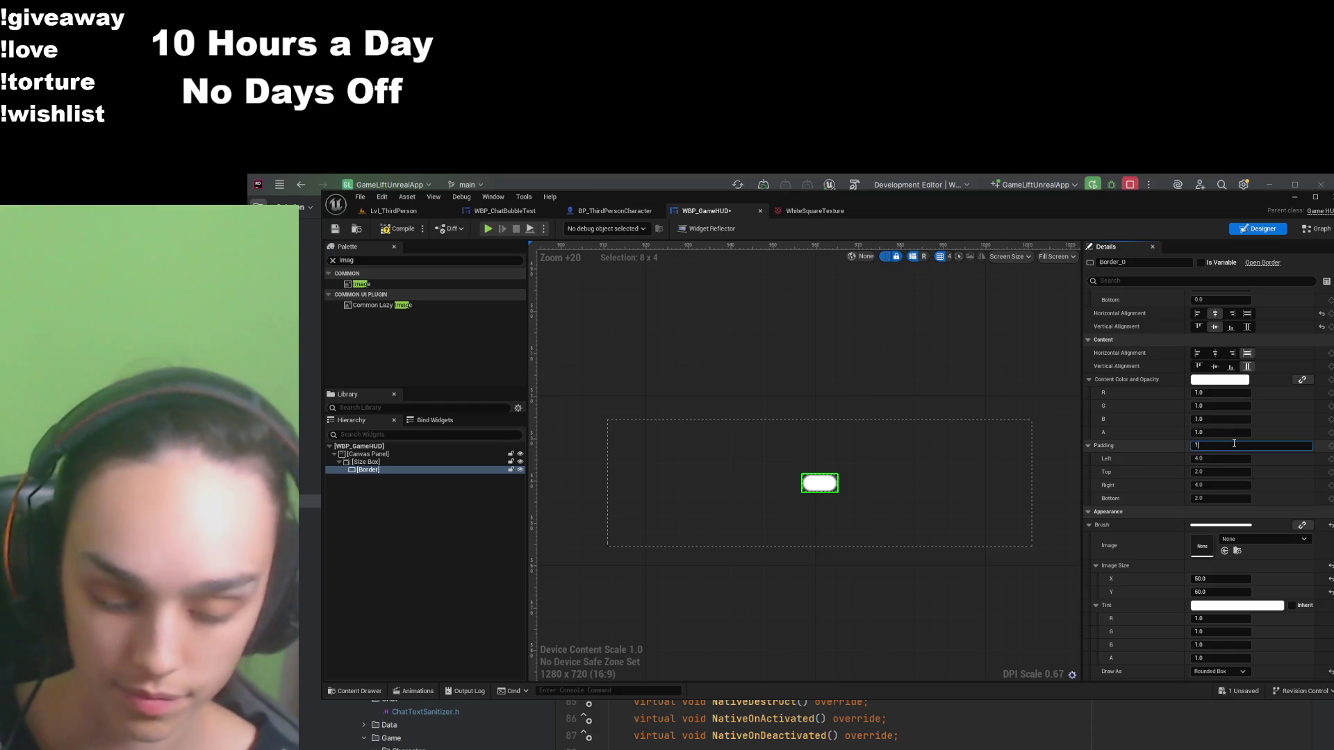
key(Return)
click(399, 229)
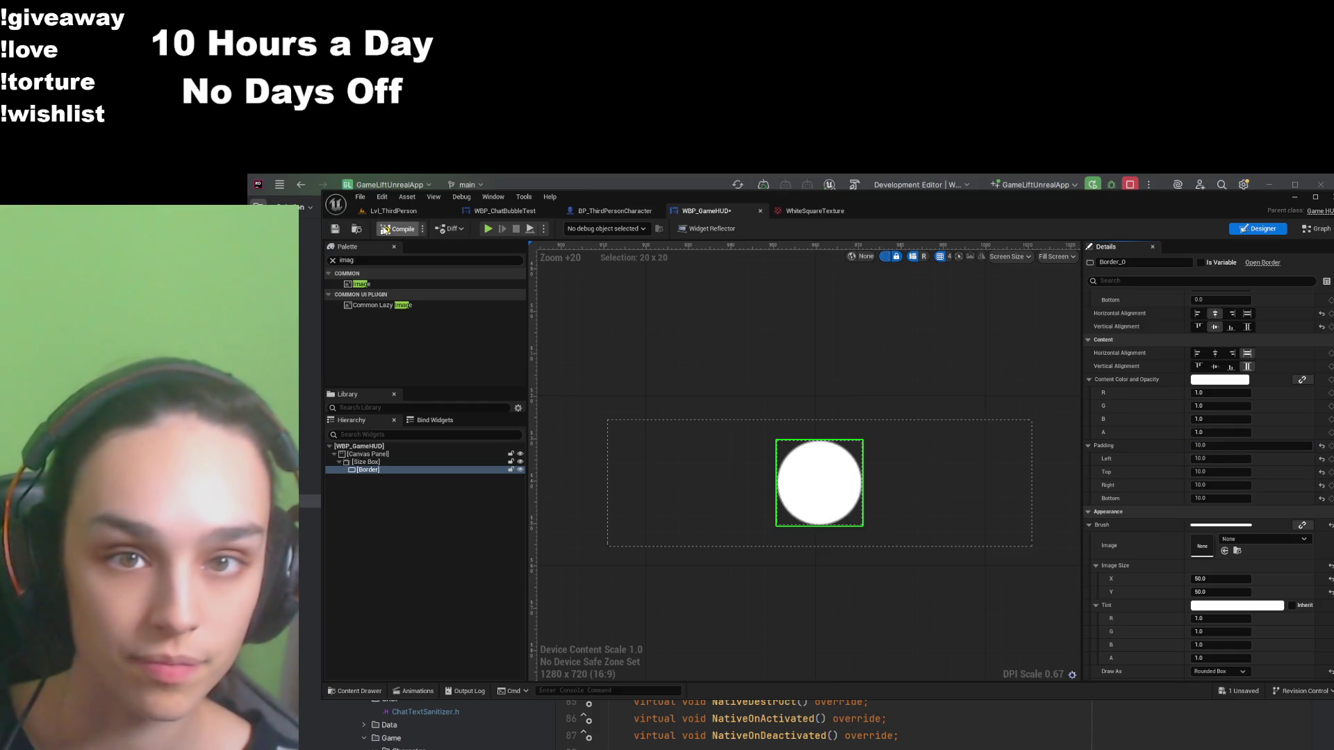
click(335, 229)
Step: Reset image size and corner radii to defaults, then compile and save WBP_GameHUD
scroll(1328, 540, down, 2)
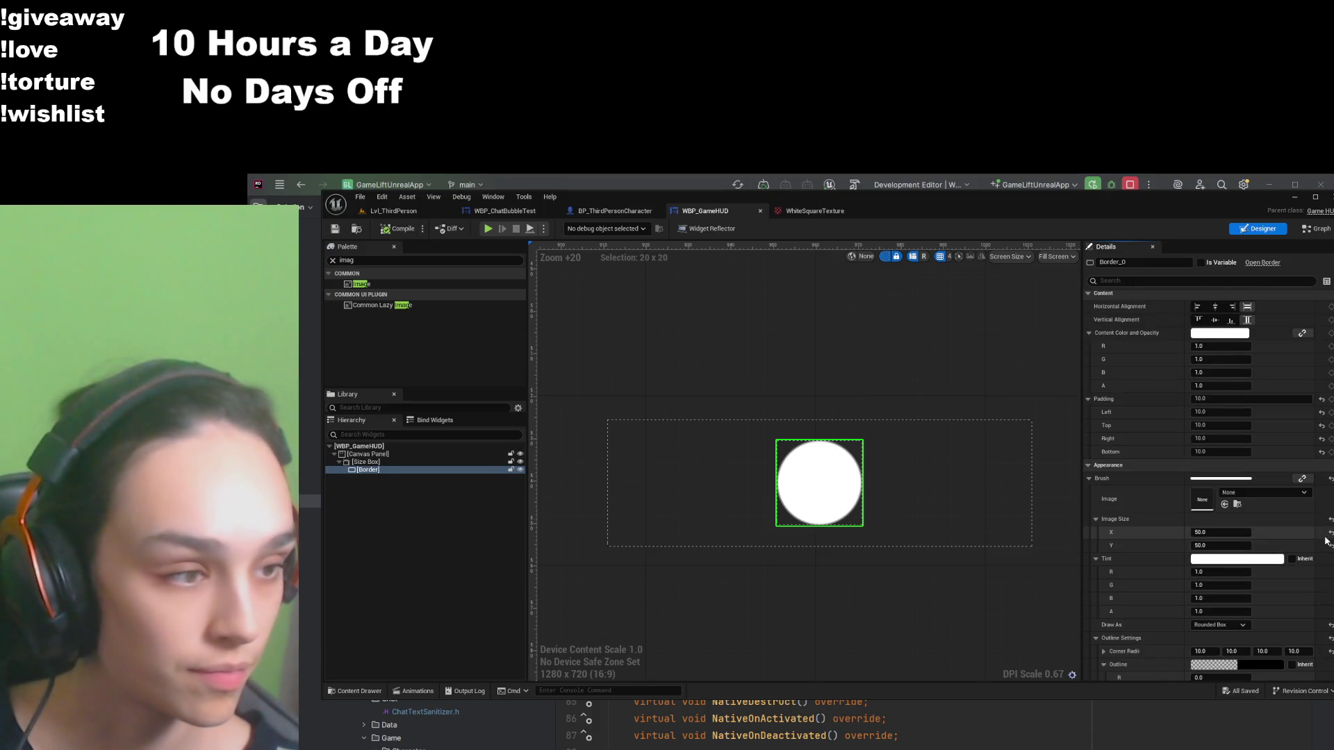
click(1330, 534)
click(1330, 546)
scroll(1330, 570, down, 1)
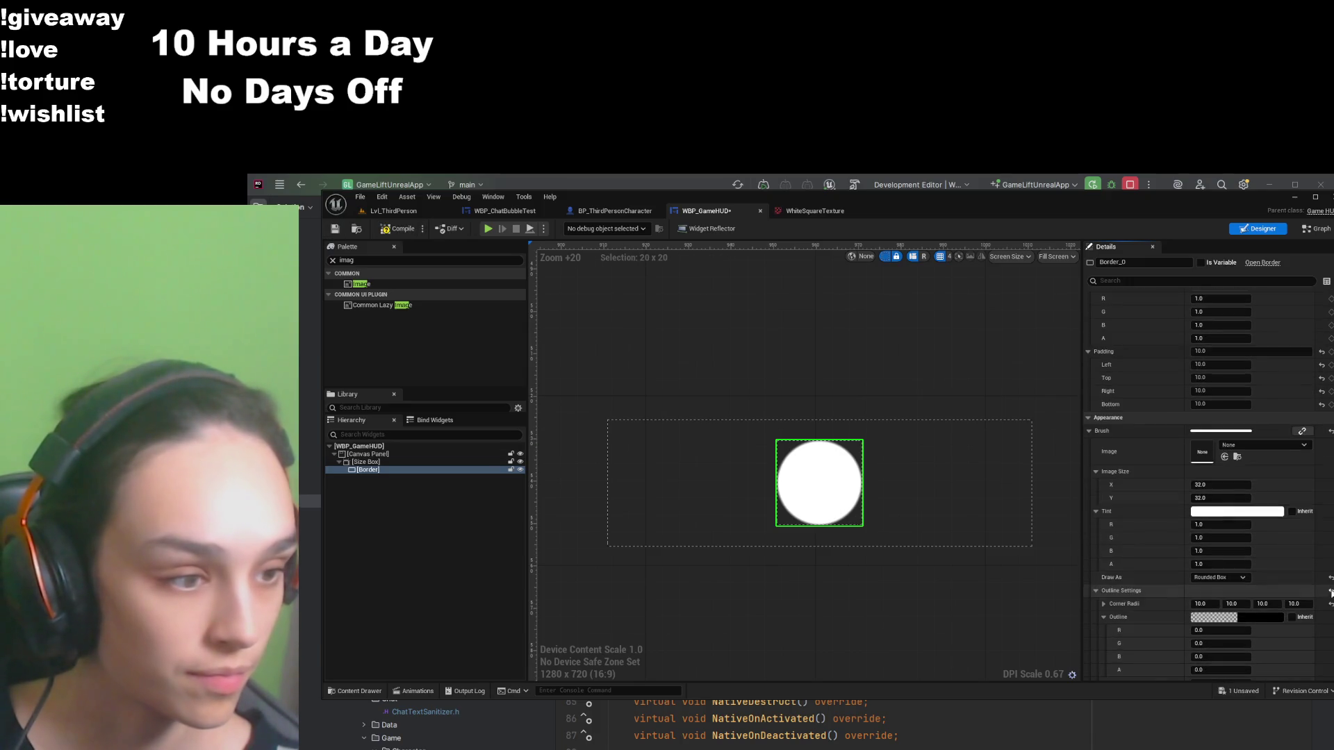
click(1330, 604)
scroll(1321, 626, down, 3)
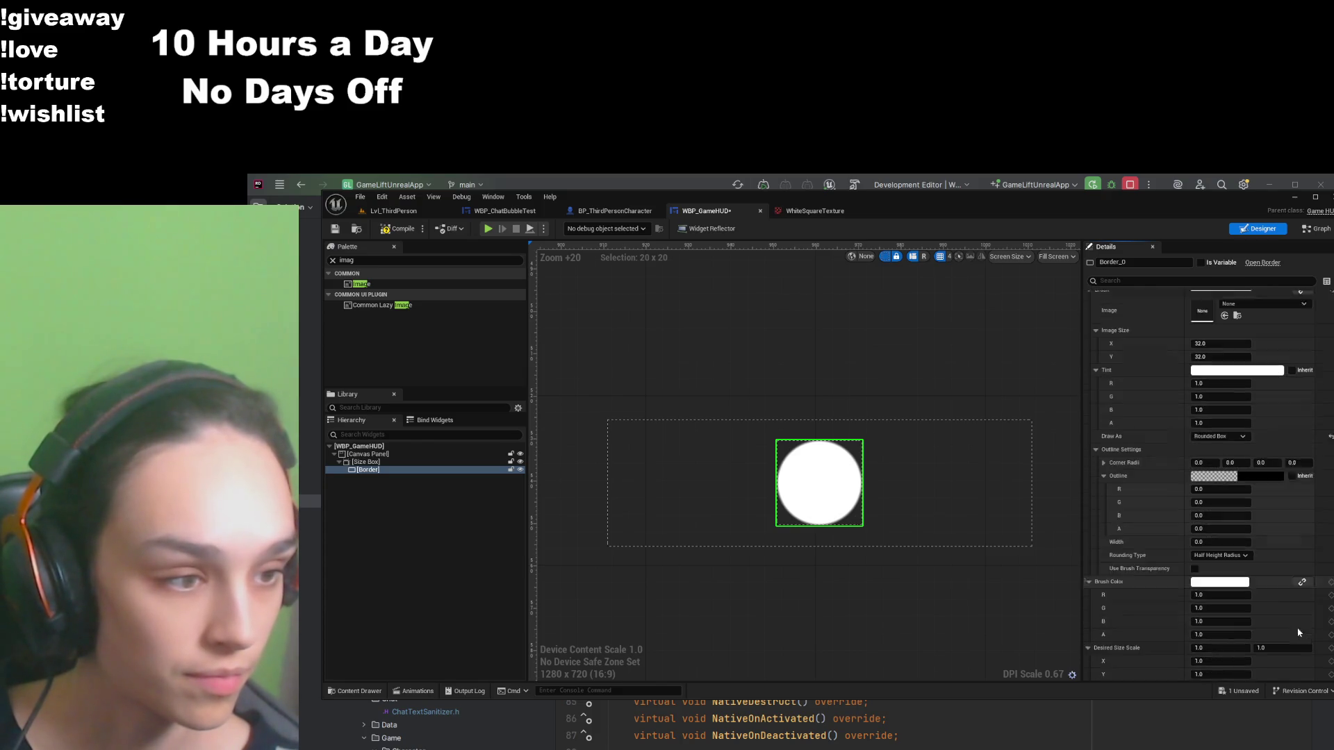
click(397, 229)
click(334, 229)
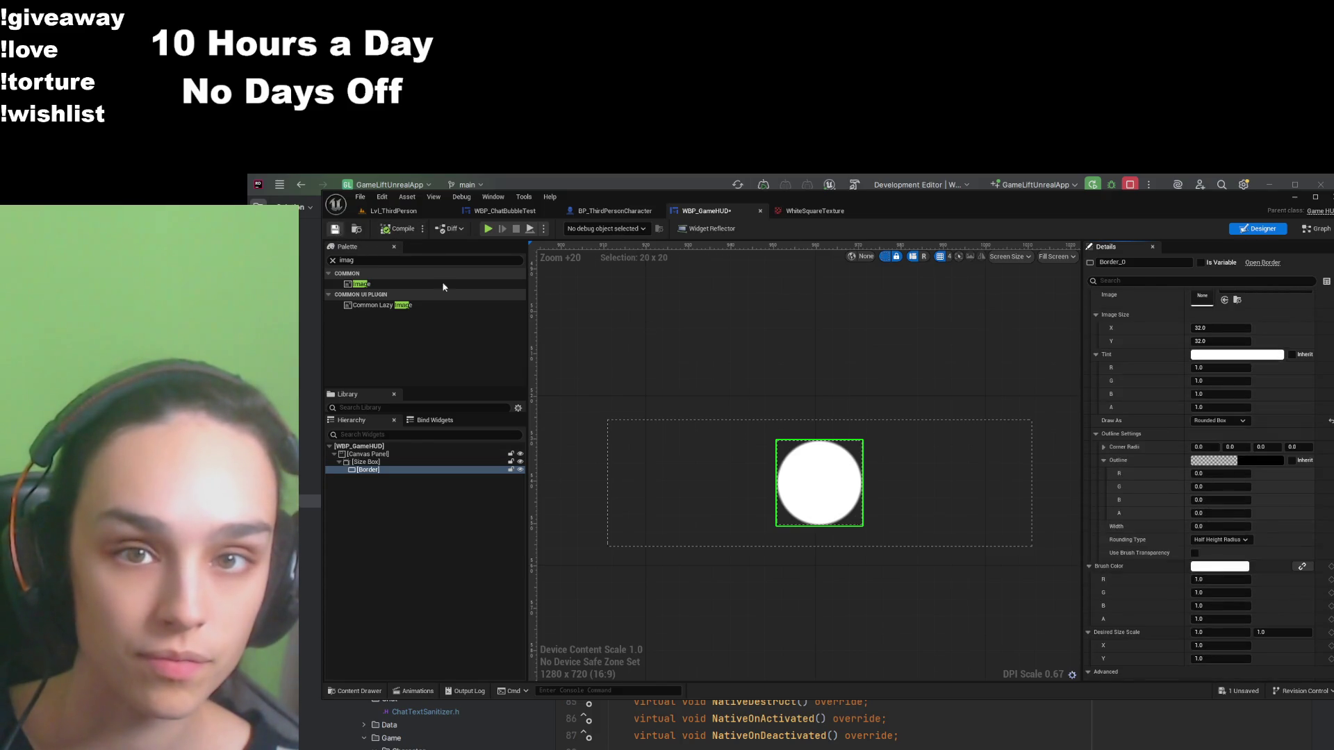
click(814, 469)
scroll(814, 468, down, 20)
scroll(918, 532, up, 2)
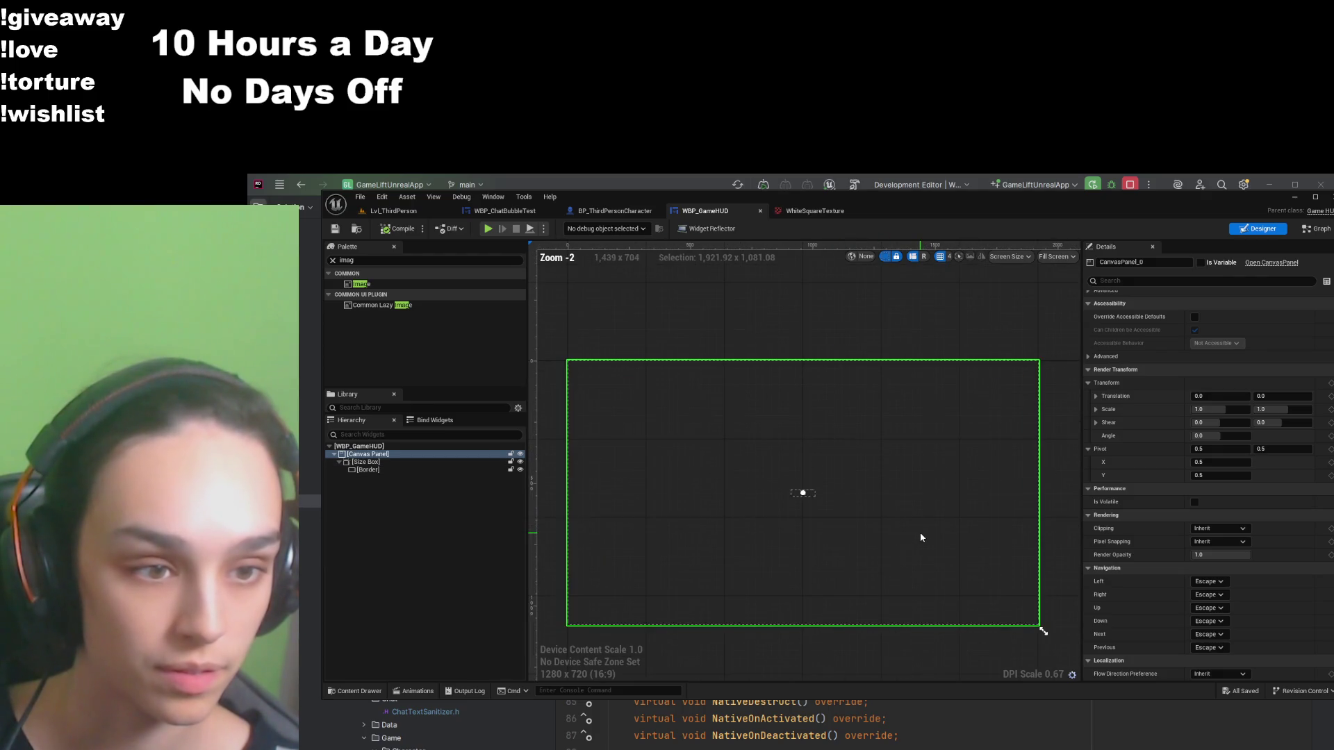
Step: Set Border_0 content padding to 5, compile and save, then switch to Lvl_ThirdPerson
click(400, 471)
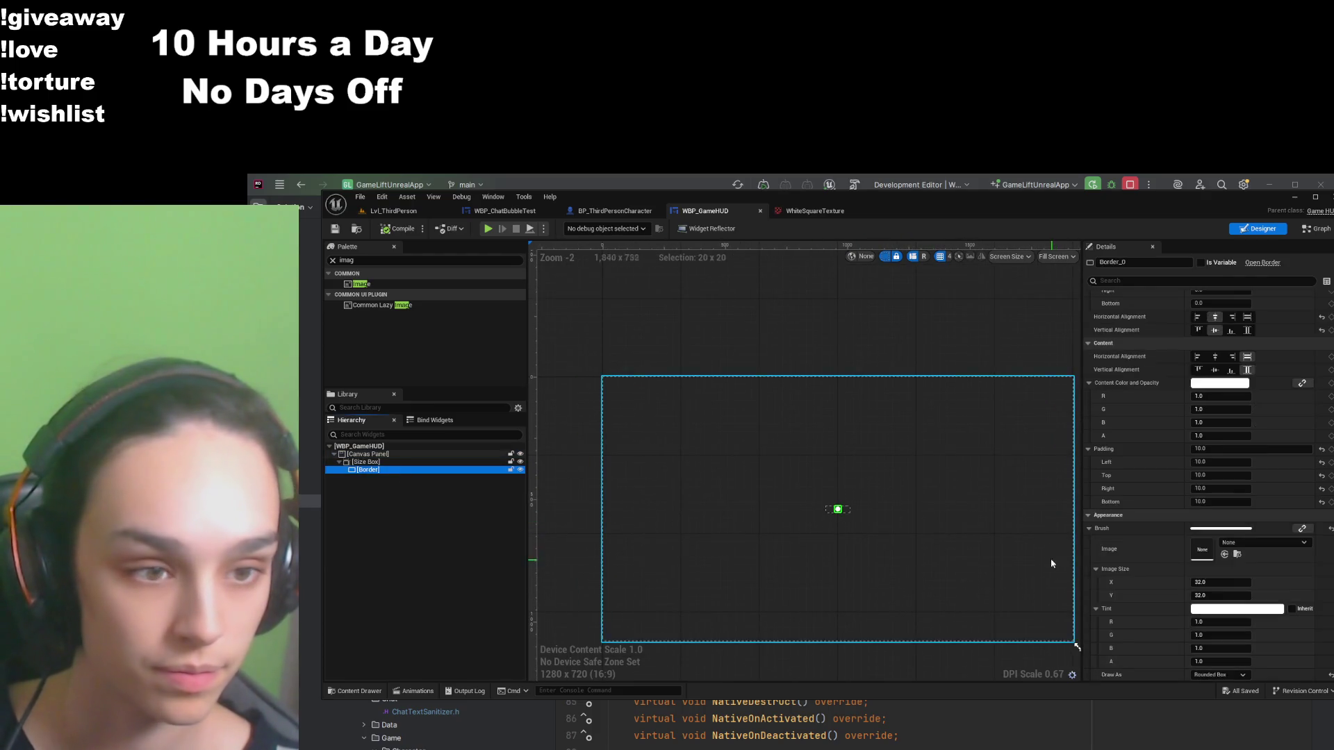
scroll(1244, 487, up, 3)
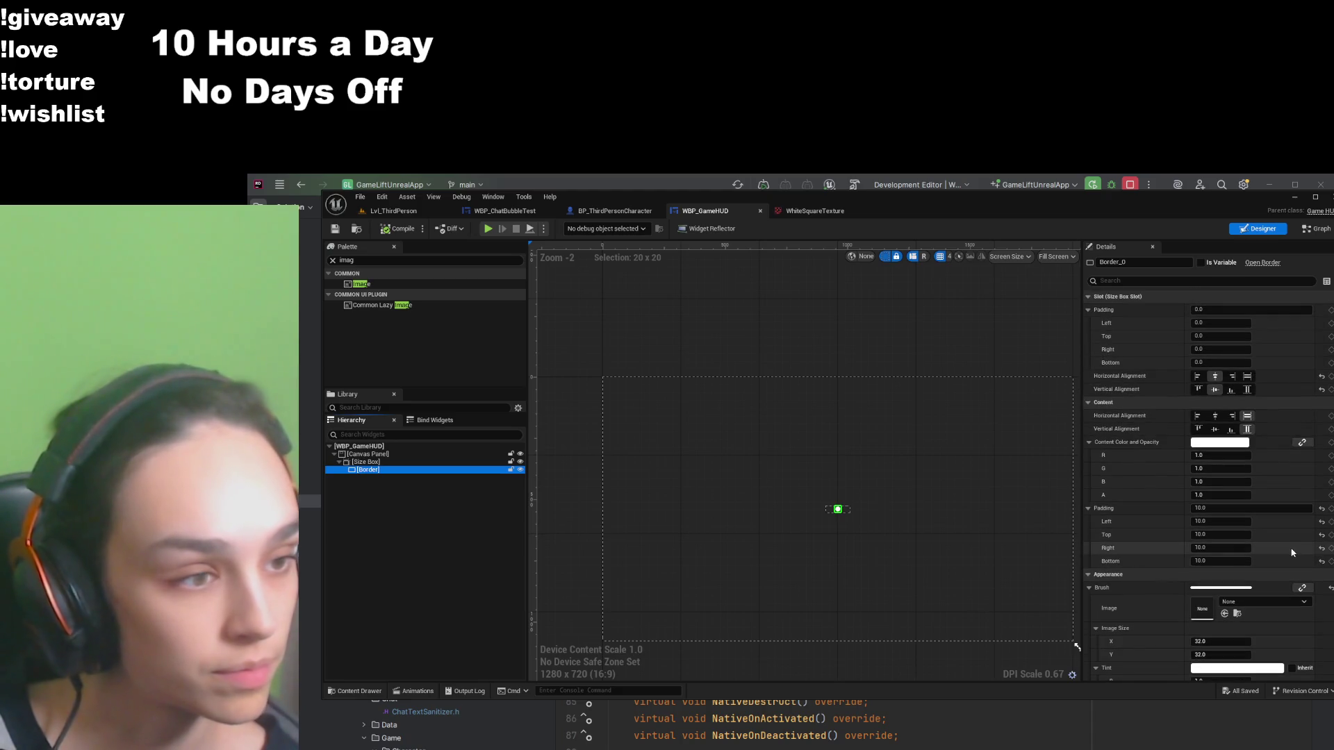
scroll(1274, 459, down, 3)
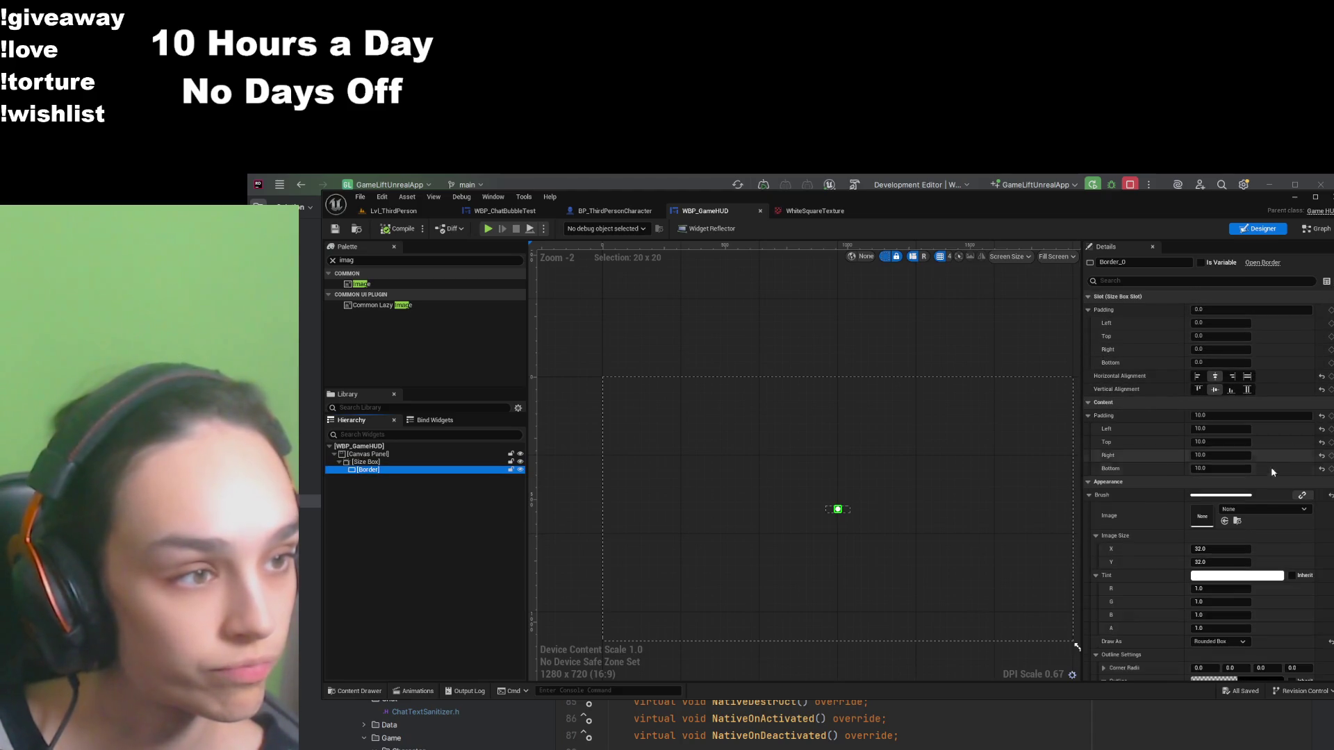
click(1234, 416)
text(5)
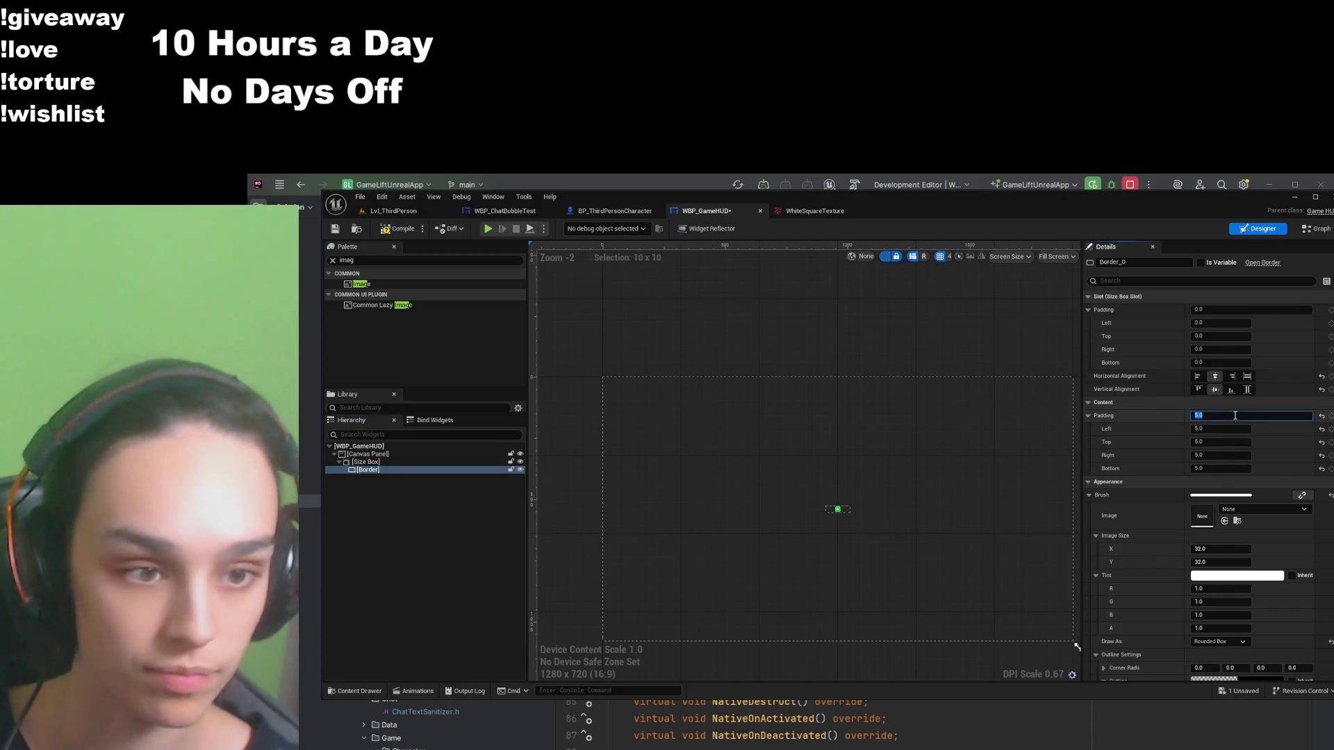
click(905, 340)
click(396, 229)
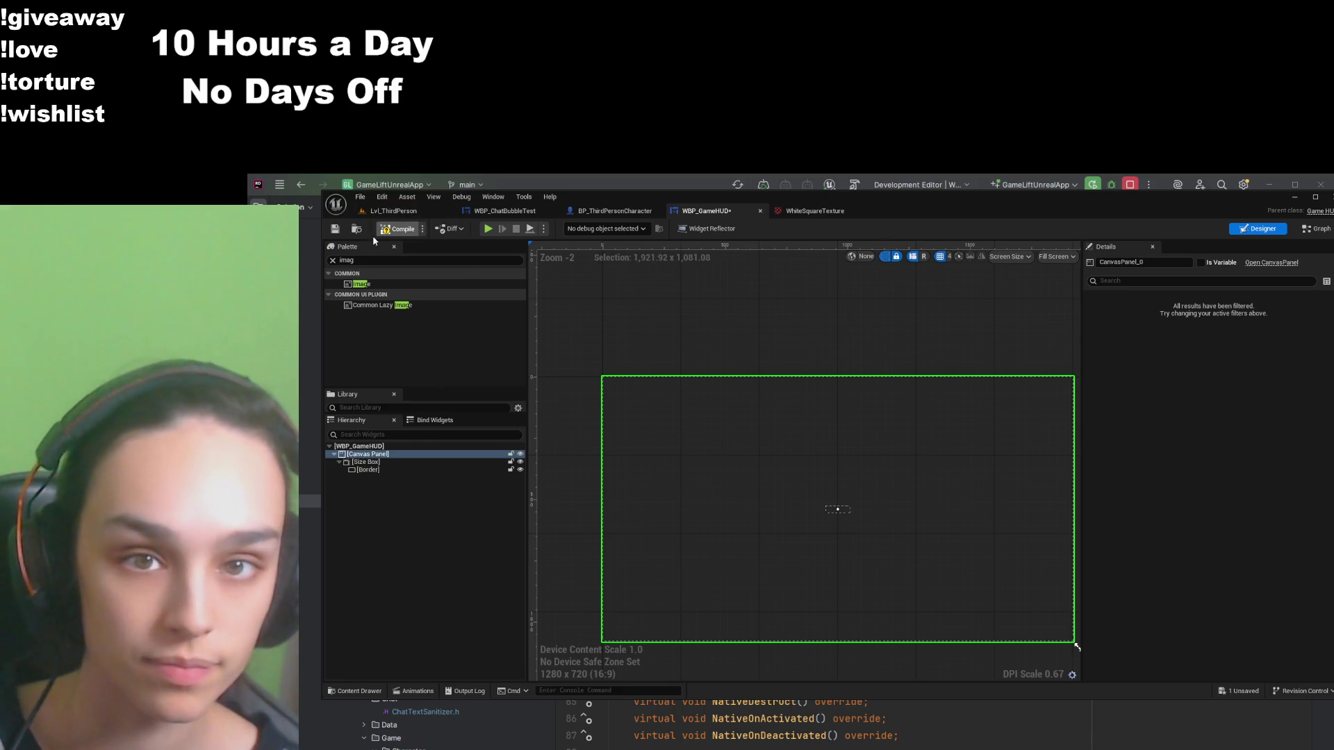
click(334, 228)
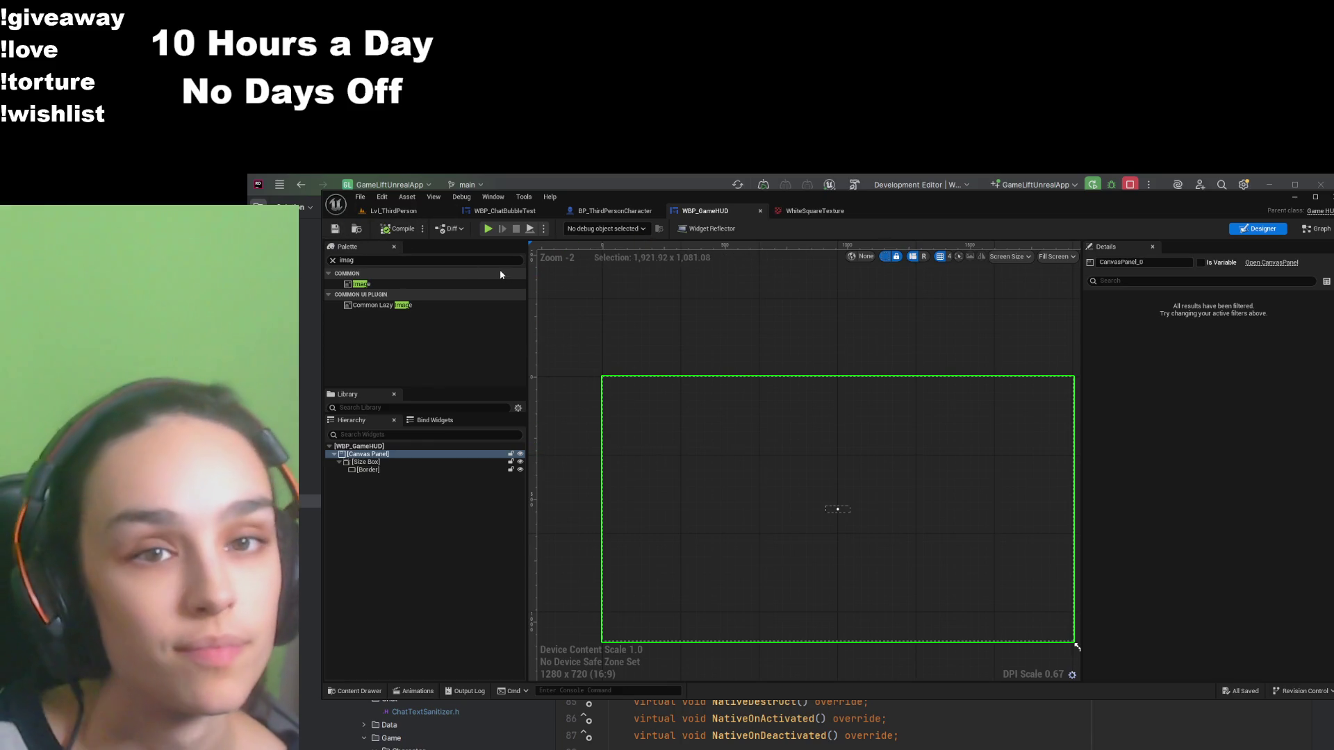
click(408, 210)
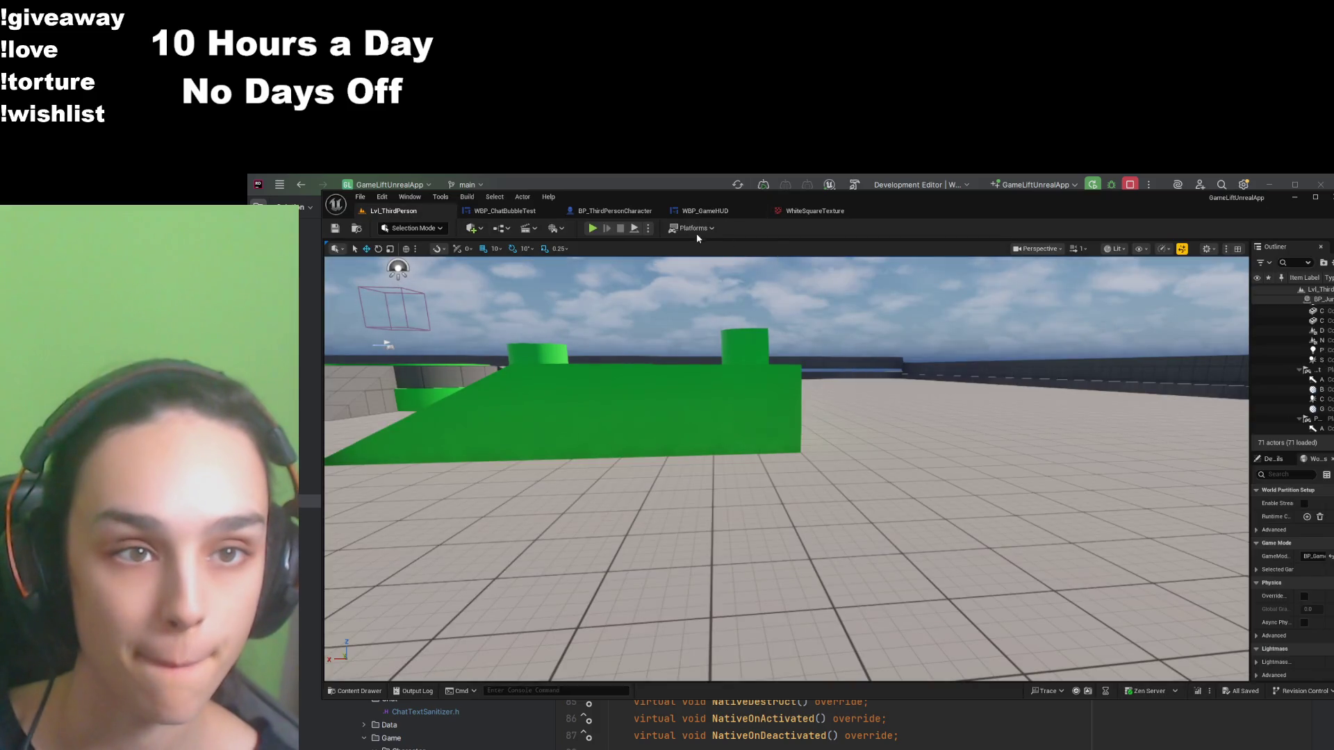